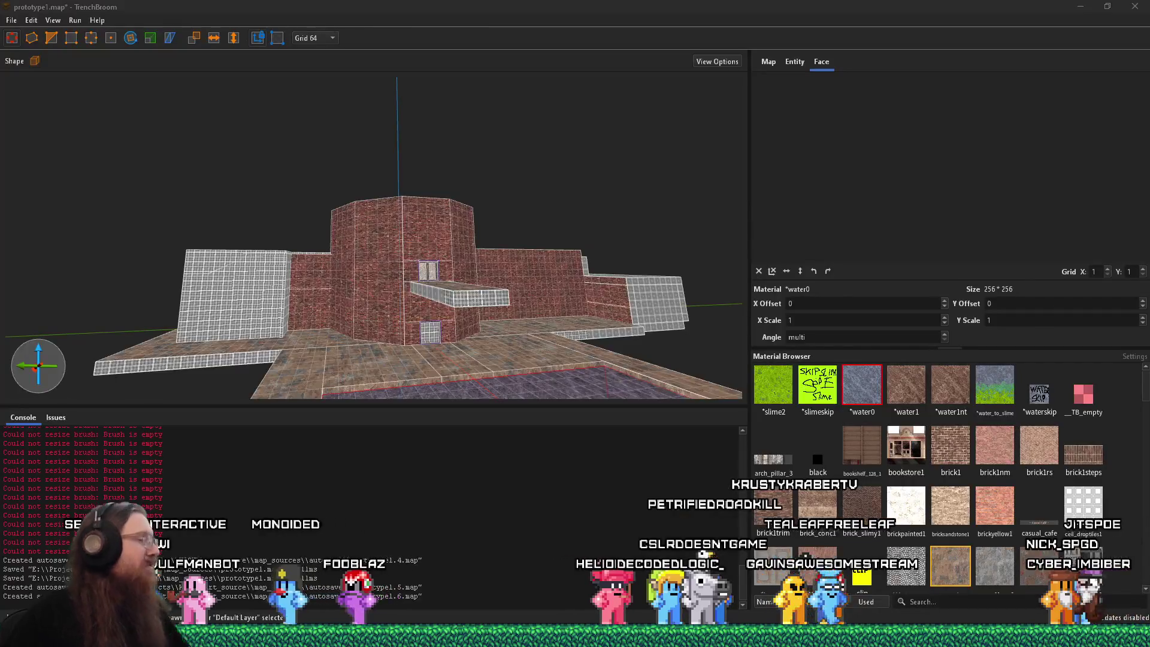
# Step: Open the Run prompt and start typing the path into the E:\projects folder
pyautogui.press('super+r')
pyautogui.write('ec')
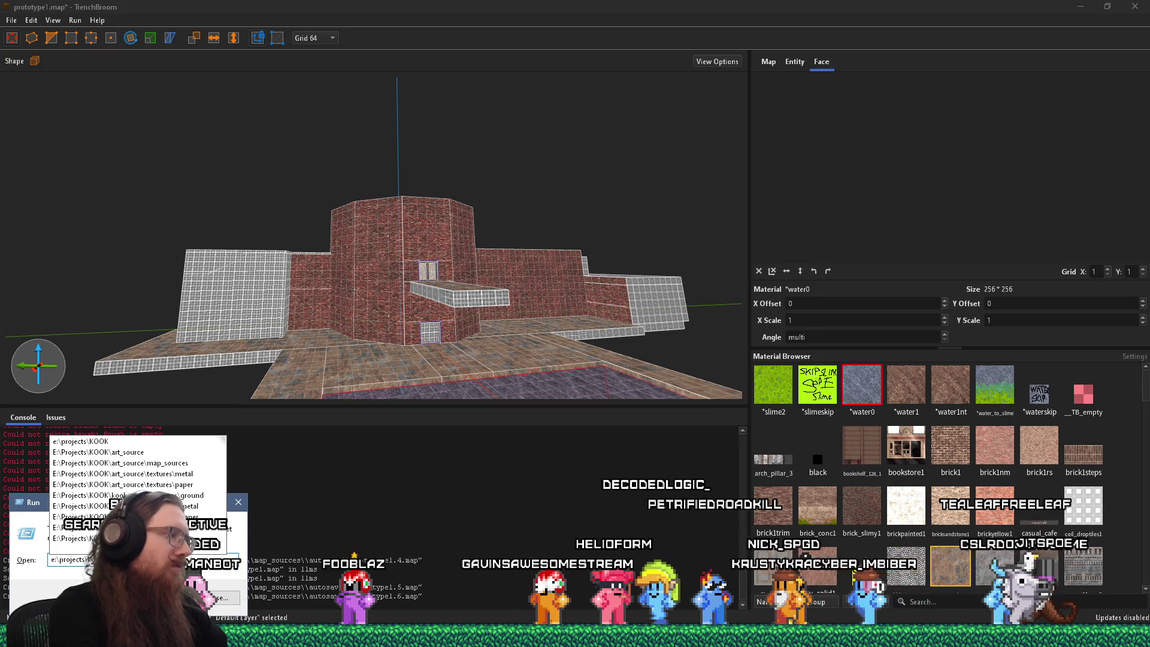
pyautogui.write('ts')
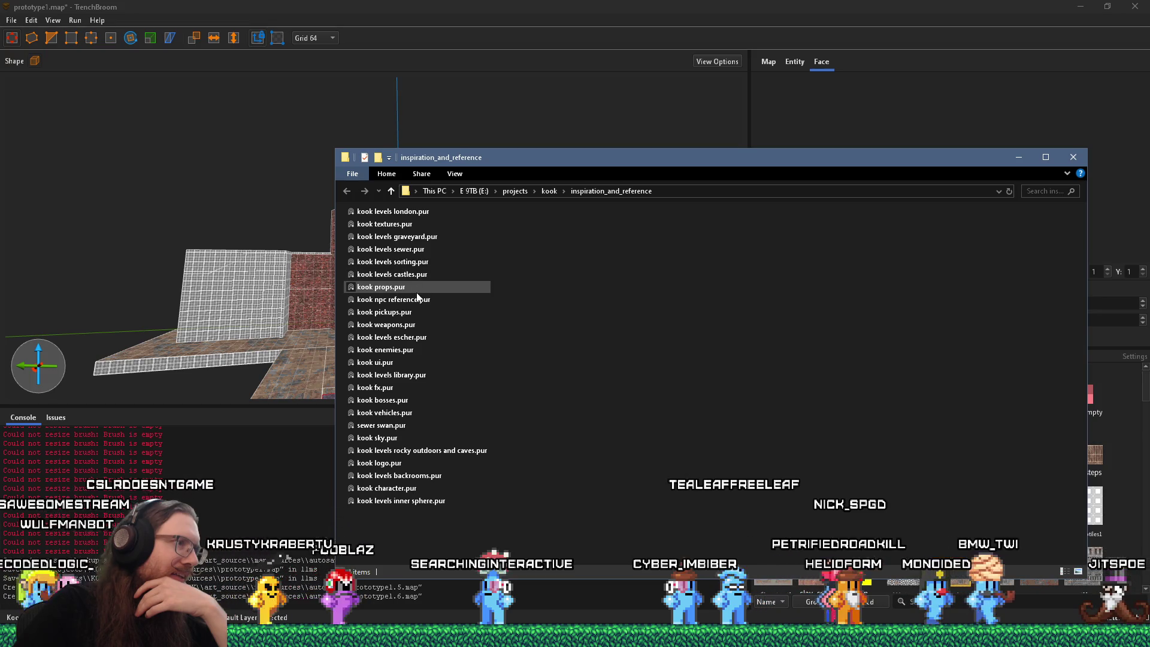
# Step: Search the reference folder for an industrial board, then return to the full listing
pyautogui.click(1059, 192)
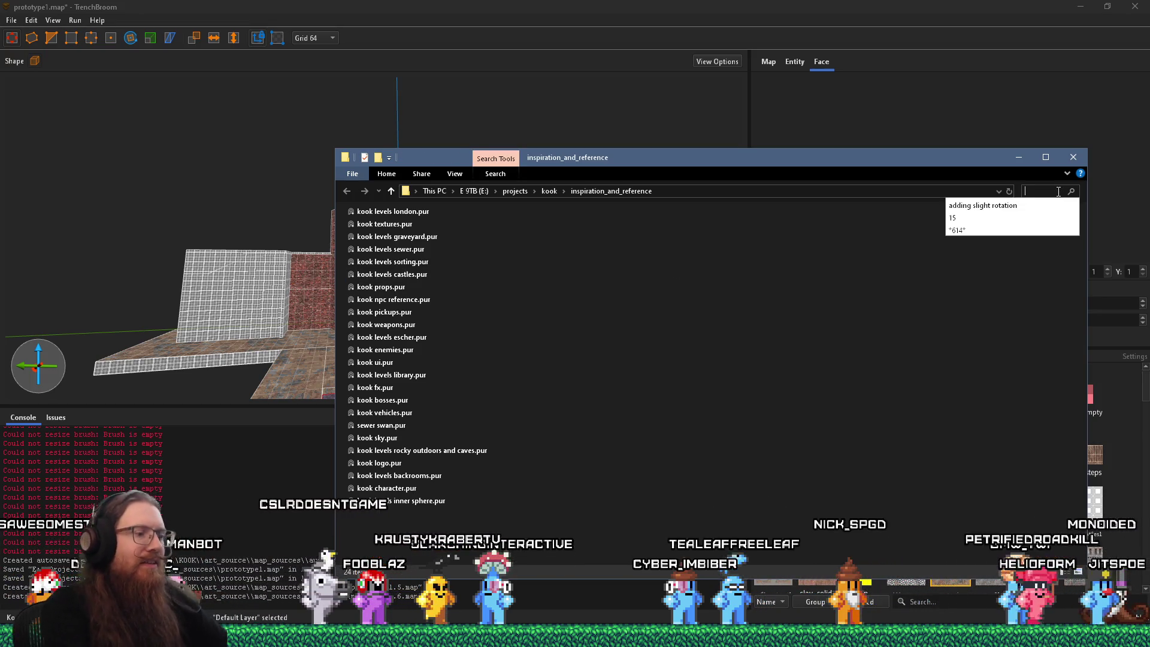
pyautogui.write('ste')
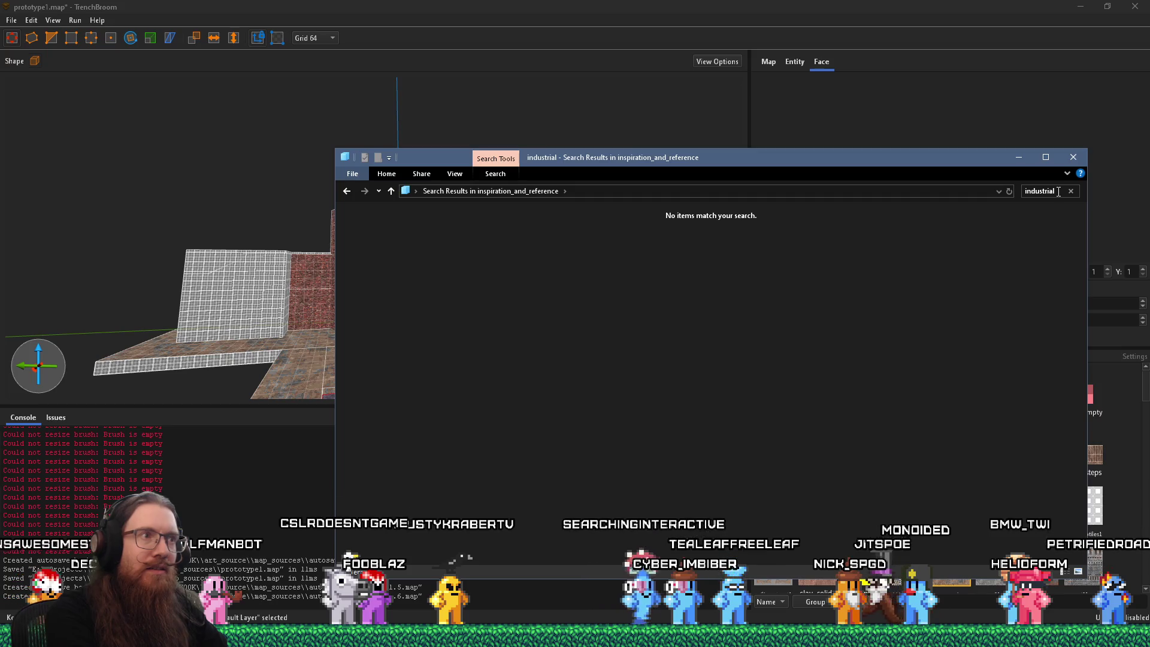
pyautogui.click(347, 192)
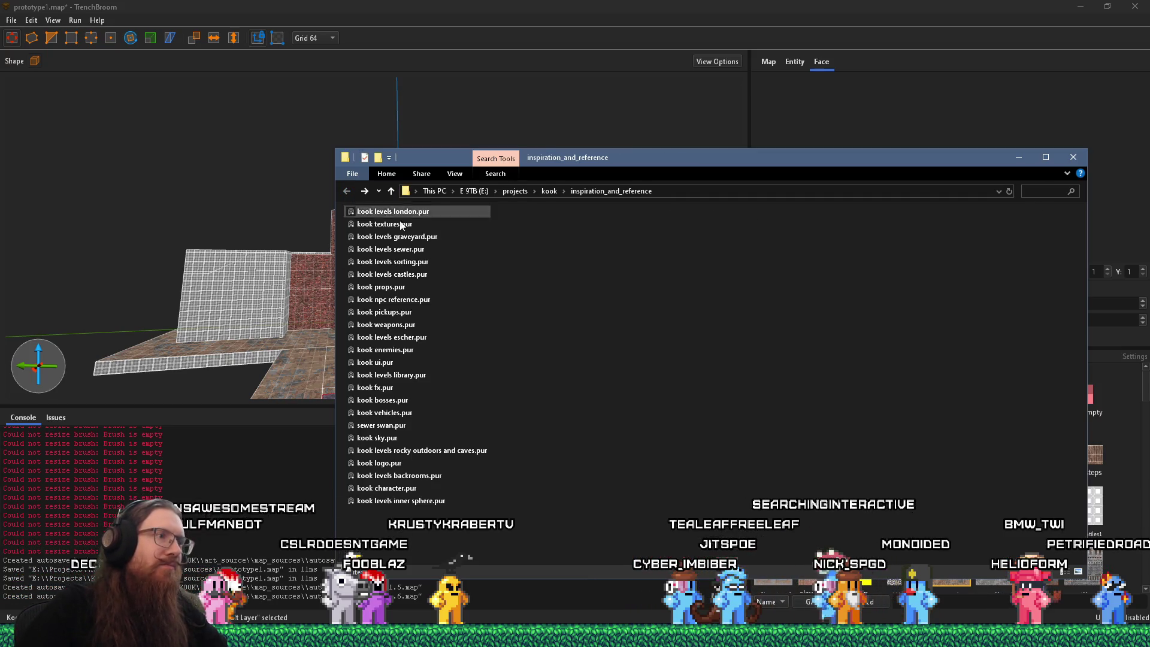
# Step: Find PureRef through Windows search and launch it with an empty board
pyautogui.press('super+r')
pyautogui.write('e')
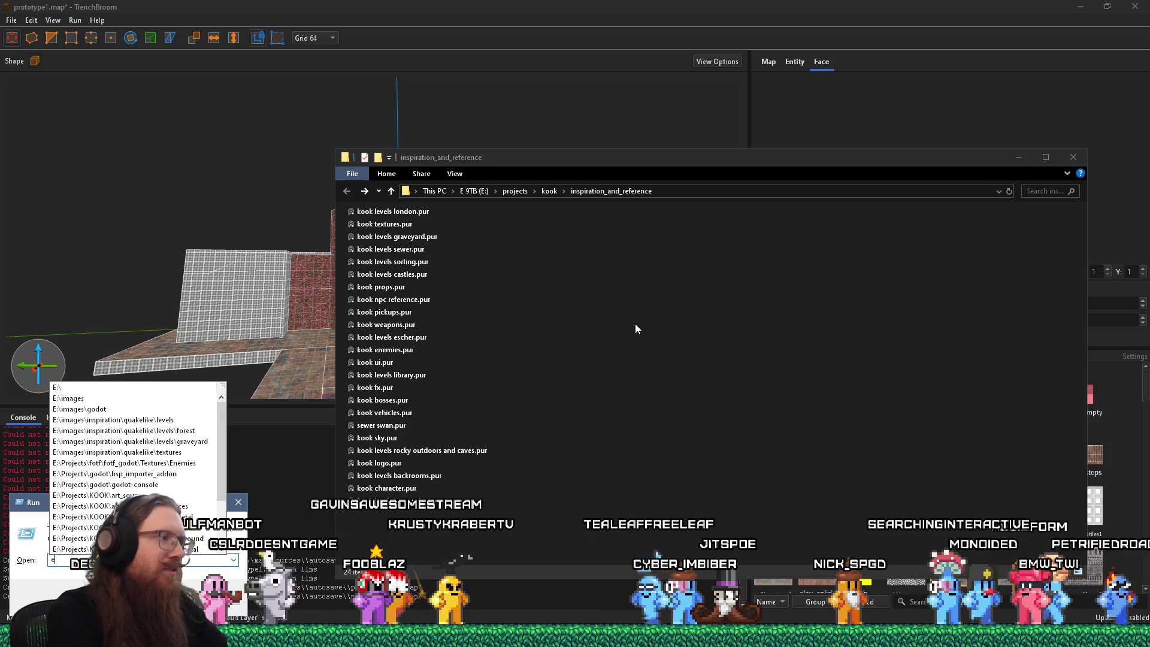
pyautogui.press('super')
pyautogui.write('purele')
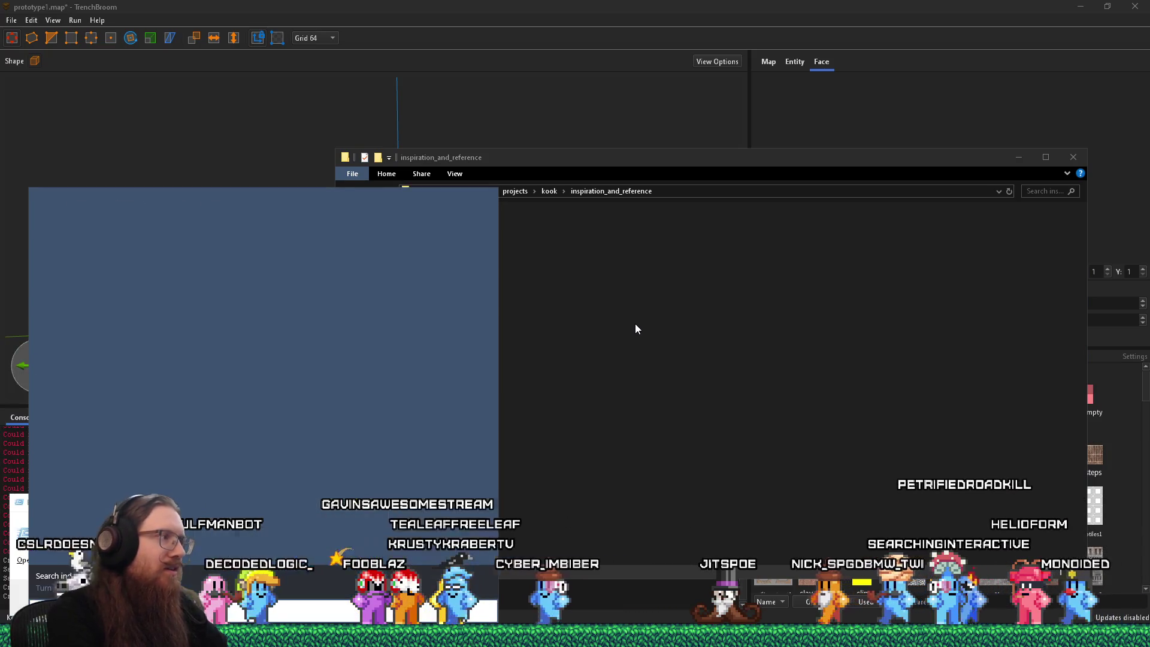
pyautogui.press('BackSpace')
pyautogui.press('BackSpace')
pyautogui.write('ref')
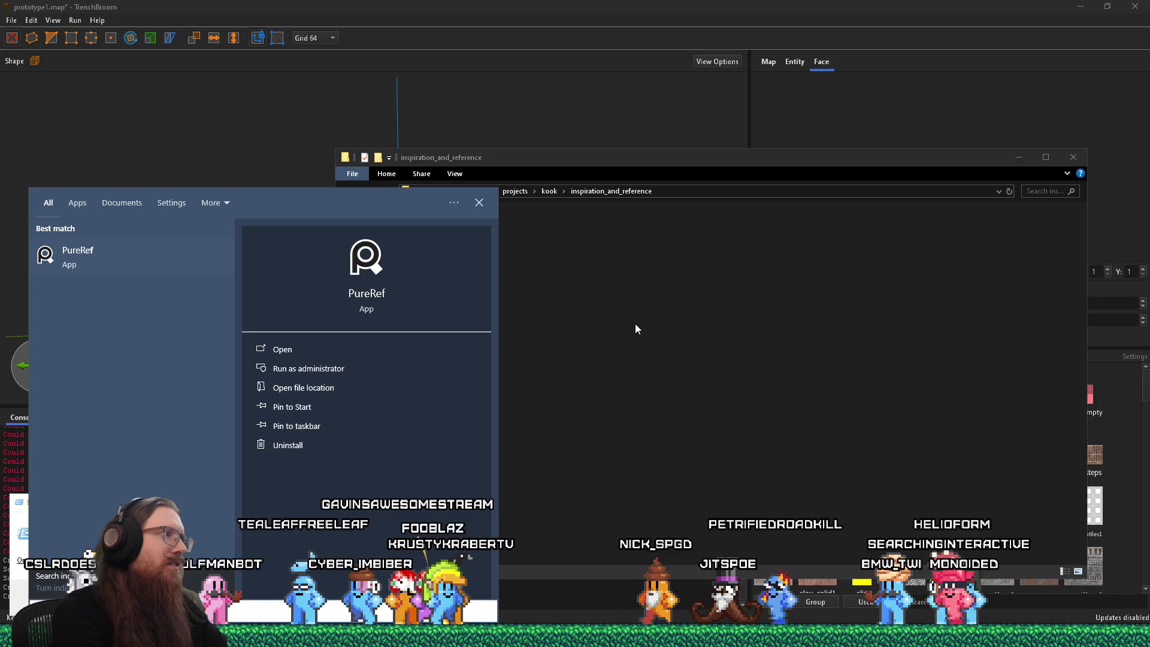
pyautogui.click(282, 350)
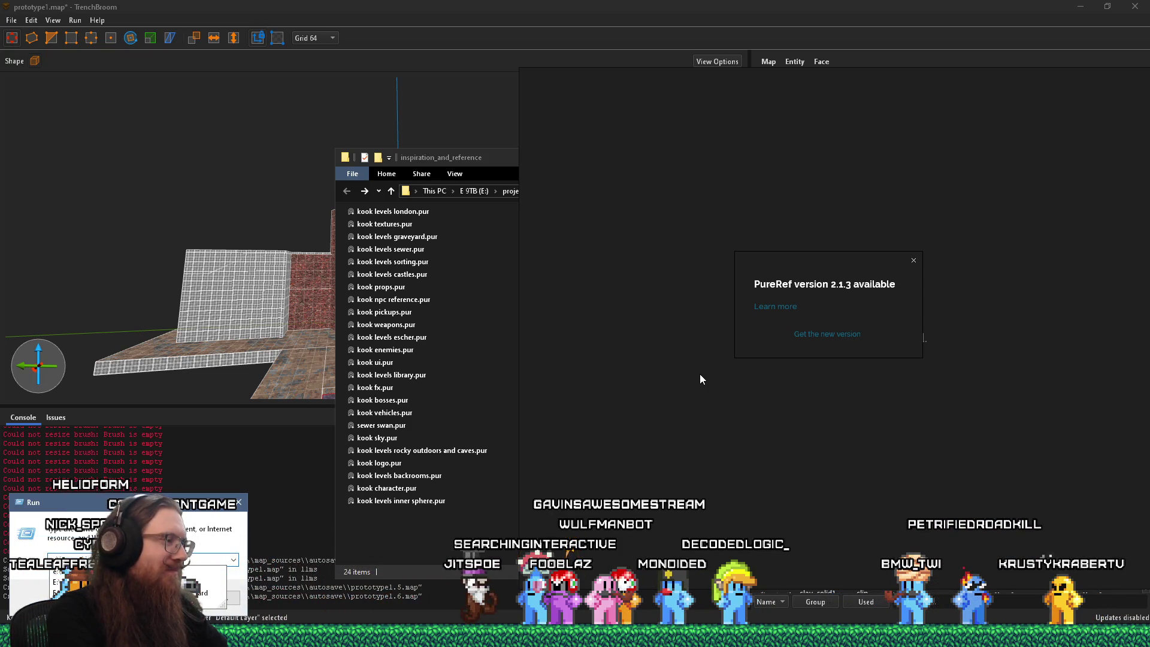
# Step: Open the industrial_steampunk folder from the Run prompt and select all its images
pyautogui.hotkey('ctrl', 'v')
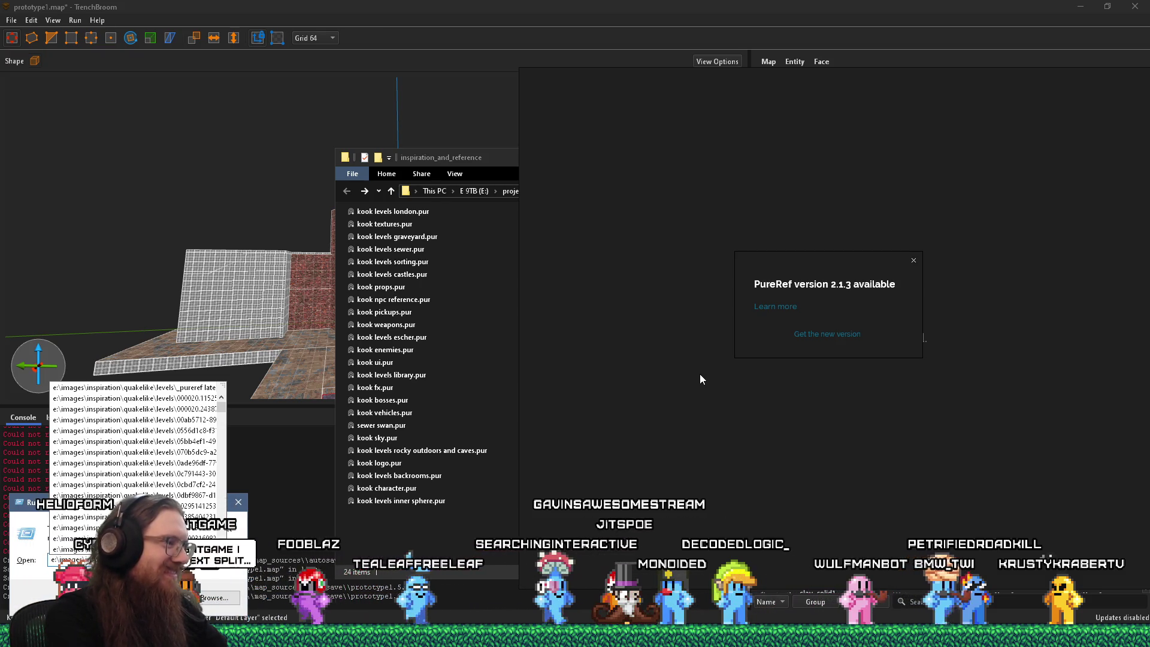
pyautogui.write('industri')
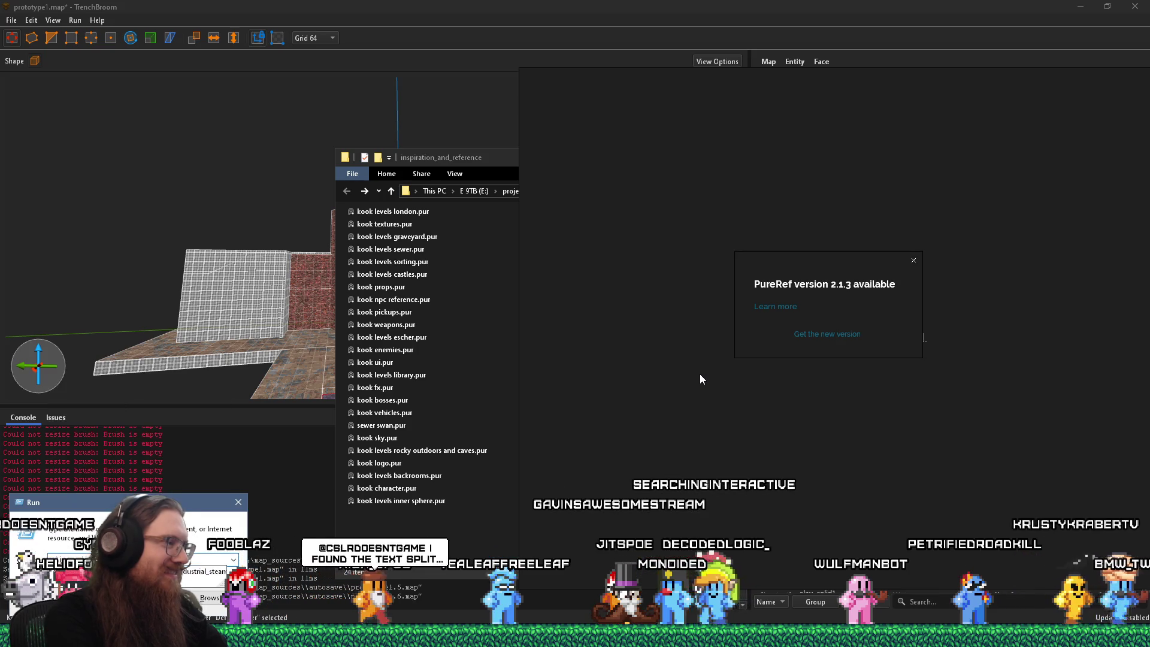
pyautogui.press('Down')
pyautogui.press('Return')
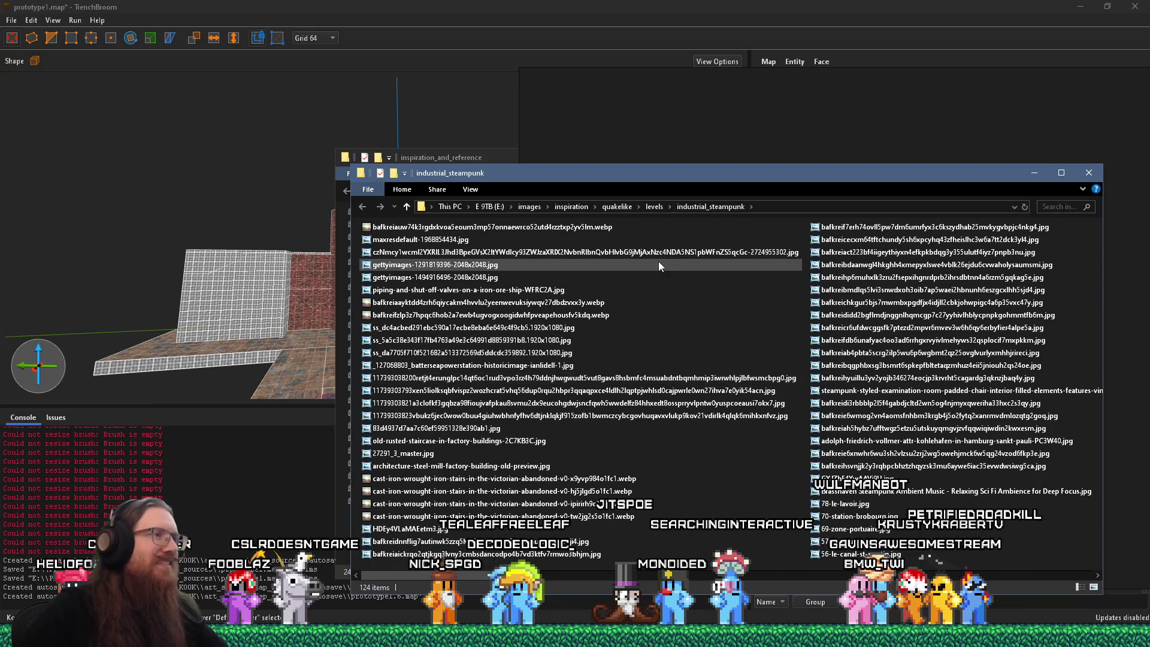
pyautogui.scroll(-5, 674, 267)
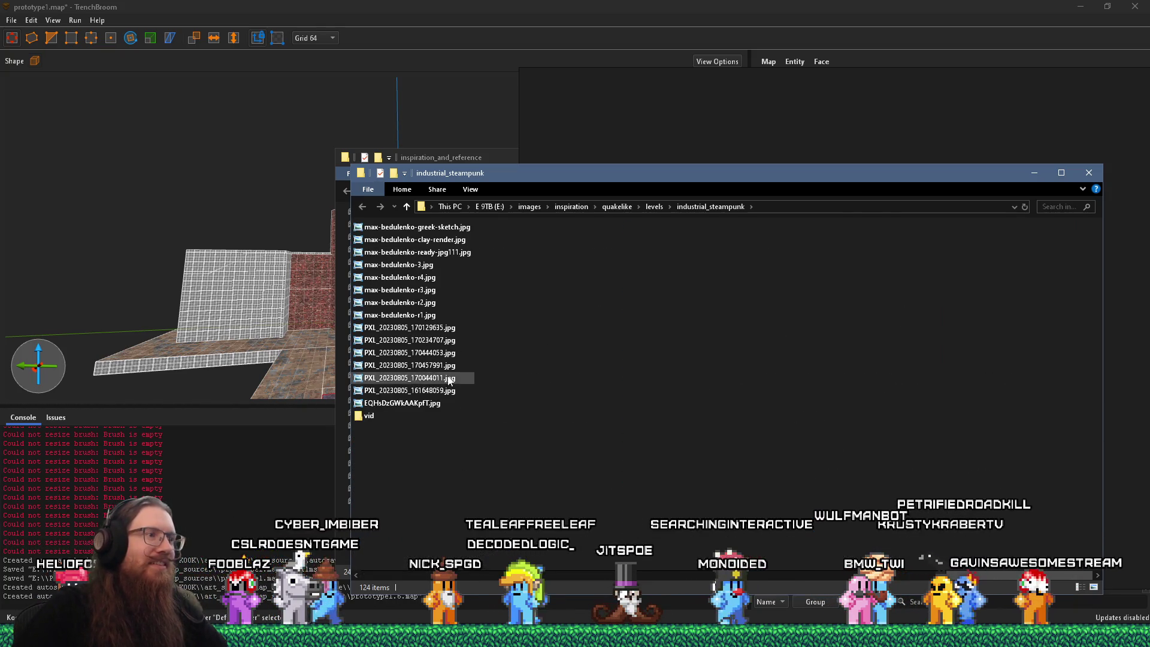
pyautogui.click(436, 401)
pyautogui.scroll(5, 435, 403)
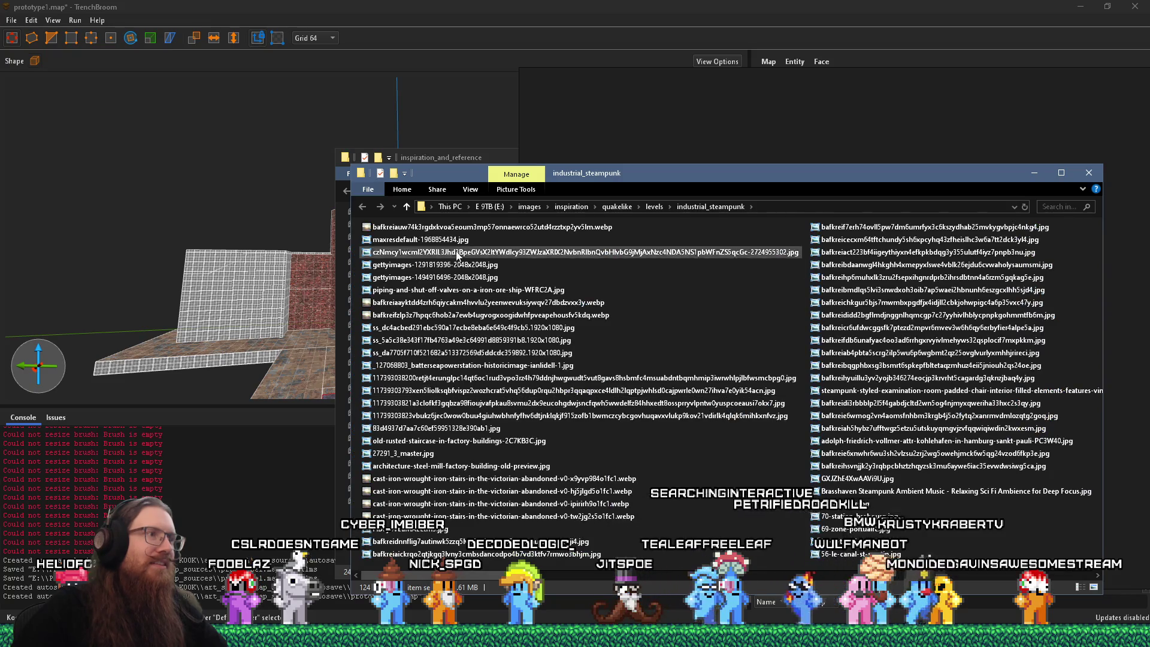
pyautogui.hotkey('ctrl', 'a')
# Step: Dismiss the update notice and drop all selected images onto the PureRef board
pyautogui.moveTo(585, 174); pyautogui.dragTo(492, 242)
pyautogui.moveTo(470, 305); pyautogui.dragTo(653, 195)
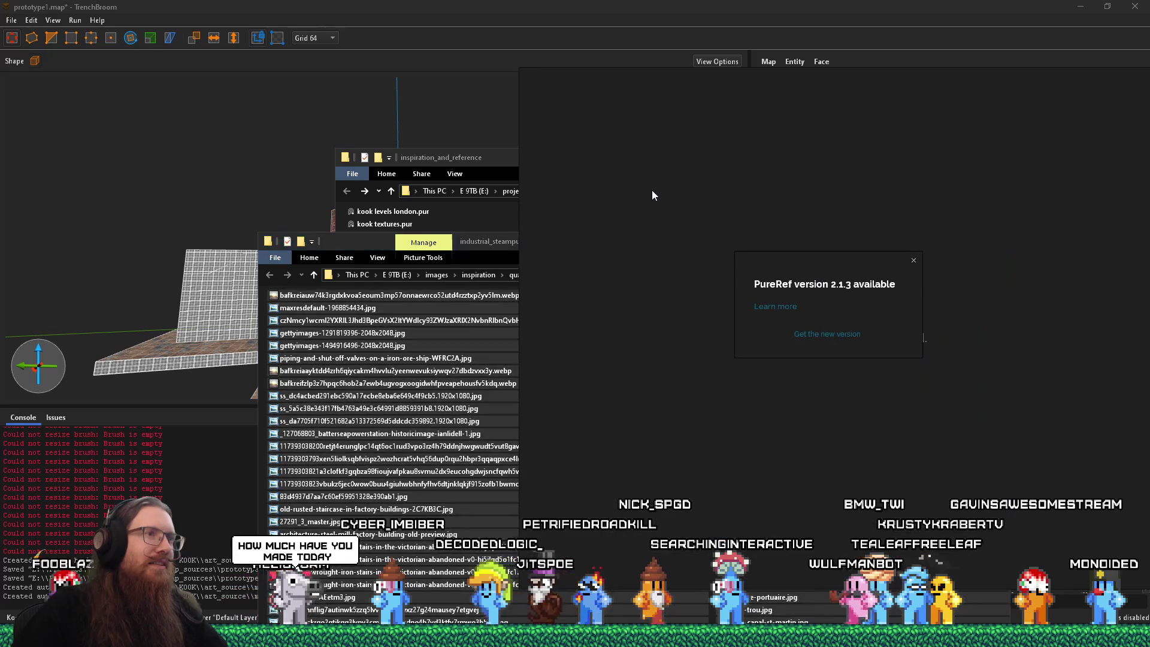
pyautogui.click(914, 261)
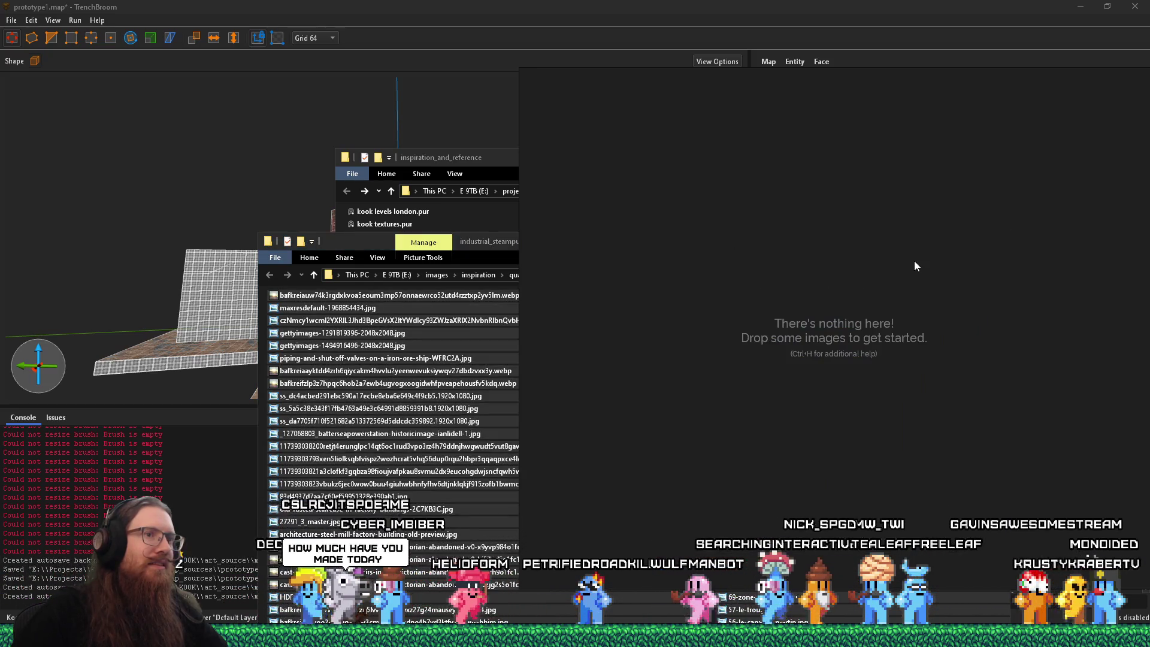
pyautogui.moveTo(376, 296); pyautogui.dragTo(693, 257)
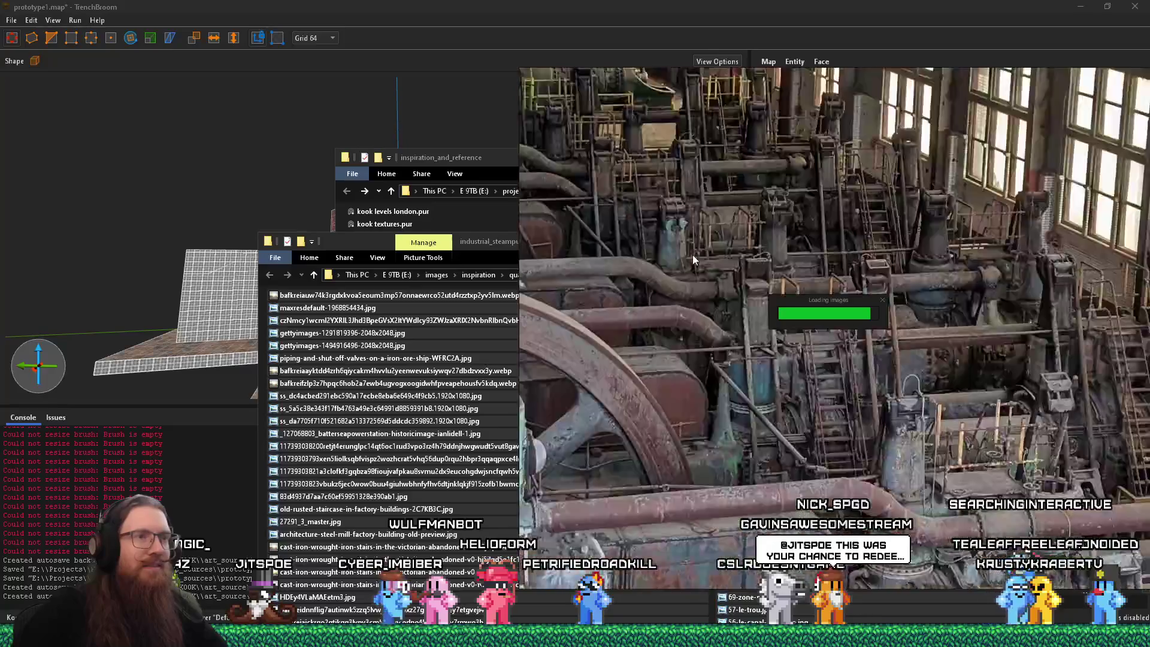
# Step: Normalize all images by size via Images > Normalize > Size and repack them with Ctrl+P
pyautogui.hotkey('ctrl', 'p')
pyautogui.scroll(-5, 711, 268)
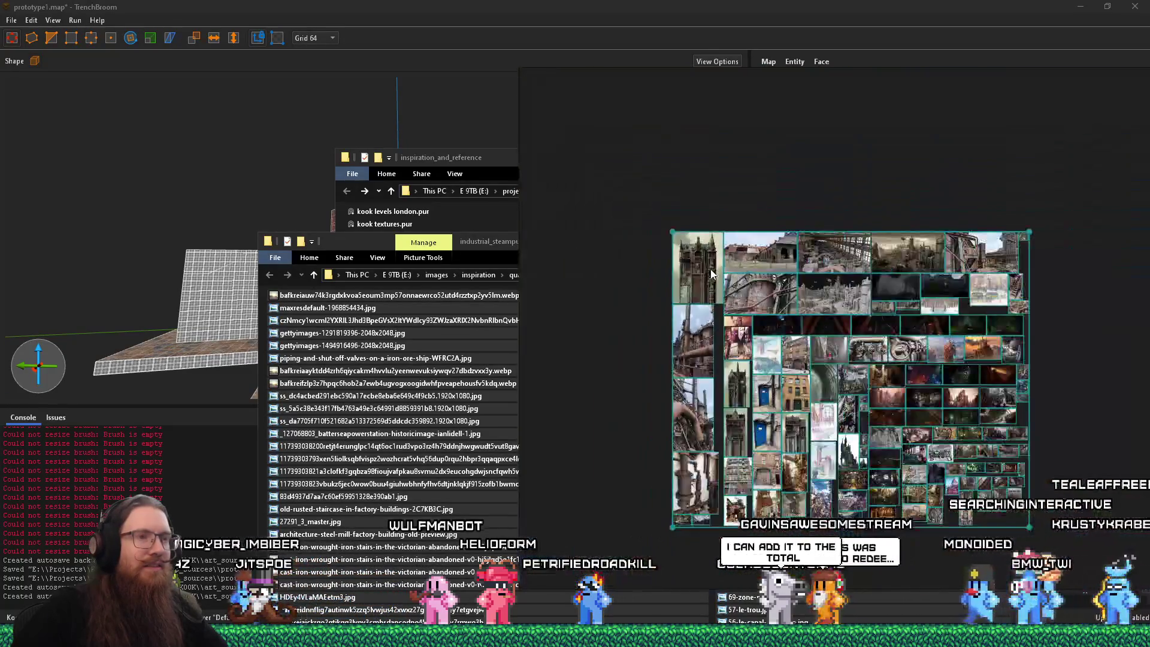
pyautogui.rightClick(761, 304)
pyautogui.moveTo(839, 480)
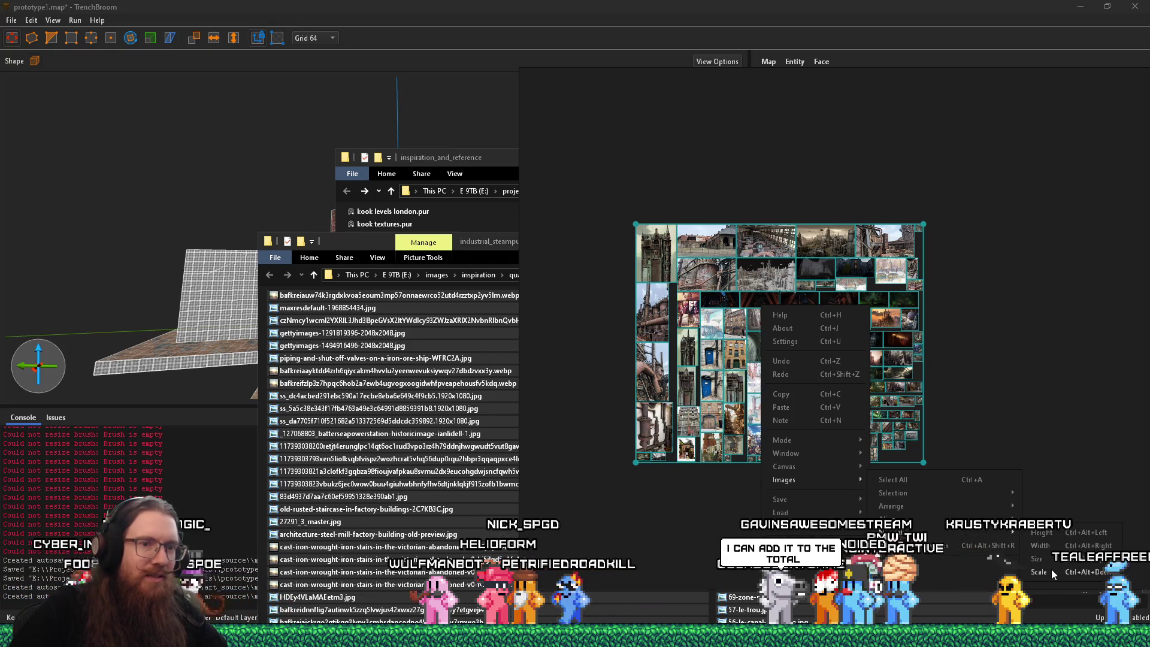
pyautogui.click(1052, 560)
pyautogui.hotkey('ctrl', 'p')
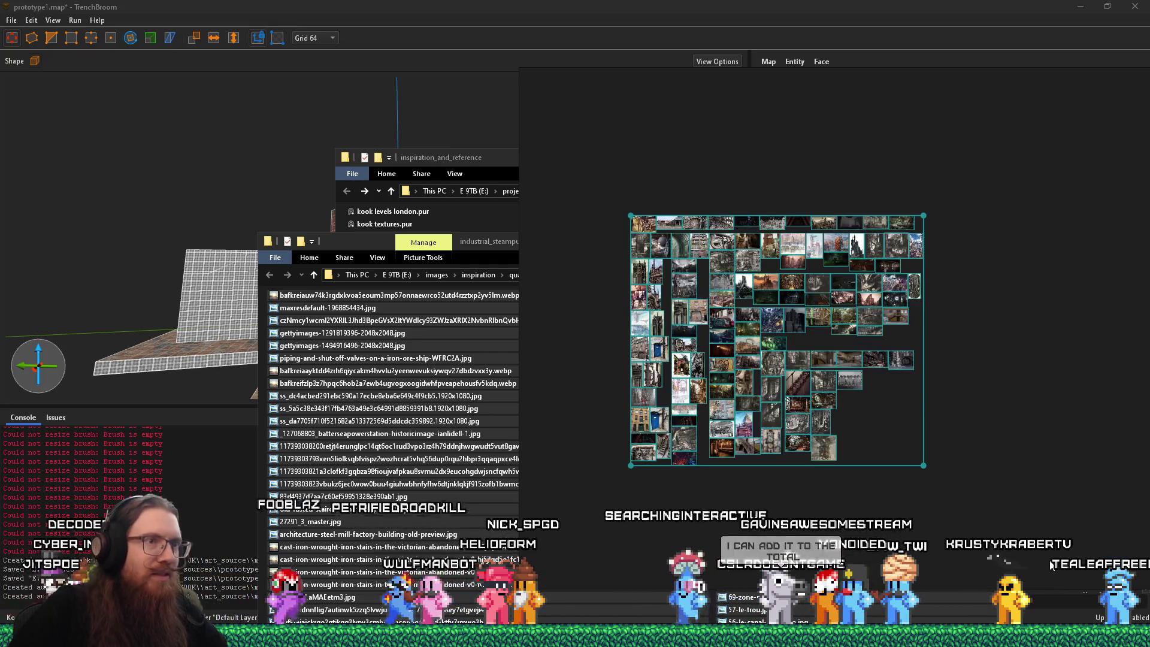
pyautogui.scroll(5, 672, 297)
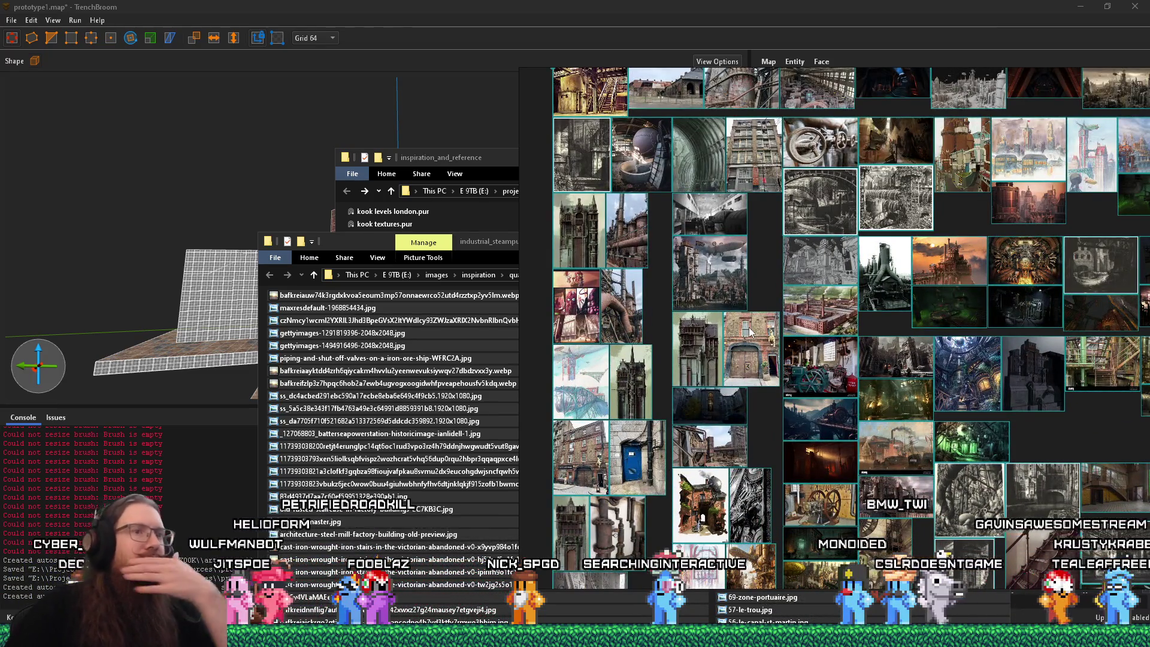
pyautogui.moveTo(498, 245); pyautogui.dragTo(356, 116)
pyautogui.scroll(-5, 406, 353)
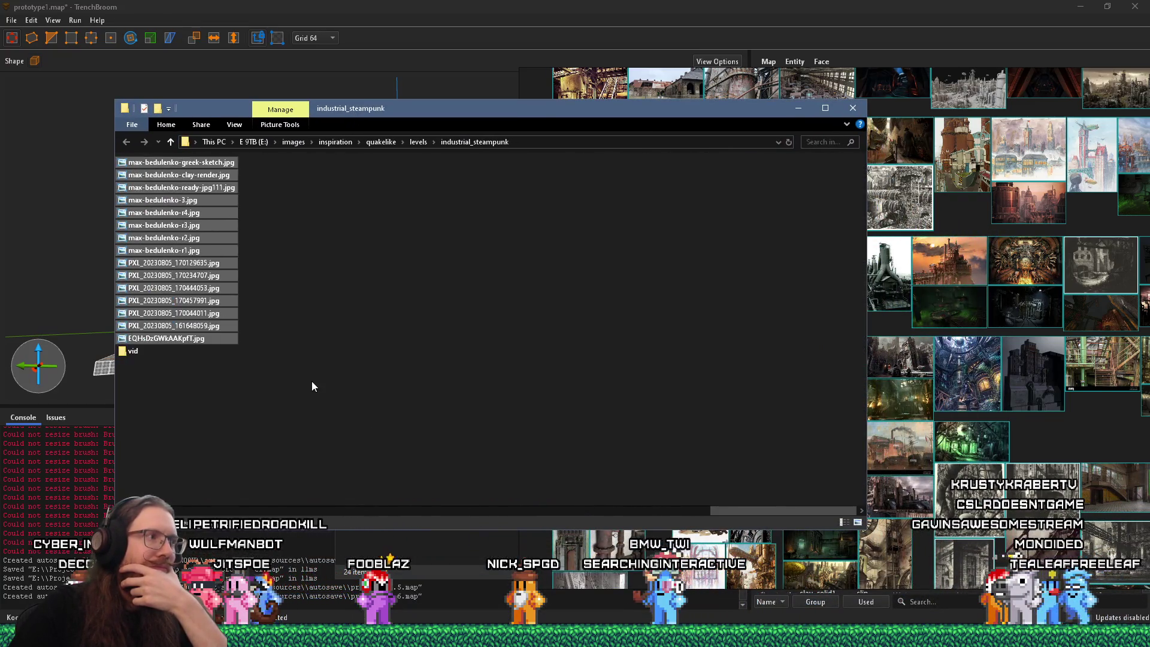
# Step: Create a New folder by mistake in industrial_steampunk, then delete it
pyautogui.rightClick(311, 381)
pyautogui.moveTo(372, 352)
pyautogui.click(520, 360)
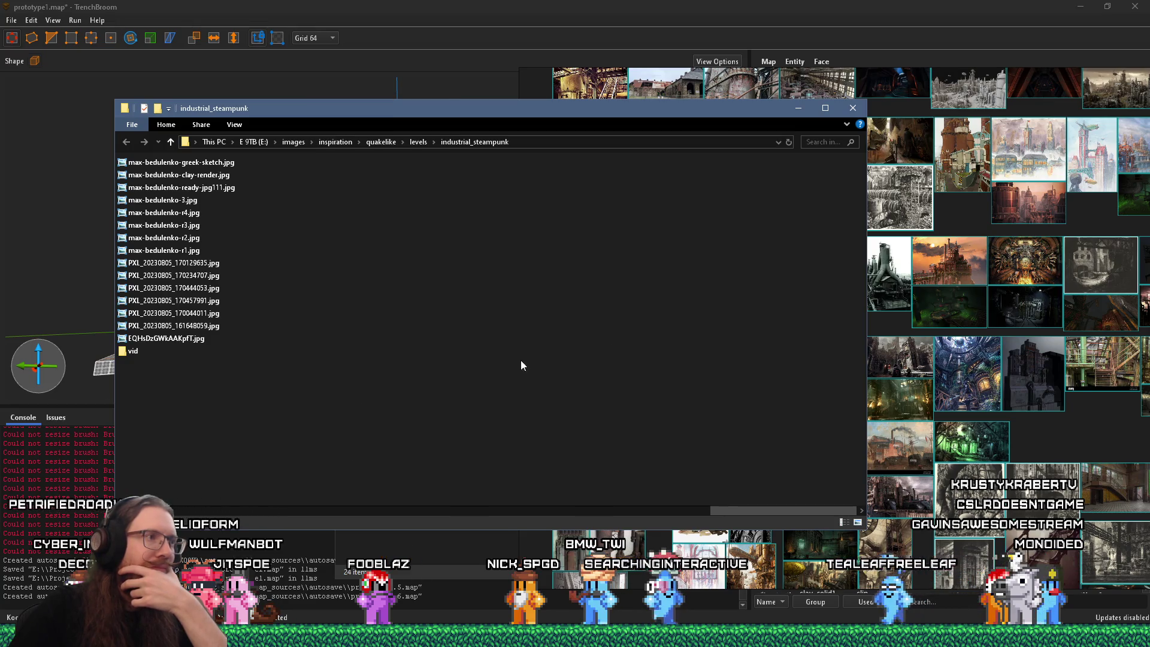
pyautogui.press('Return')
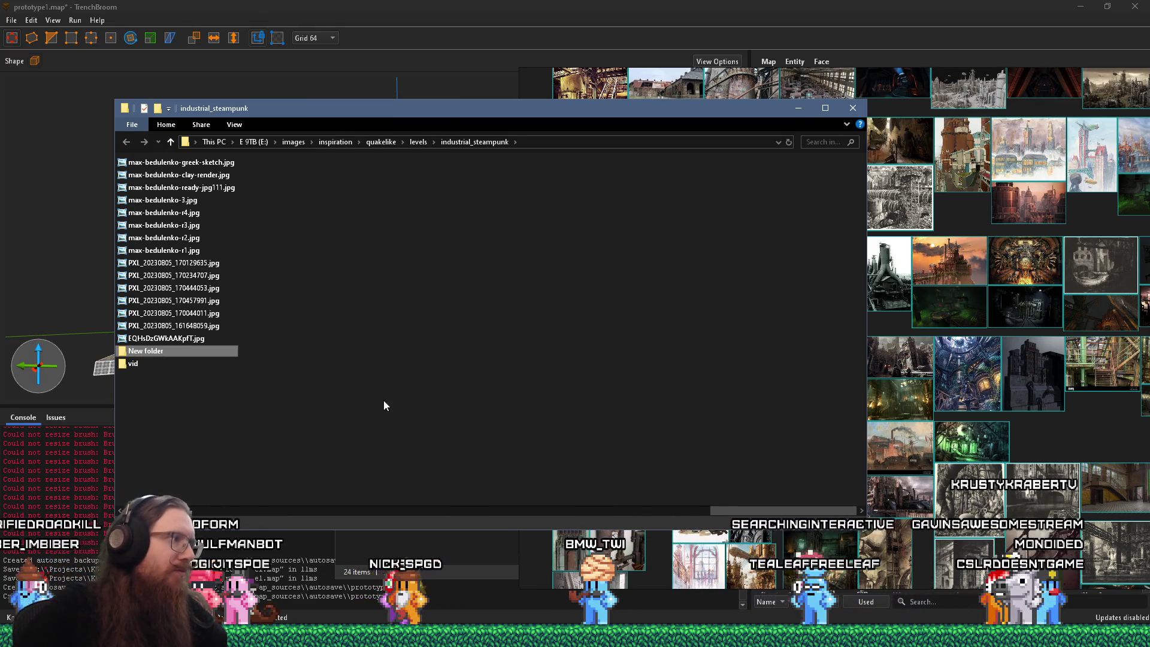
pyautogui.rightClick(193, 358)
pyautogui.click(246, 489)
# Step: Create a new empty text document named _last_pureref.txt in the folder
pyautogui.rightClick(226, 430)
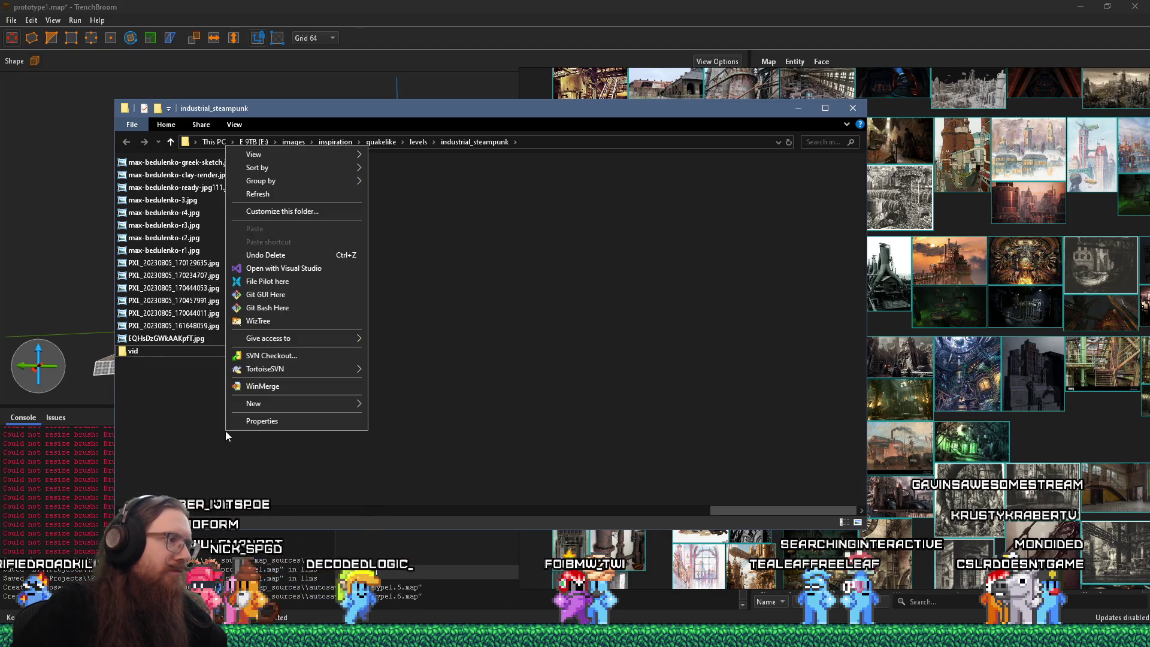
pyautogui.moveTo(308, 403)
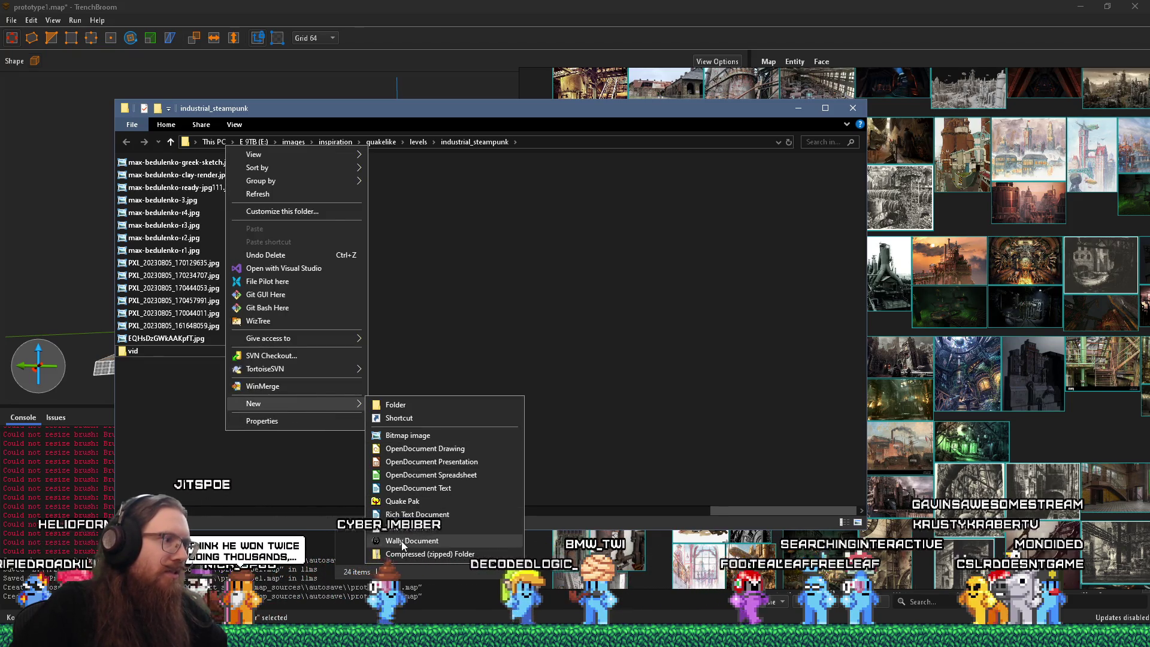
pyautogui.click(402, 541)
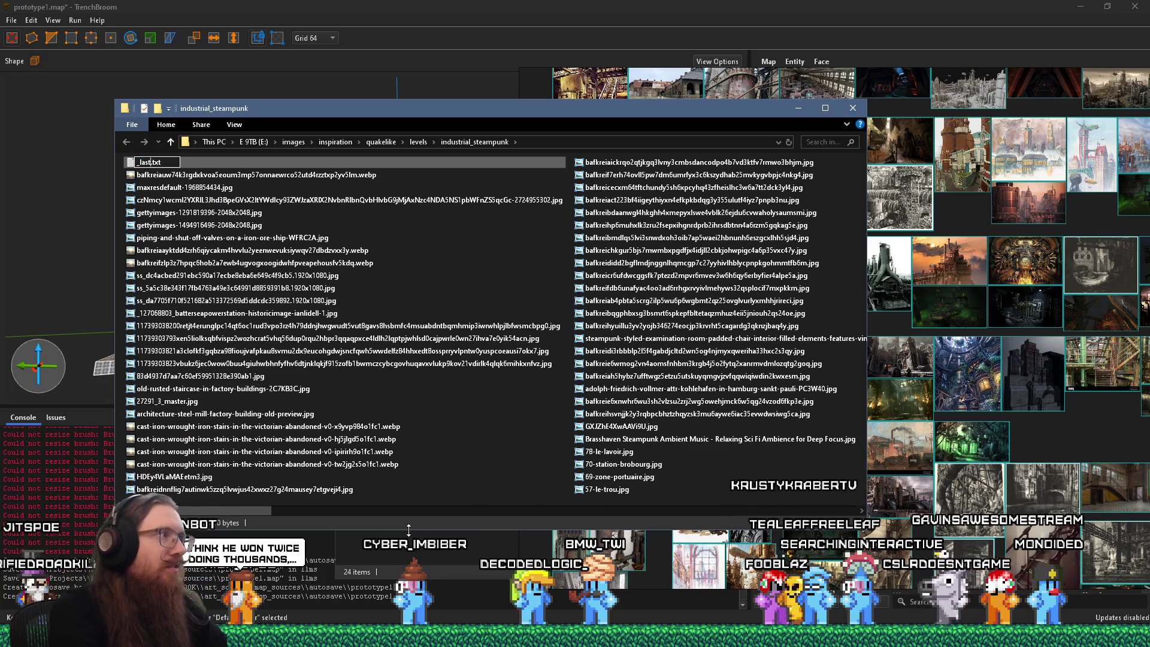
pyautogui.write('_pureref')
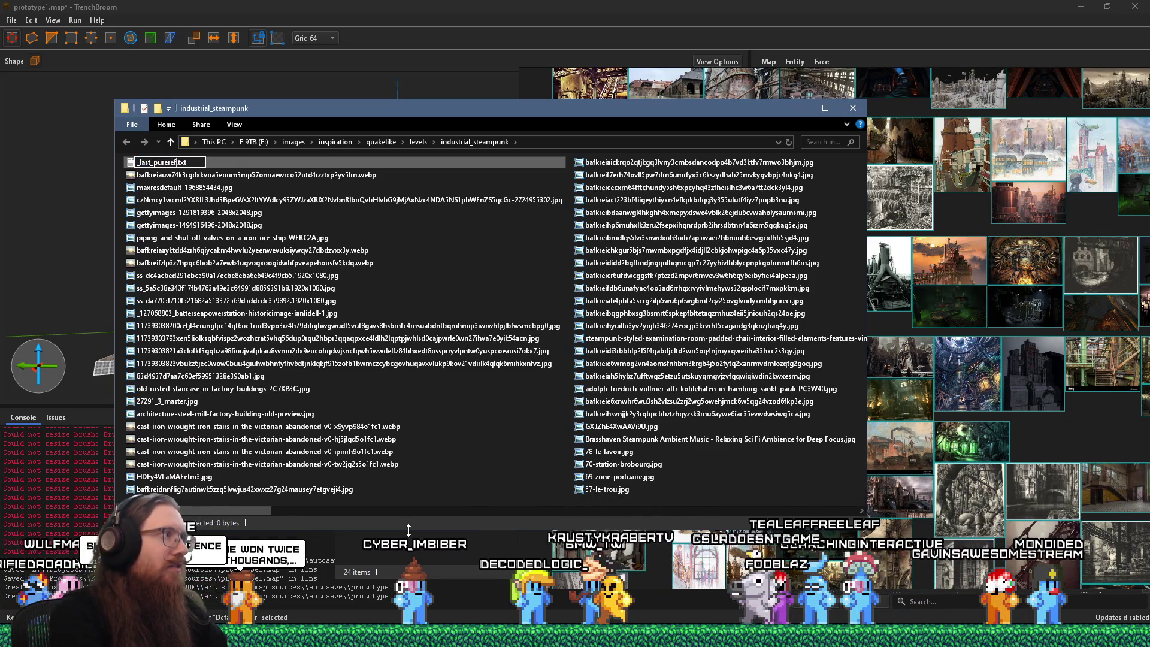
pyautogui.press('Return')
pyautogui.click(532, 92)
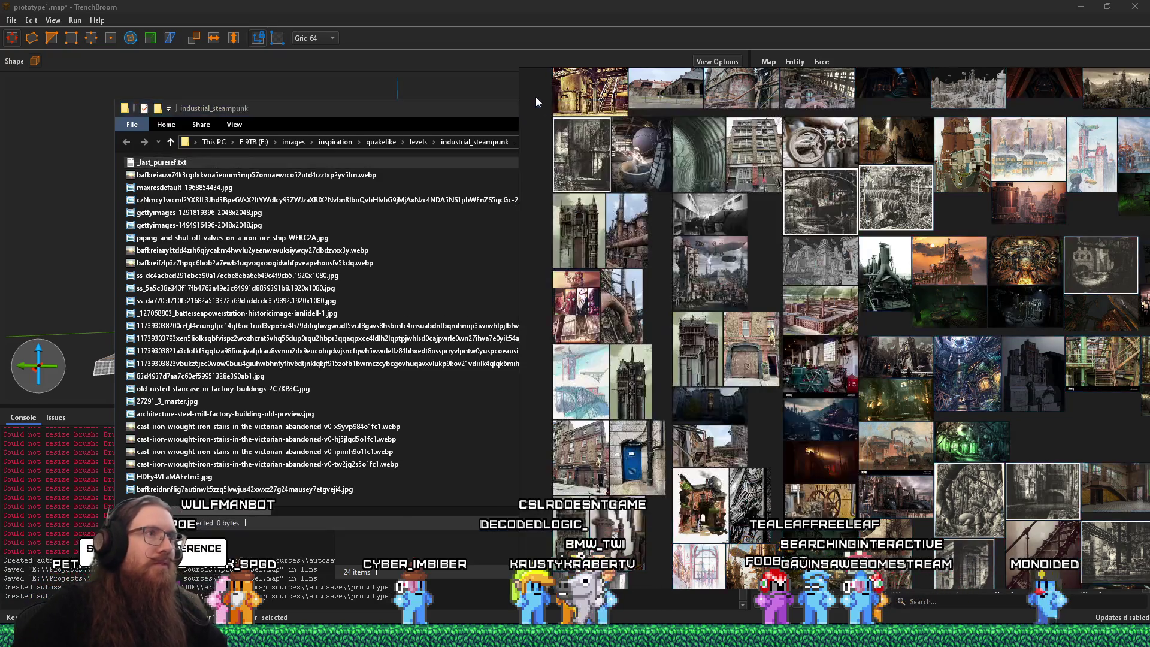
# Step: Save the board as 'kook levels industrial steampunk' in E:\projects\kook\inspiration_and_reference
pyautogui.hotkey('ctrl', 's')
pyautogui.write('e:\\projects\\kook\\inspi')
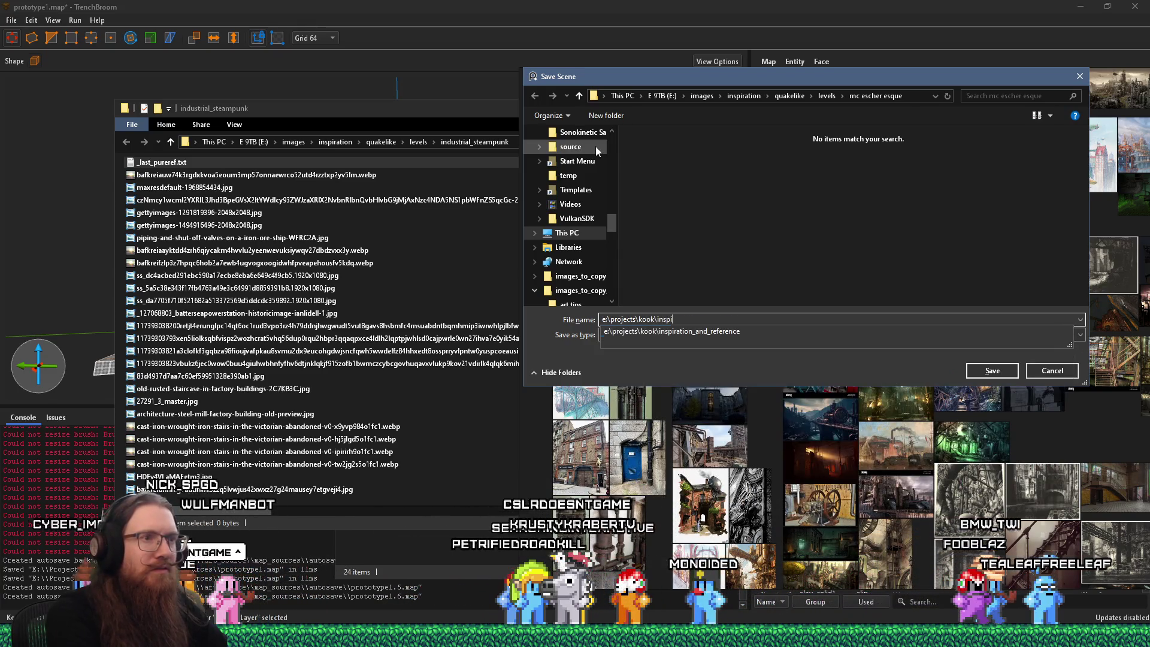
pyautogui.press('Tab')
pyautogui.write('\\')
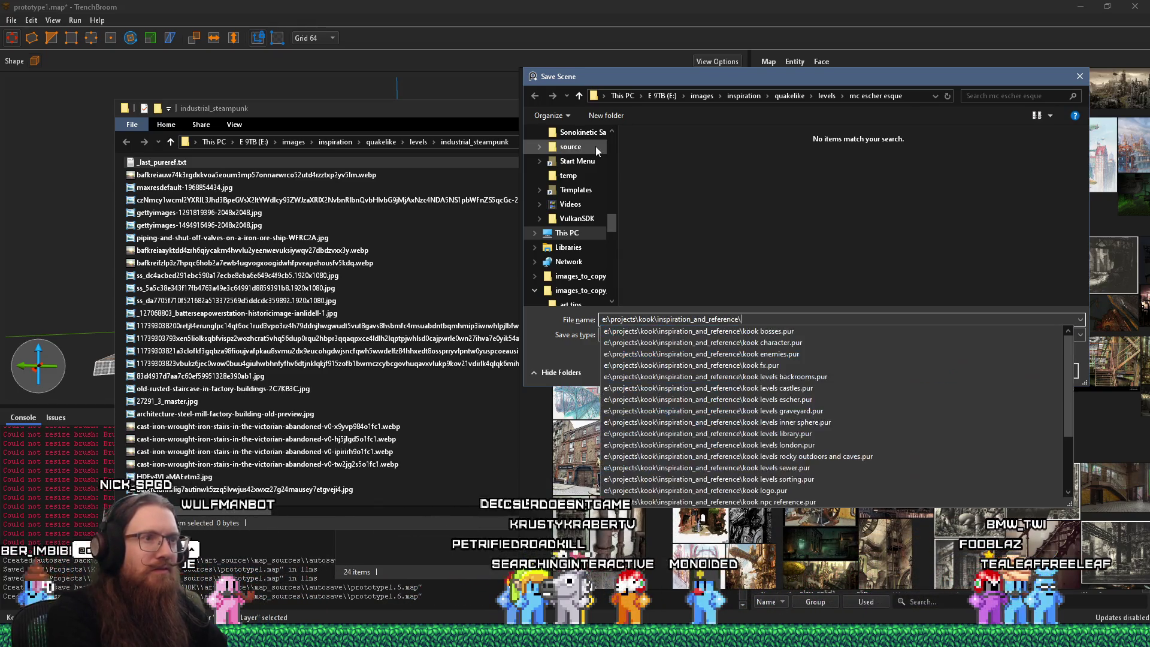
pyautogui.write('kook levels ')
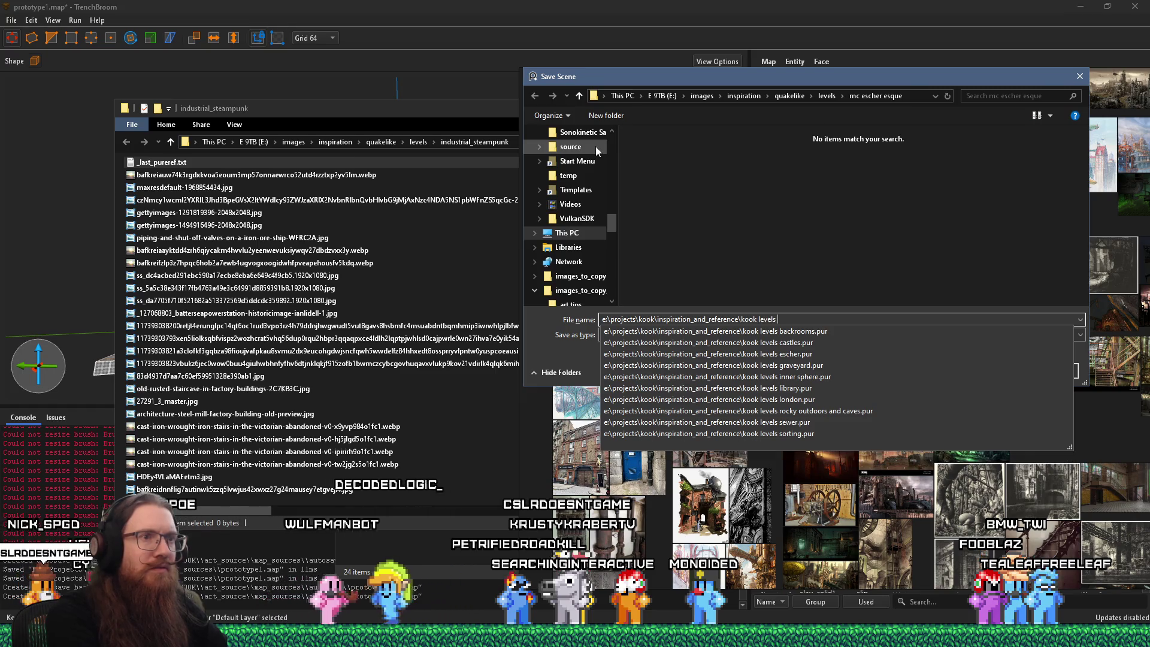
pyautogui.write('indust')
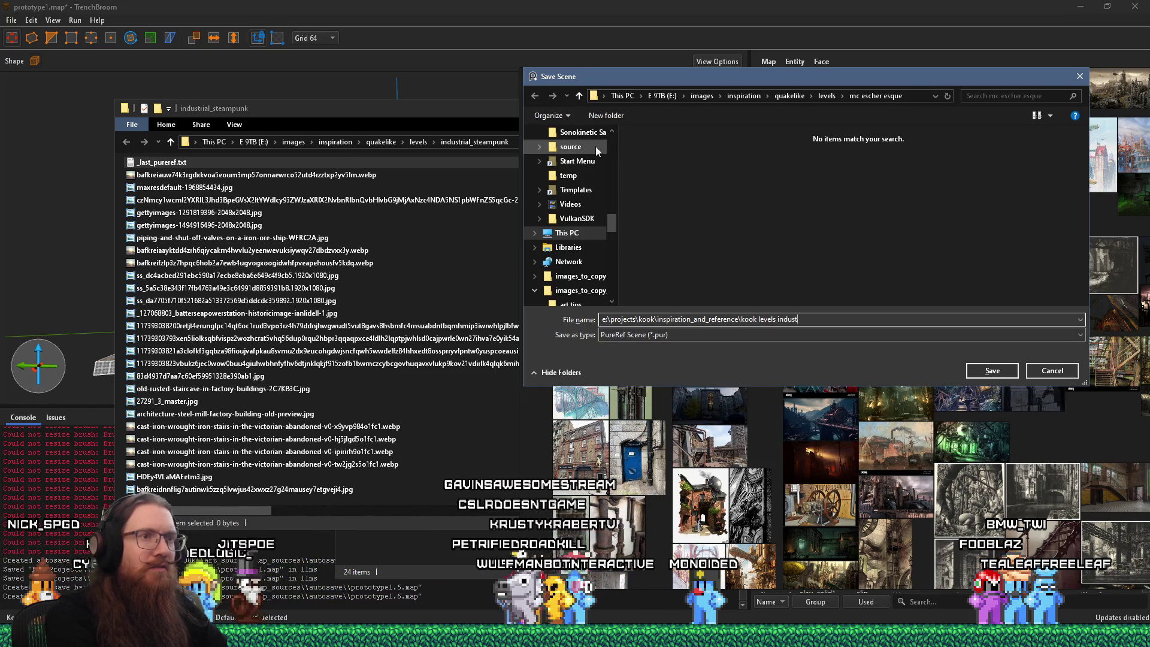
pyautogui.write('rial steampu')
pyautogui.press('Return')
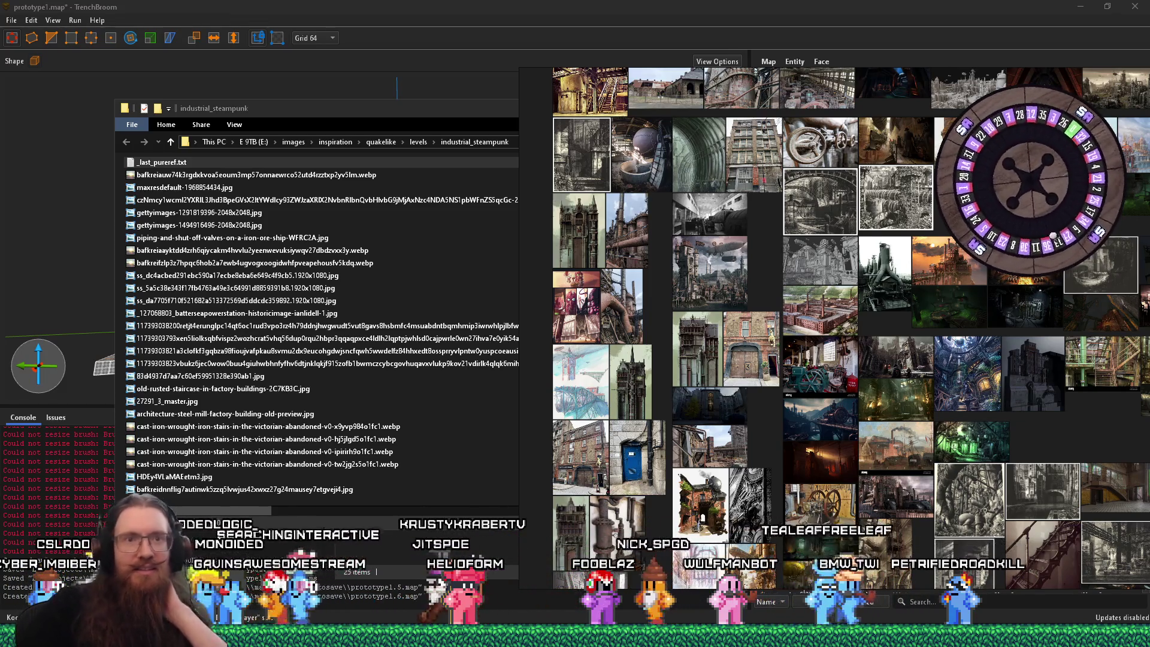
# Step: Pan and zoom across the board's thumbnails, then return to the whole-board view
pyautogui.scroll(-3, 769, 243)
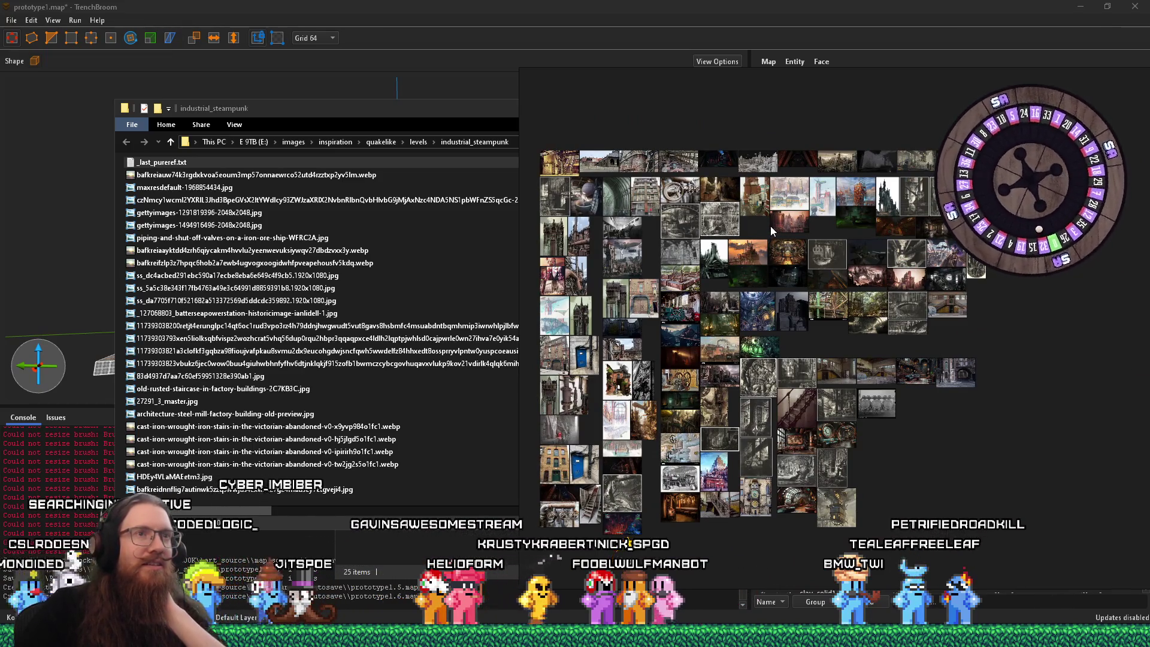
pyautogui.moveTo(771, 226); pyautogui.dragTo(797, 289)
pyautogui.scroll(6, 797, 289)
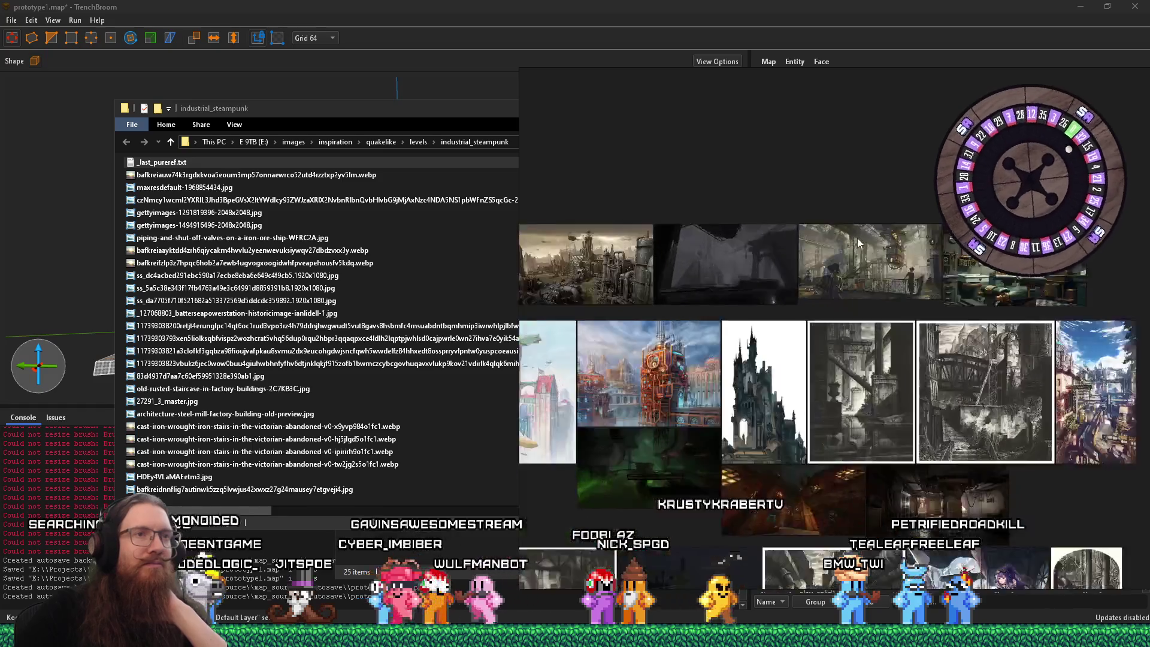
pyautogui.scroll(-5, 764, 245)
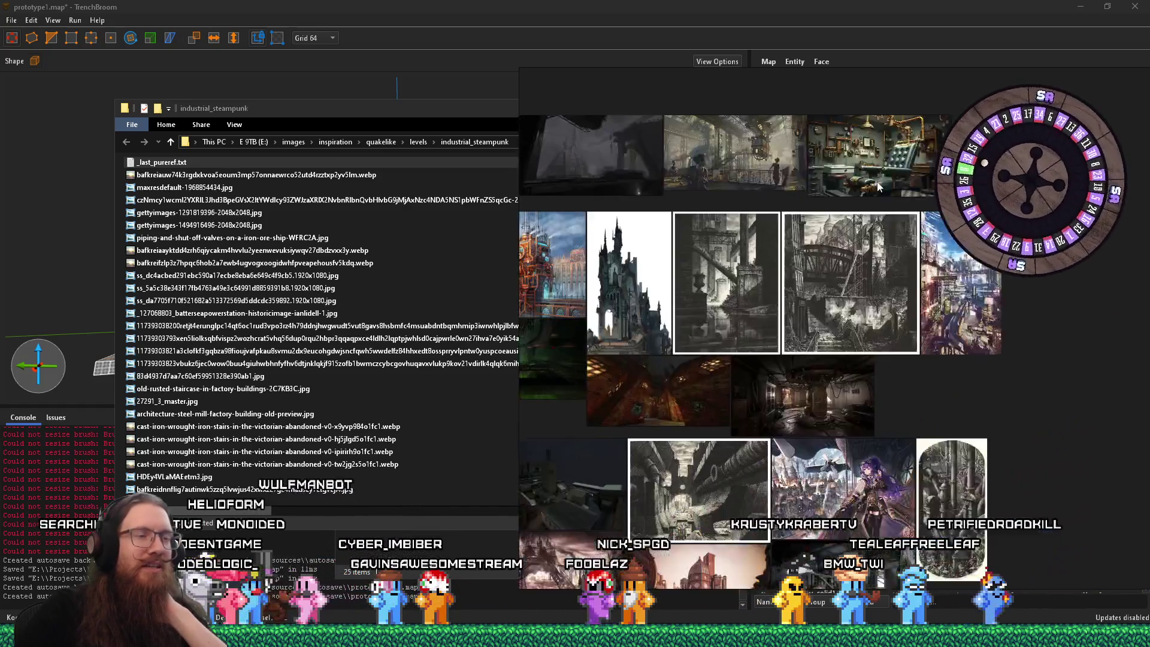
pyautogui.moveTo(739, 256); pyautogui.dragTo(839, 289)
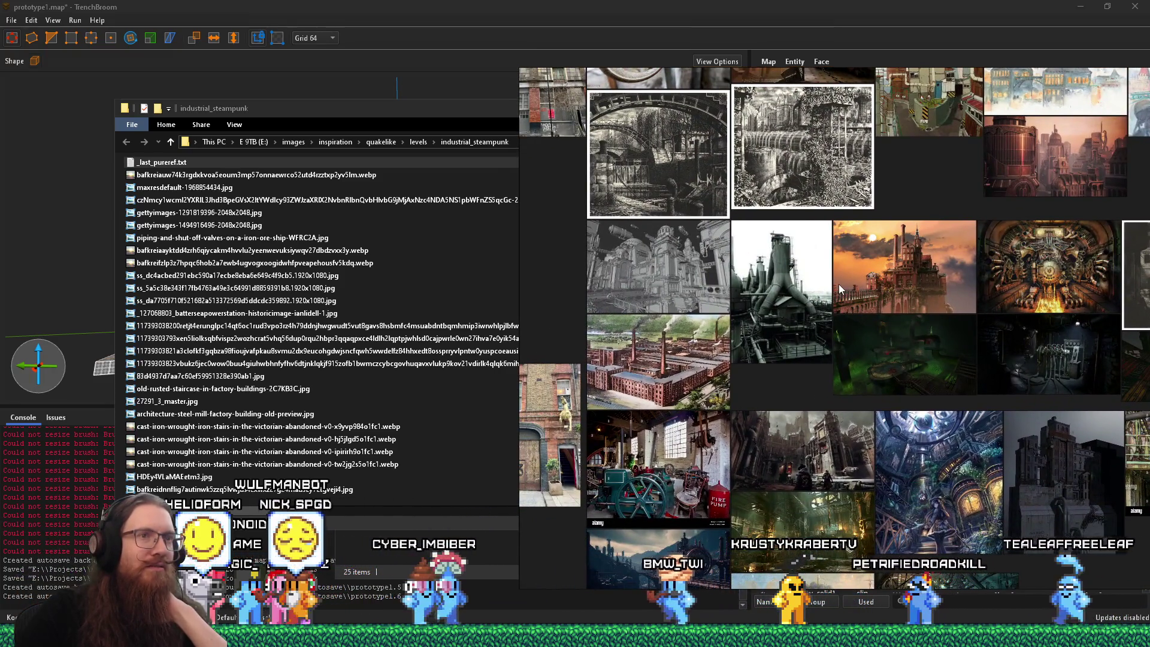
pyautogui.scroll(5, 840, 289)
pyautogui.scroll(2, 841, 286)
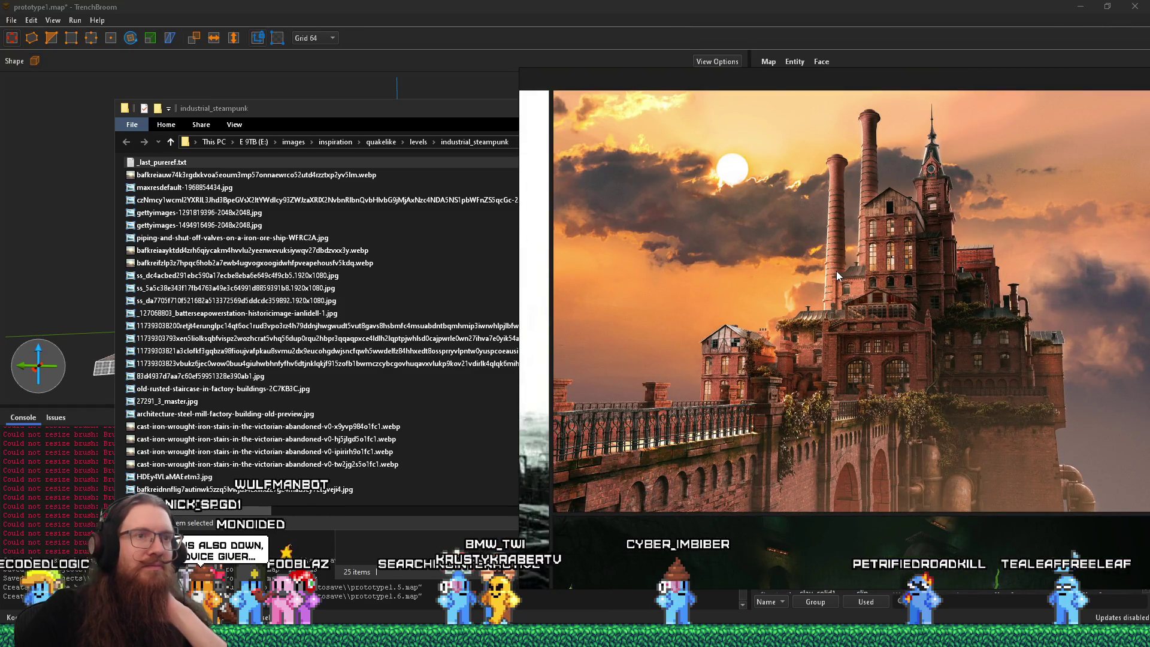
pyautogui.scroll(2, 839, 271)
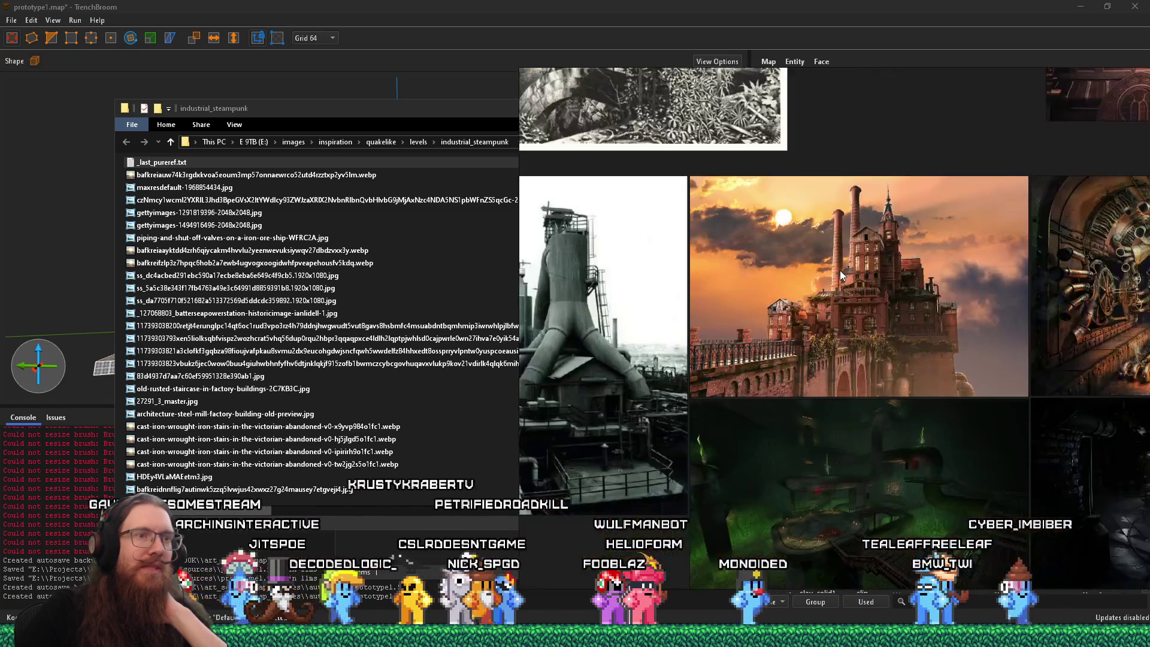
pyautogui.doubleClick(840, 271)
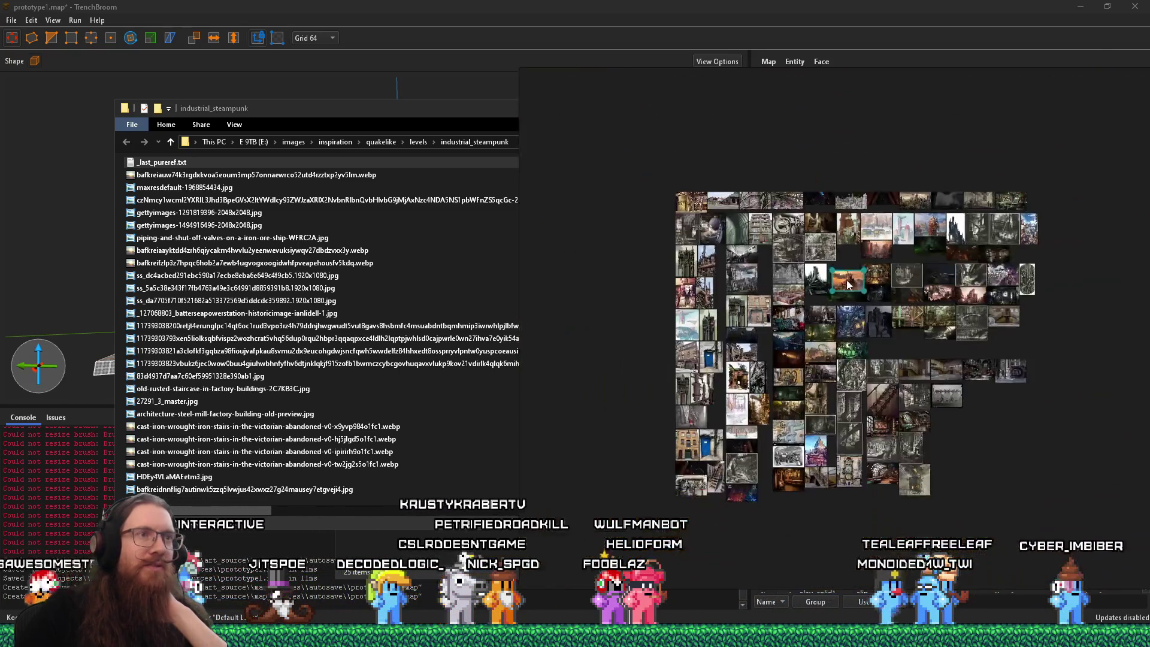
# Step: Focus the tall steampunk building, then zoom into the rusty steel-mill blast furnace photo
pyautogui.doubleClick(685, 260)
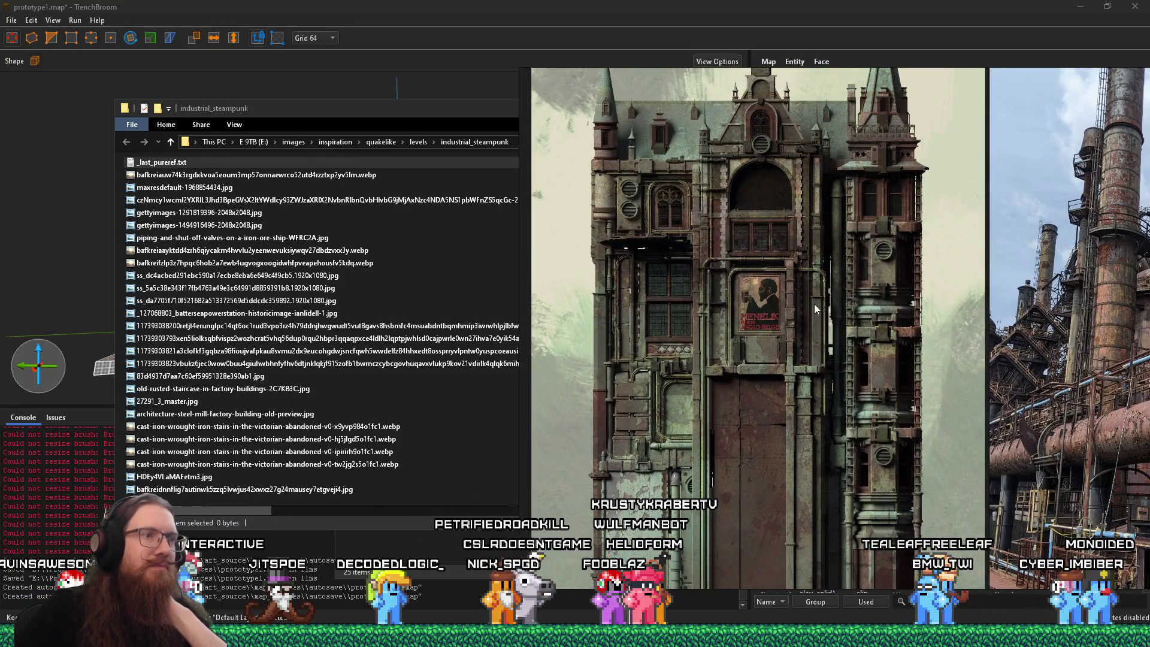
pyautogui.doubleClick(1030, 276)
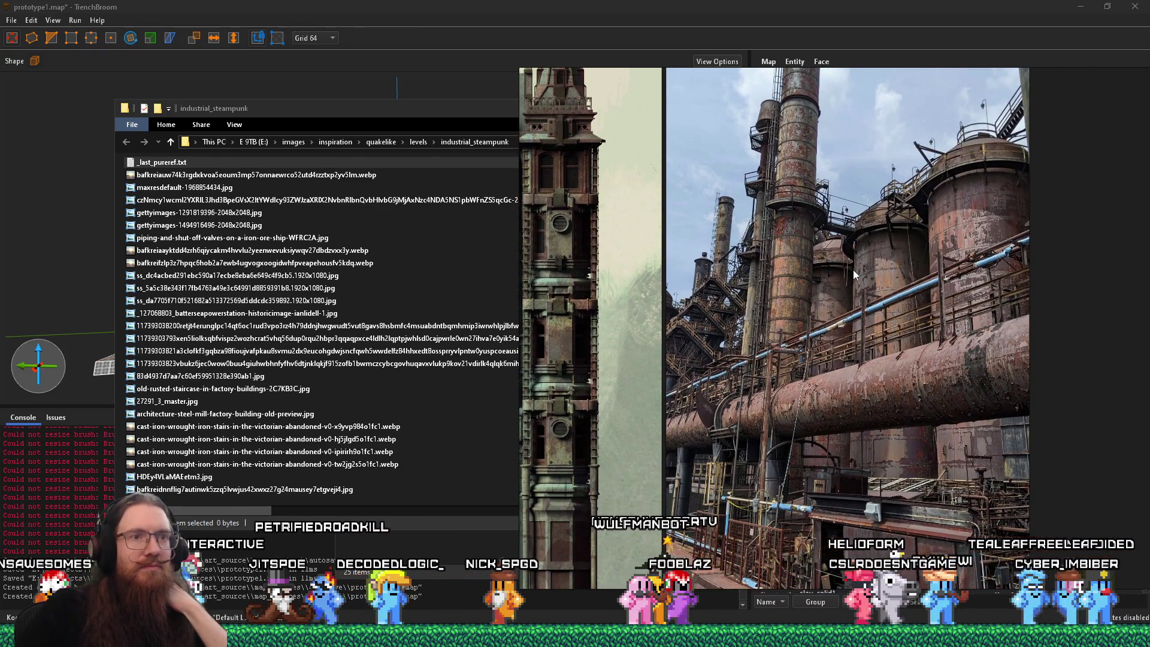
pyautogui.scroll(3, 860, 287)
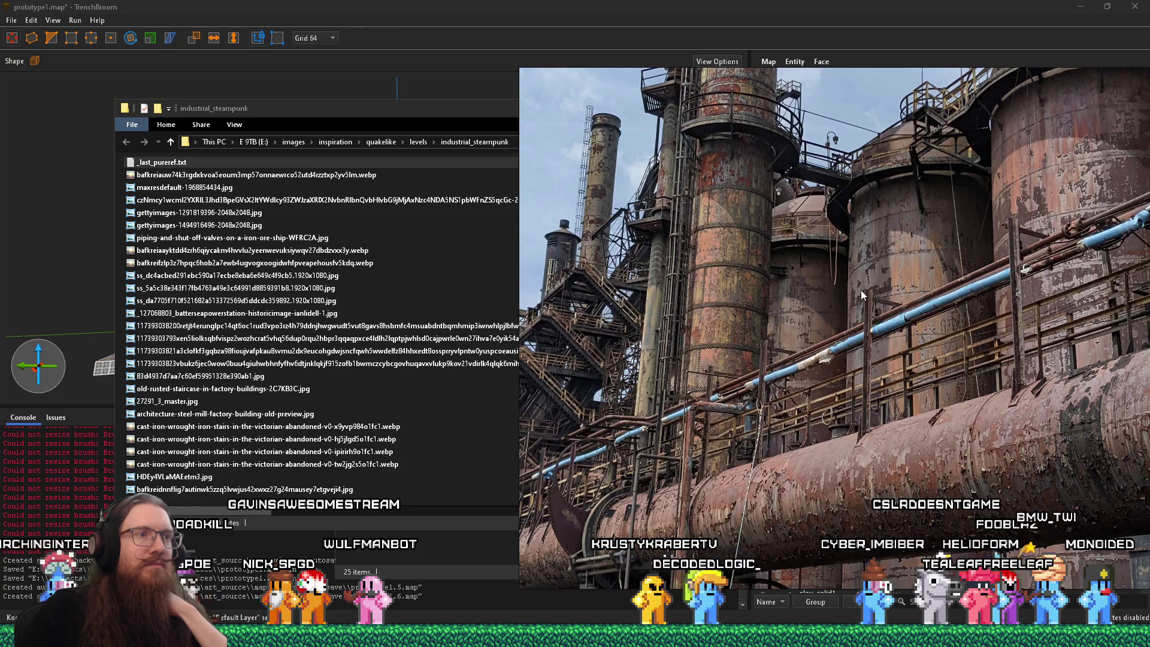
pyautogui.scroll(3, 735, 288)
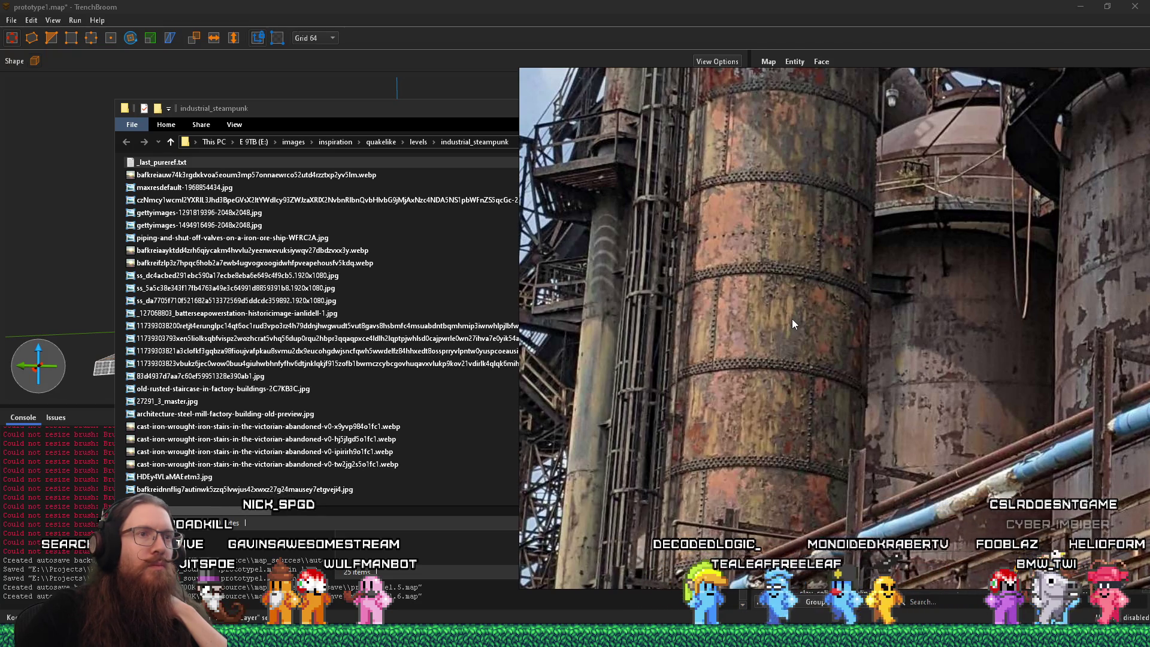
pyautogui.scroll(-3, 792, 319)
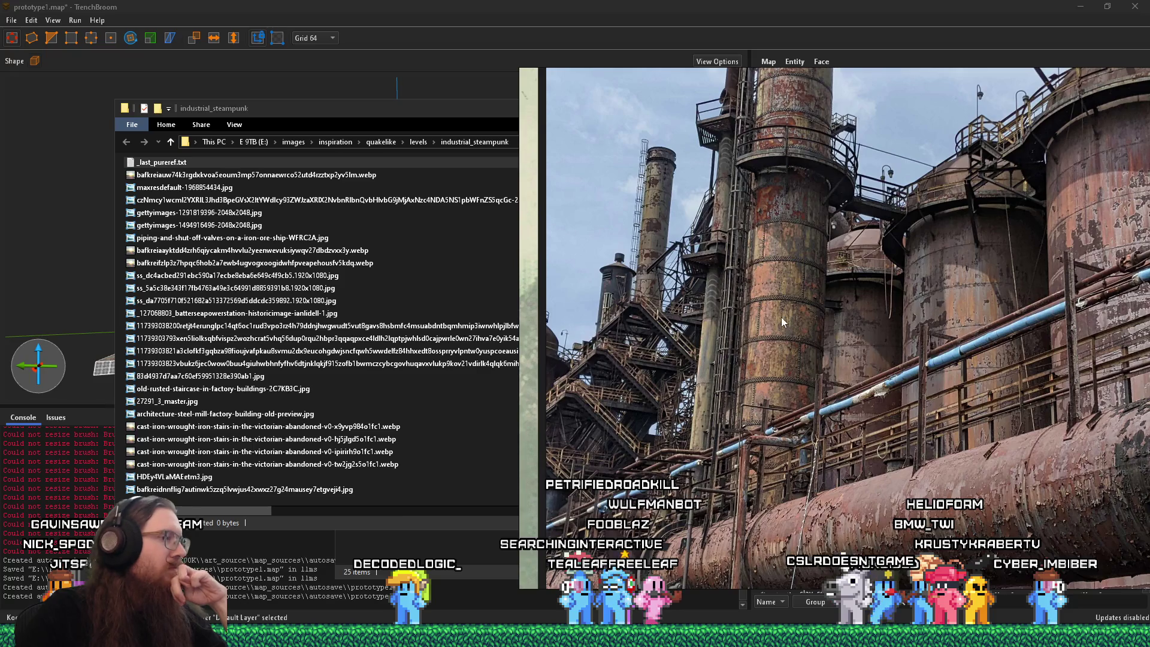
pyautogui.moveTo(576, 635)
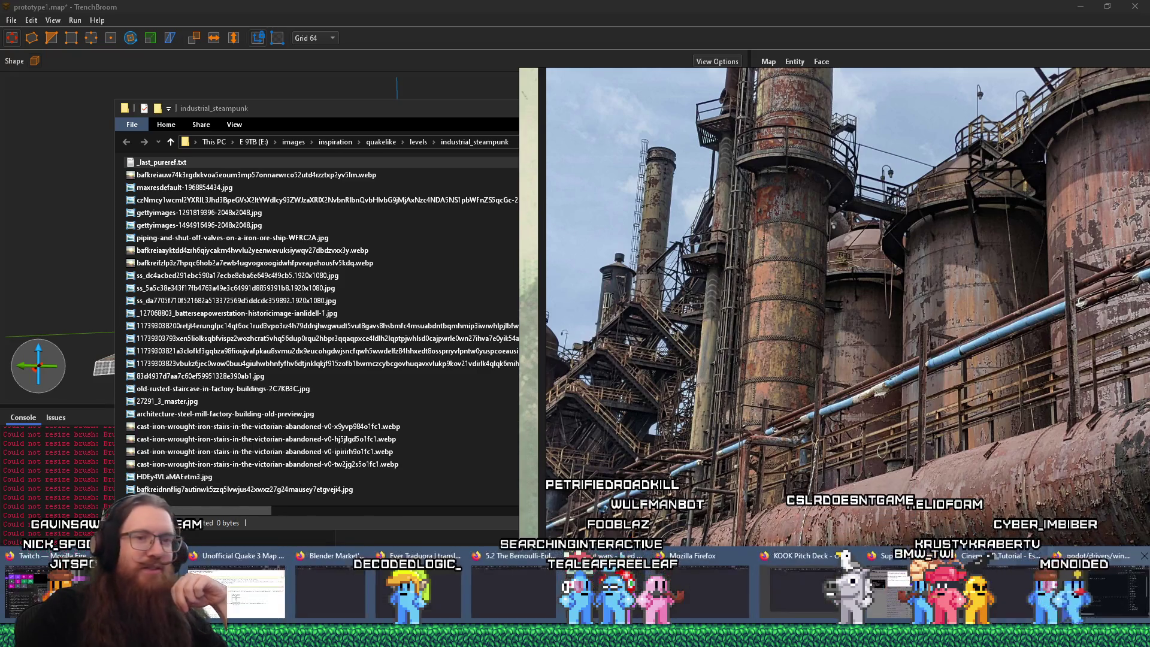
pyautogui.click(1127, 608)
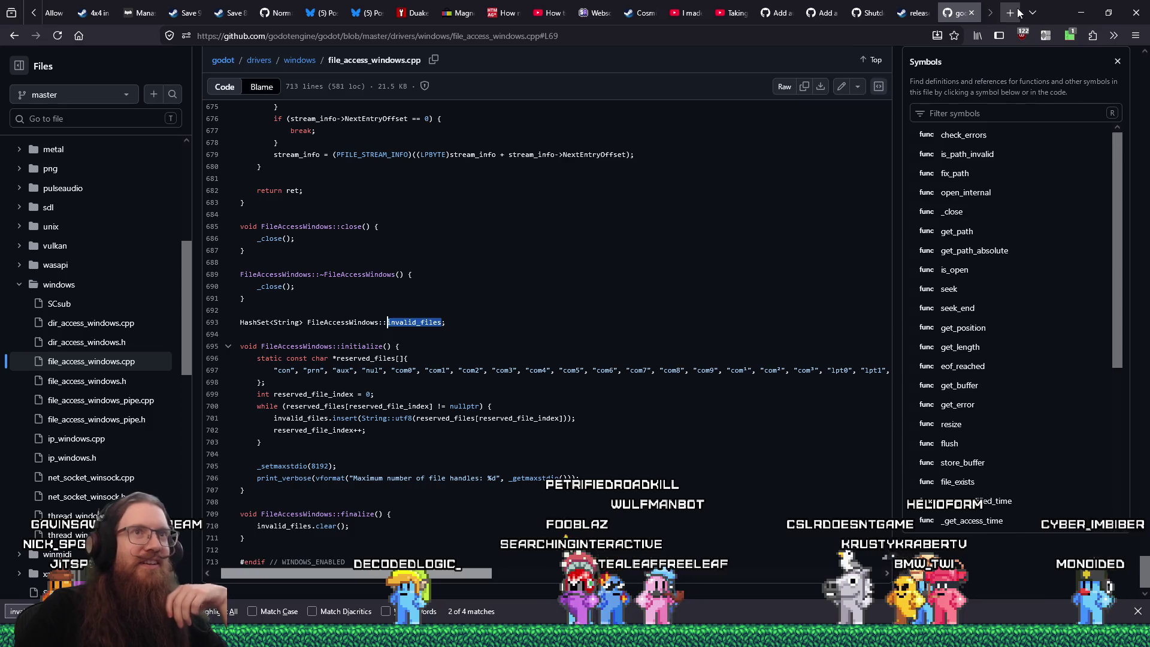
# Step: Load the viewer's Twitch channel in a new tab, scroll through it, then close the tab
pyautogui.click(1018, 12)
pyautogui.write('twitc')
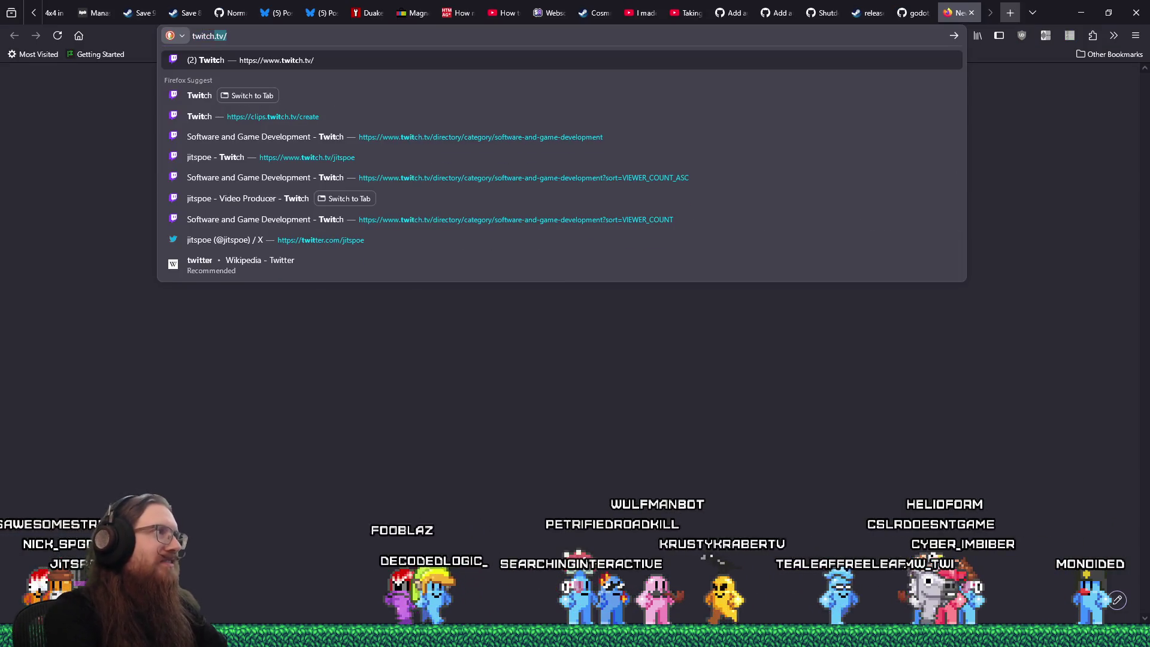
pyautogui.write('h.tv/krustykrabertv')
pyautogui.press('Return')
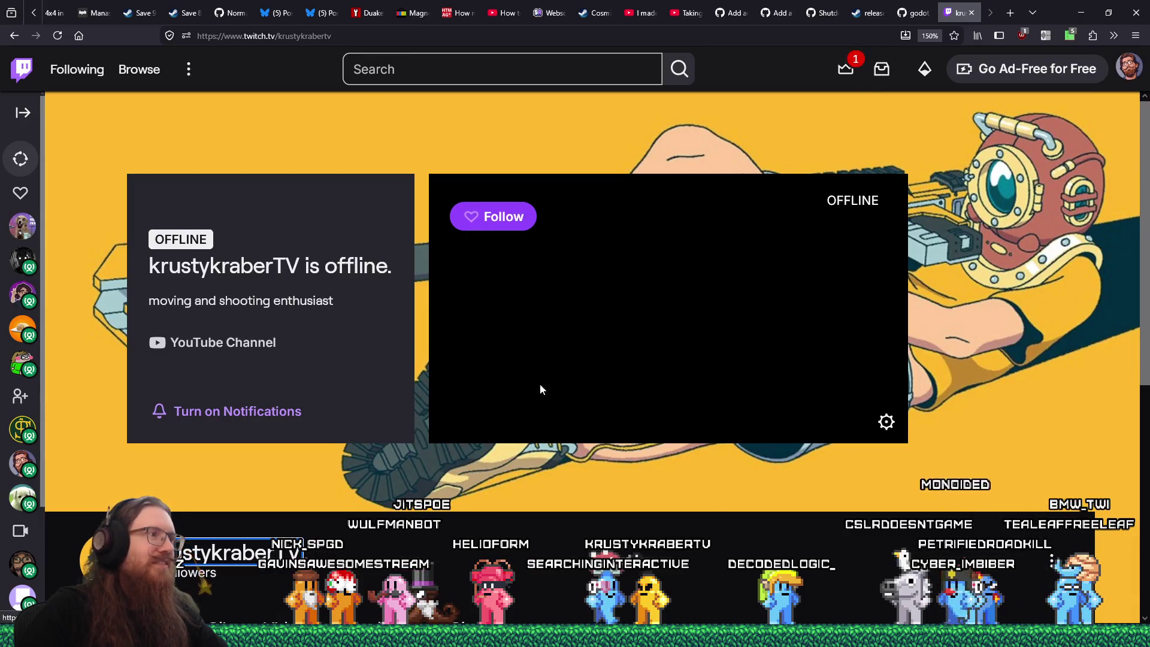
pyautogui.scroll(-5, 535, 419)
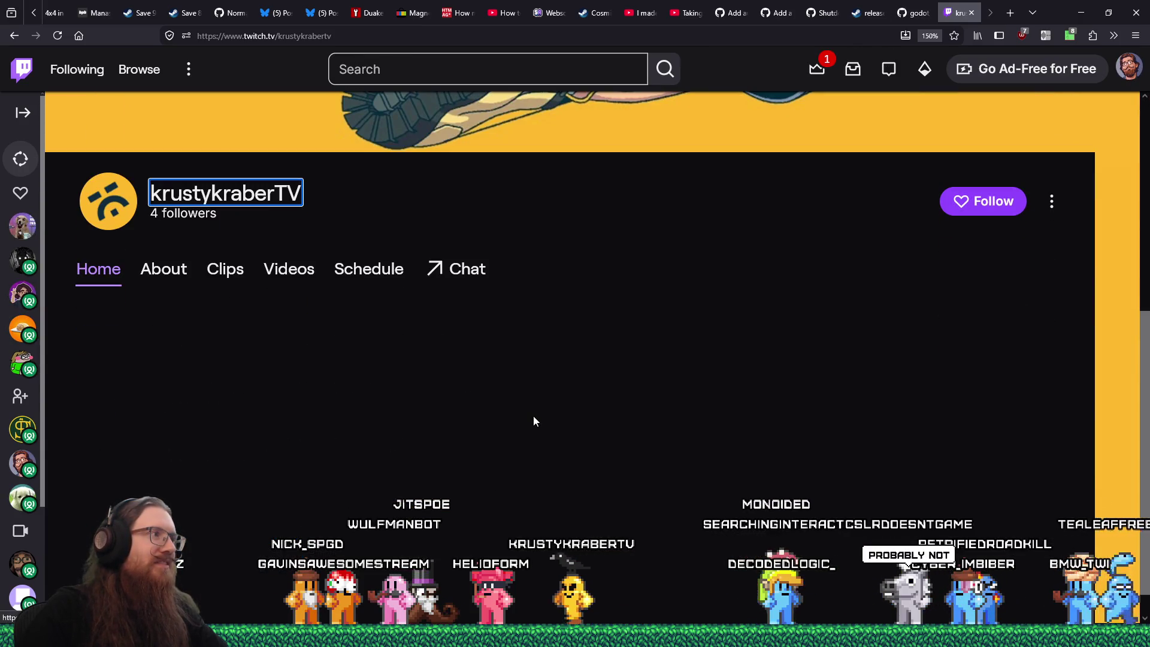
pyautogui.scroll(4, 535, 420)
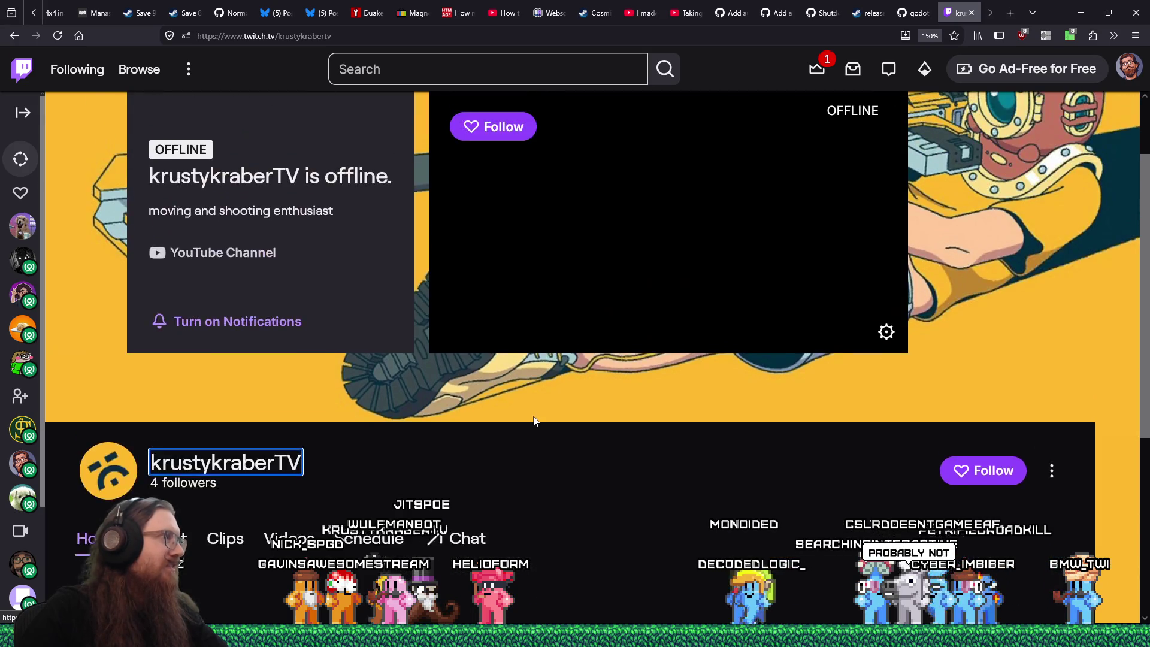
pyautogui.scroll(2, 536, 422)
pyautogui.click(972, 13)
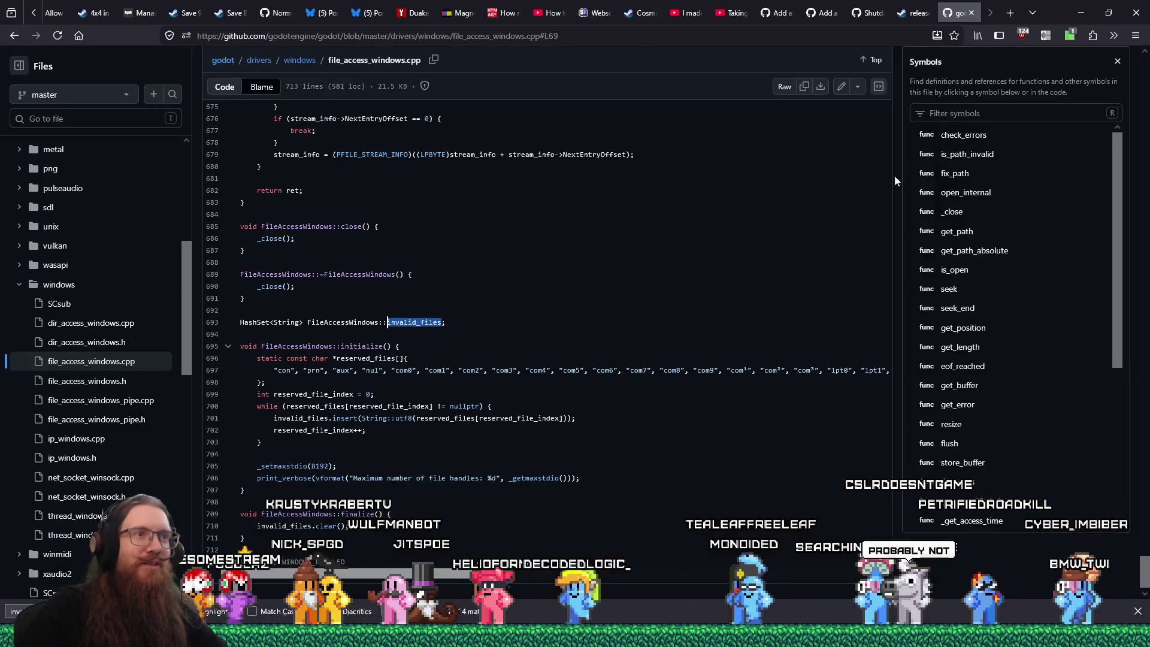
# Step: Return to PureRef, zoom the board, shift its window left and pan across the image grid
pyautogui.hotkey('alt', 'Tab')
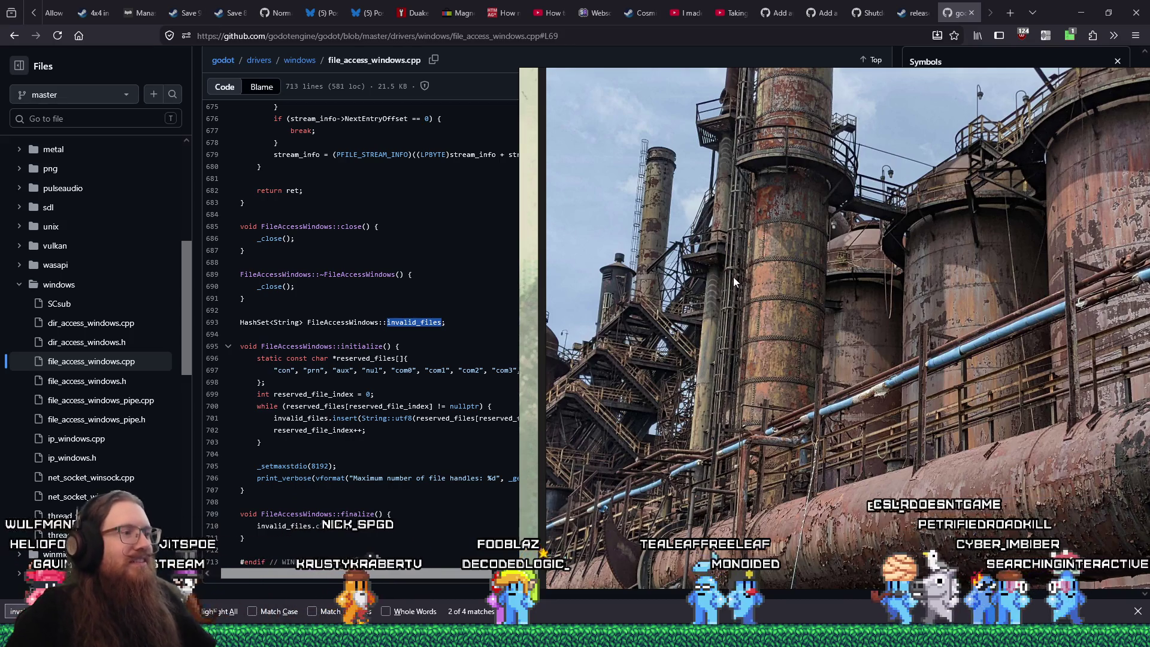
pyautogui.scroll(5, 492, 371)
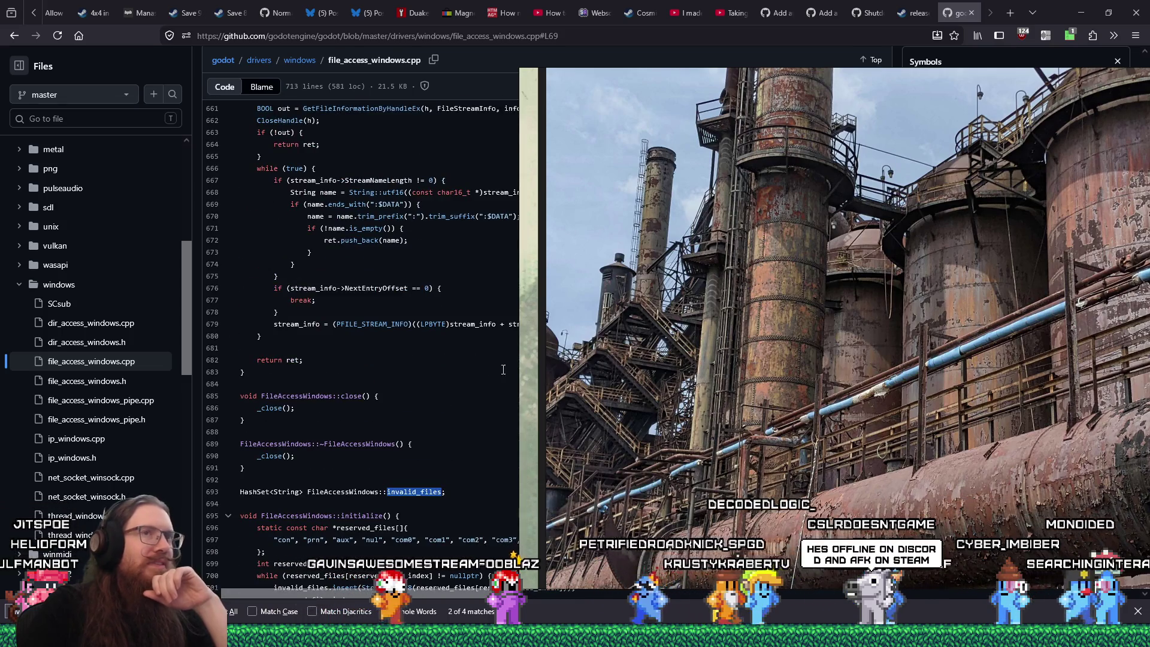
pyautogui.scroll(-2, 829, 400)
pyautogui.scroll(3, 830, 400)
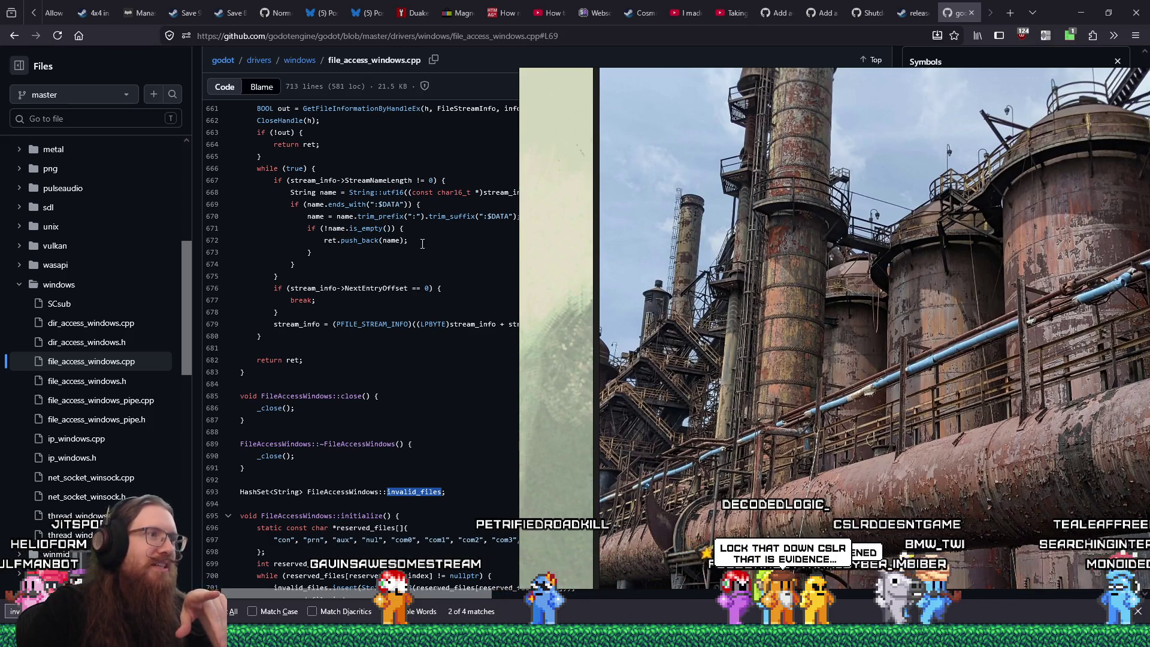
pyautogui.moveTo(663, 376); pyautogui.dragTo(592, 370)
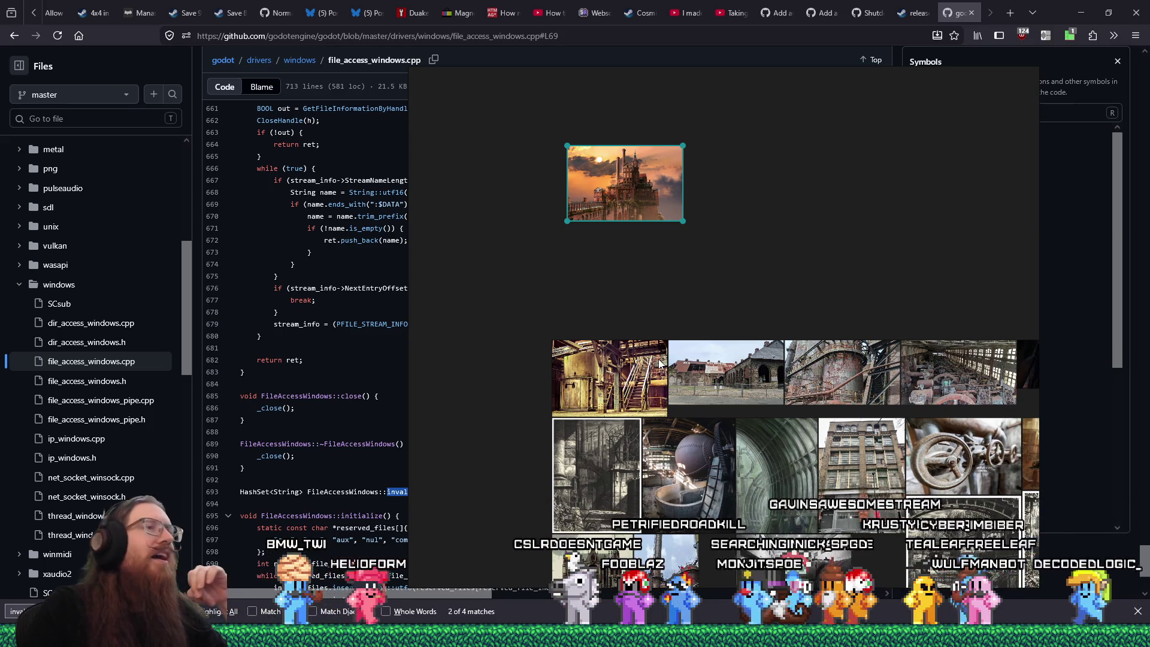
pyautogui.moveTo(978, 443); pyautogui.dragTo(715, 399)
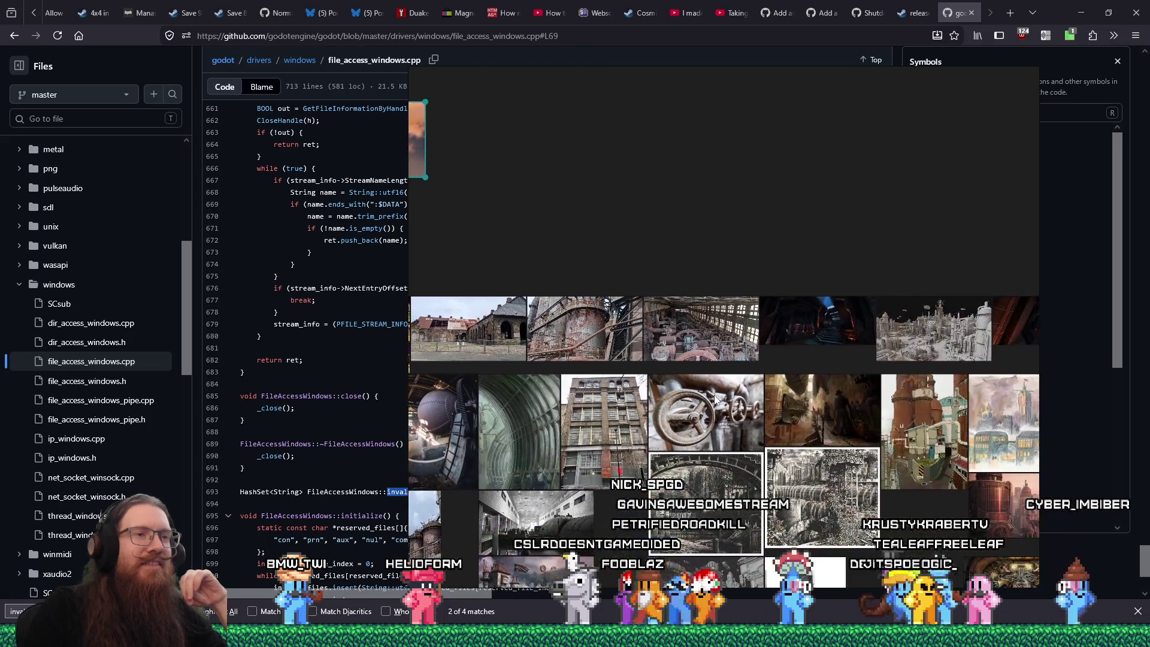
# Step: Zoom in and back out on the grey steampunk city render, then pan the board
pyautogui.doubleClick(962, 356)
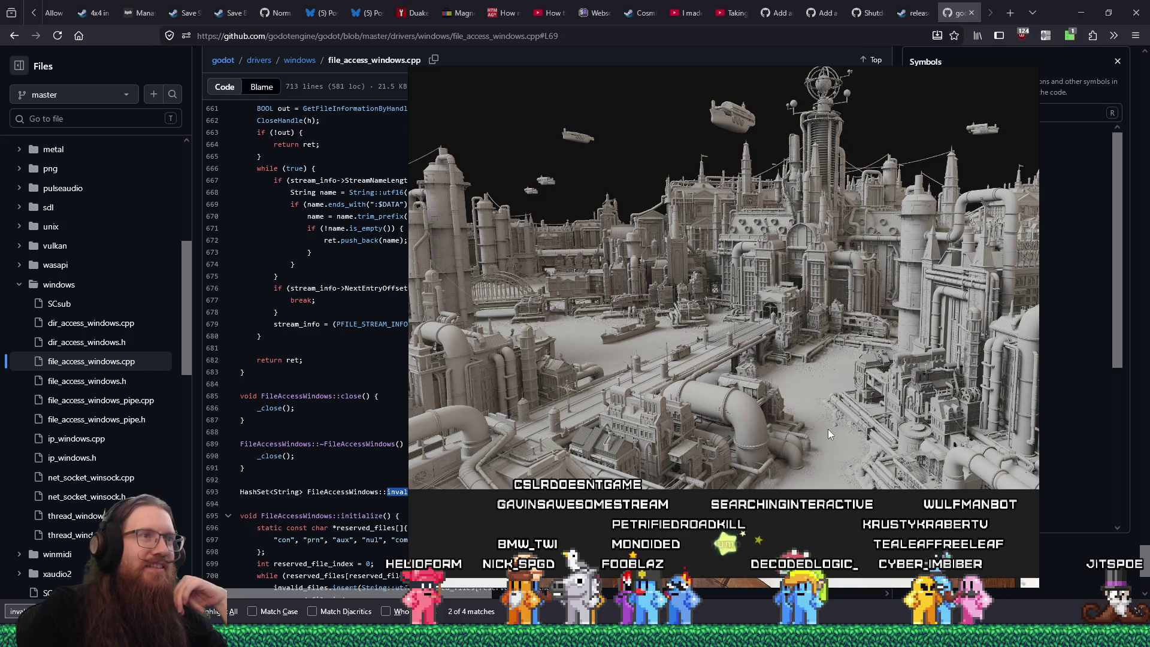
pyautogui.doubleClick(828, 429)
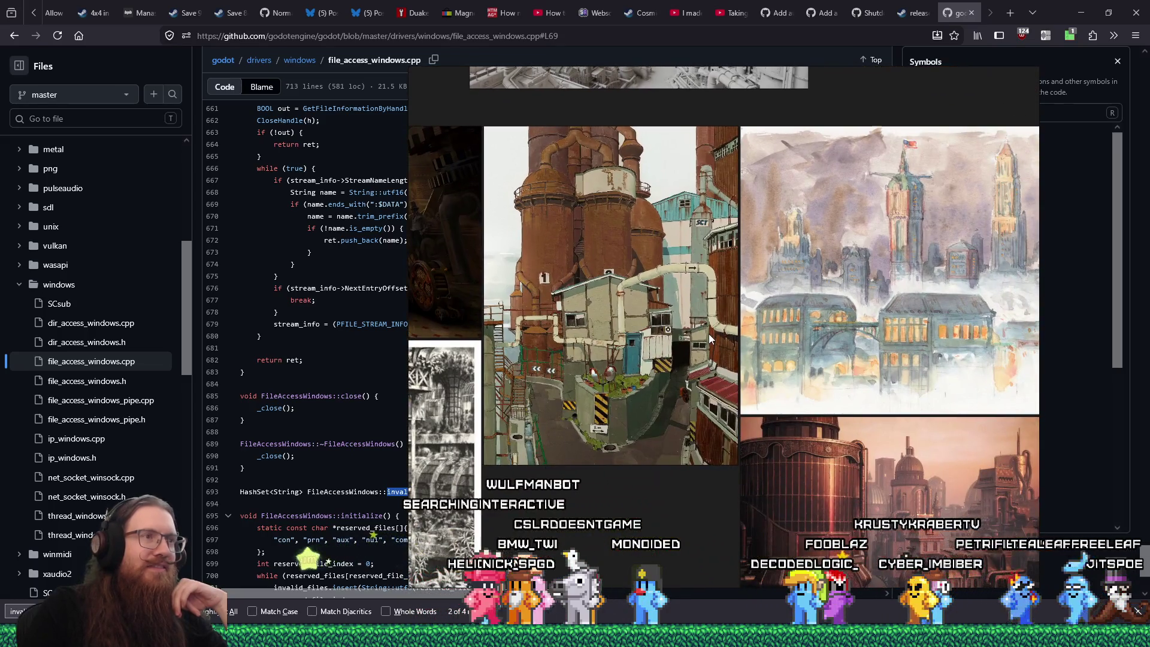
pyautogui.moveTo(709, 333); pyautogui.dragTo(746, 378)
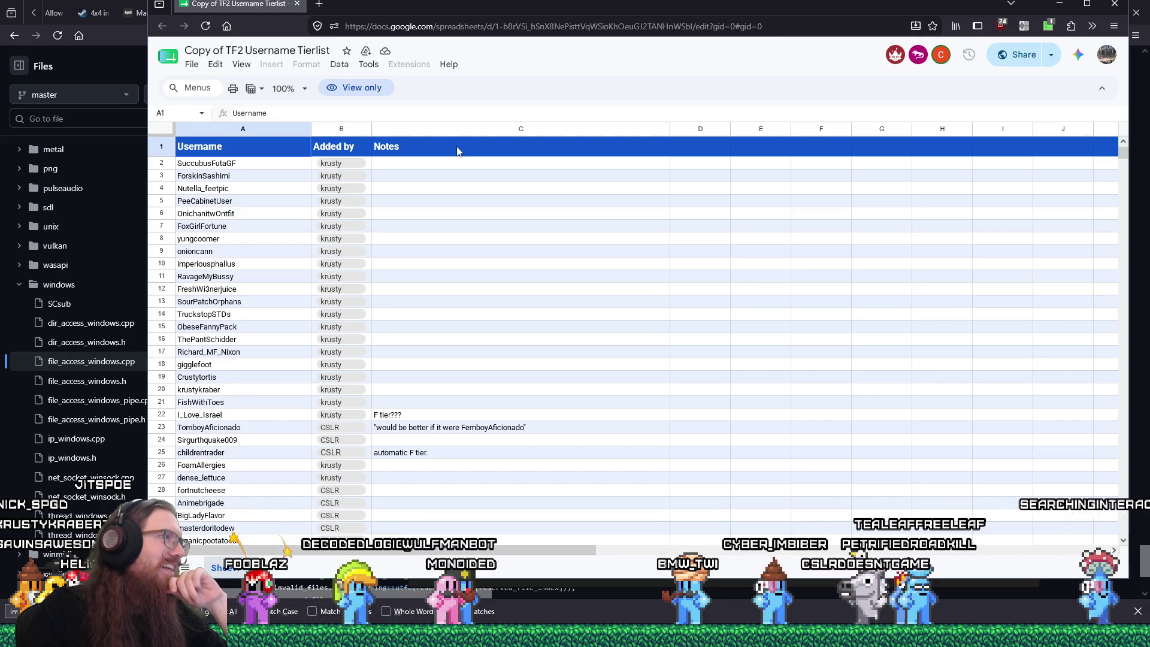
# Step: Jump to the next search match and select the CondimentKing entry in cell A58, then read further down
pyautogui.scroll(-7, 457, 150)
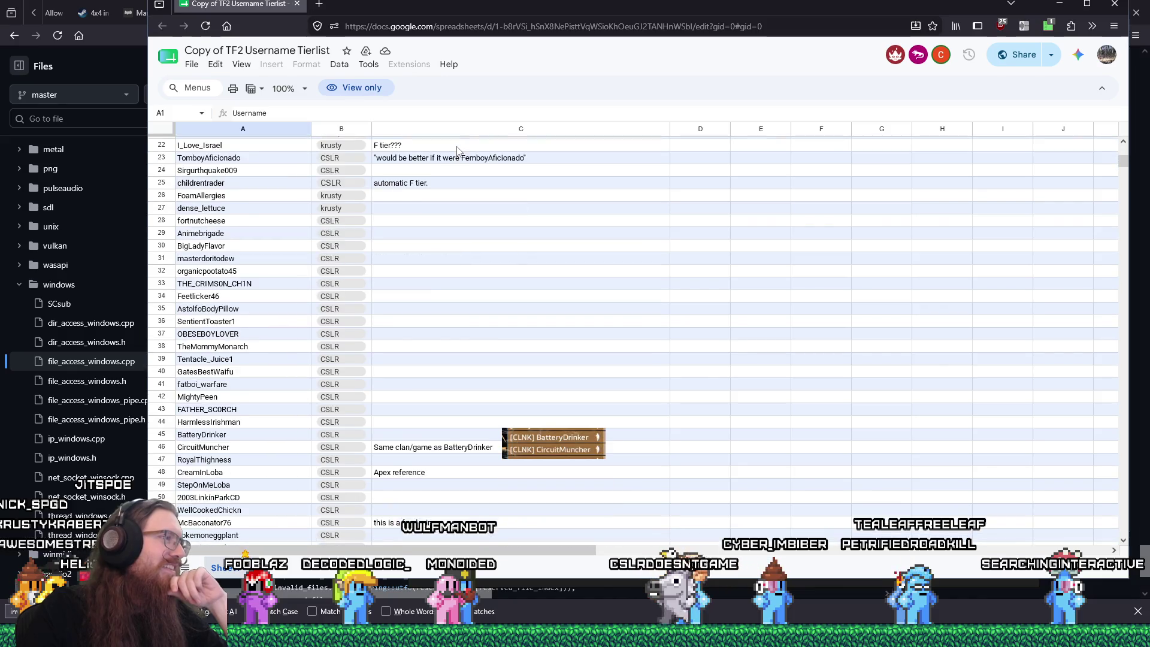
pyautogui.scroll(-3, 457, 151)
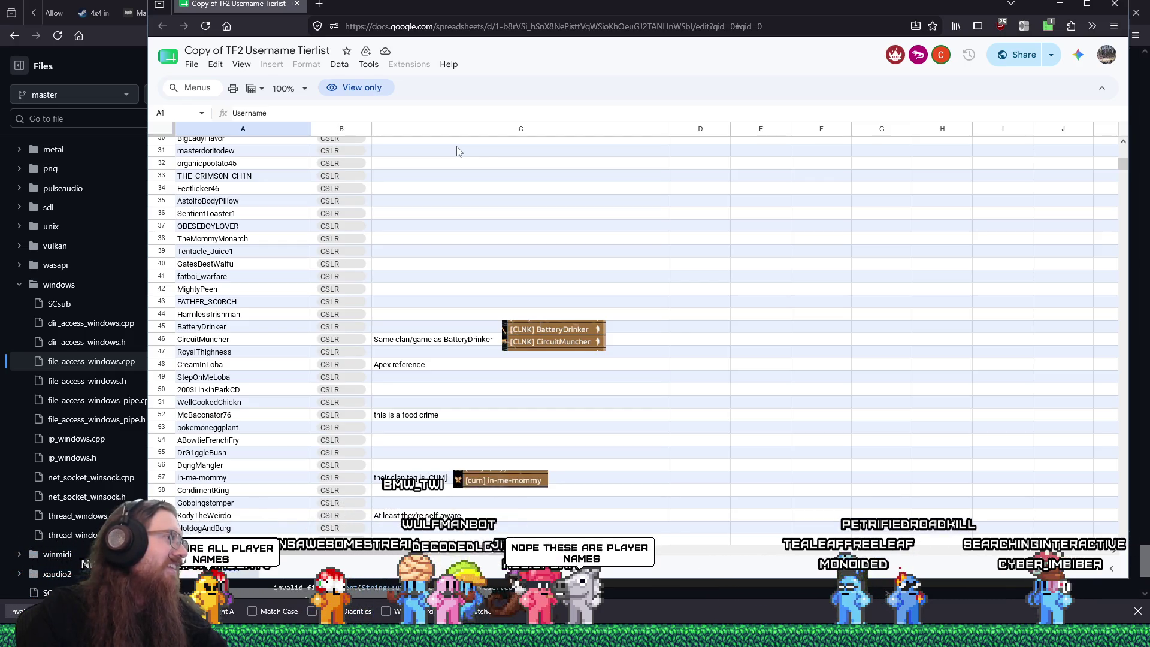
pyautogui.press('Return')
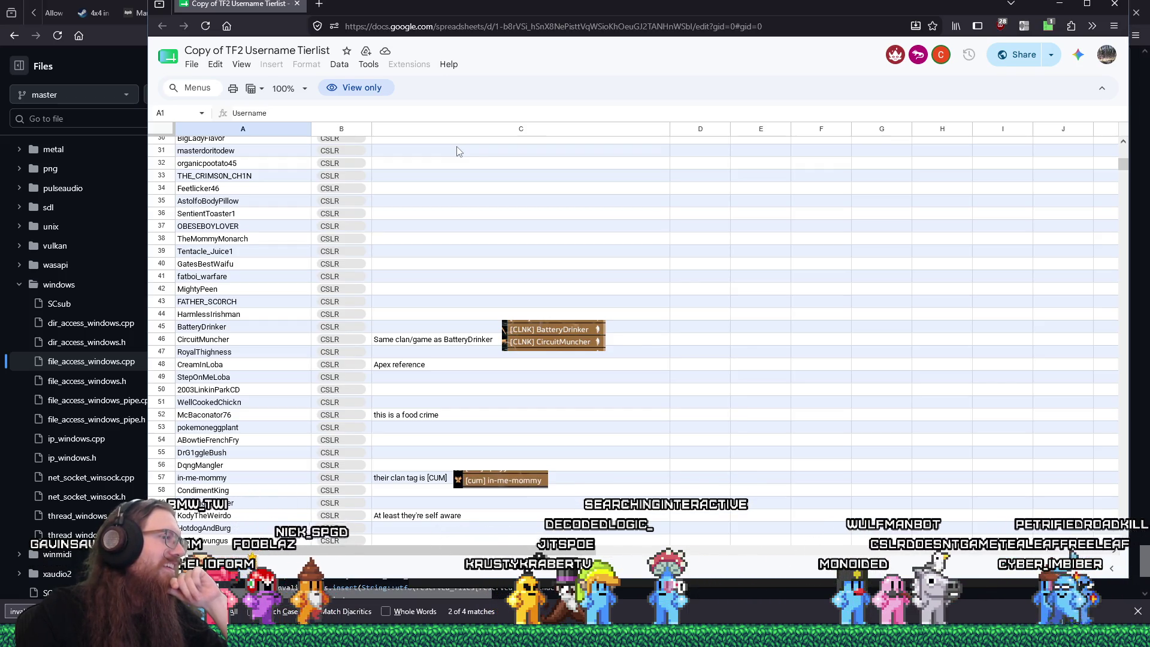
pyautogui.click(181, 494)
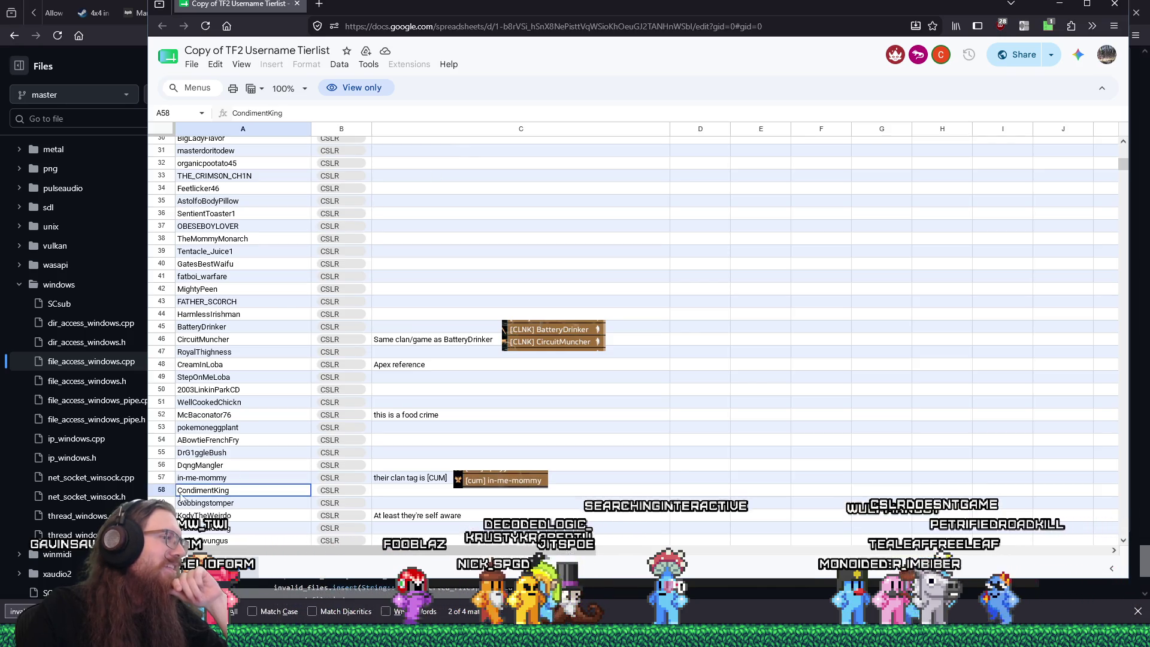
pyautogui.scroll(-3, 206, 492)
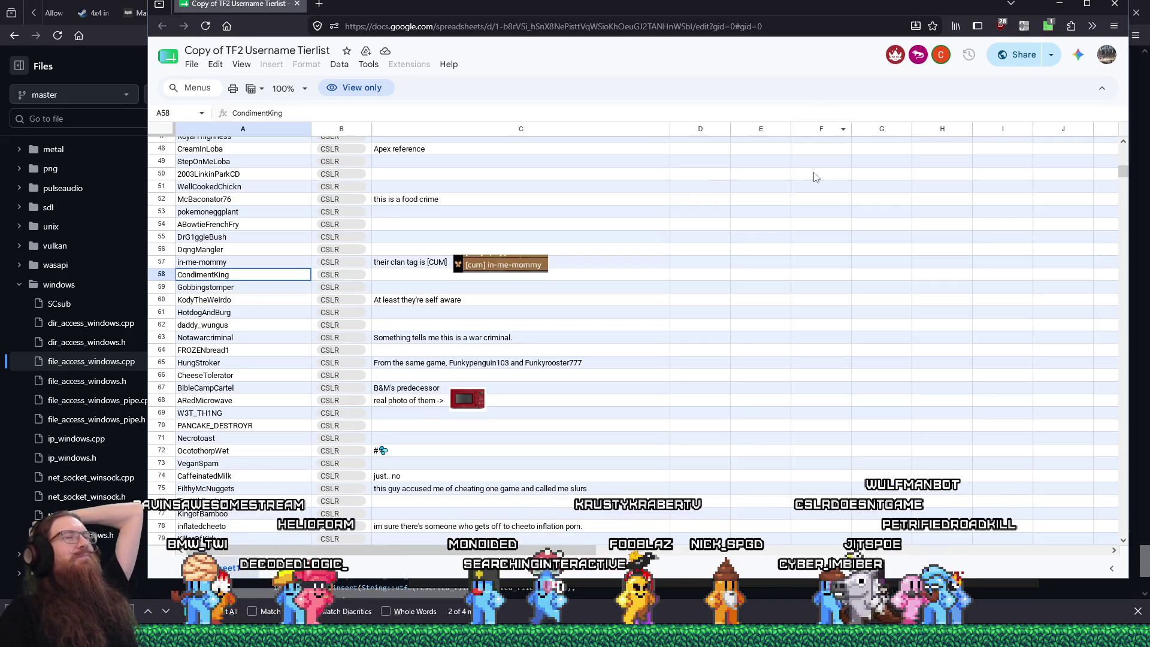
pyautogui.moveTo(852, 4)
pyautogui.mouseDown()
pyautogui.moveTo(838, 29)
pyautogui.moveTo(1149, 36)
pyautogui.mouseUp()
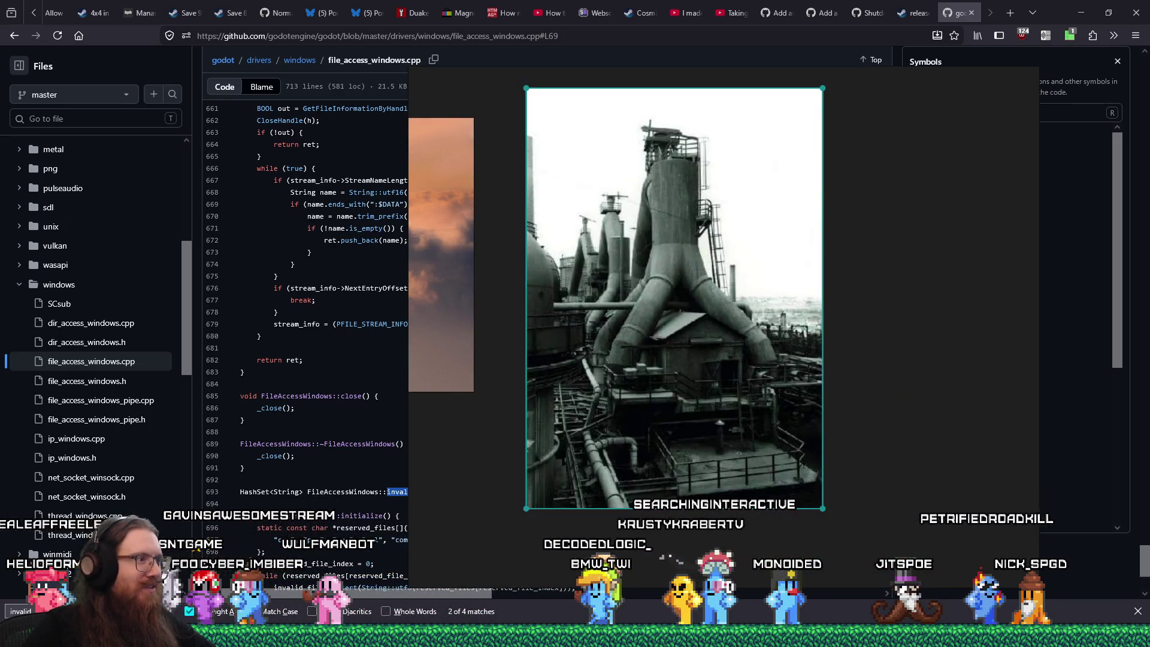
# Step: Open a new blank Firefox tab
pyautogui.moveTo(575, 635)
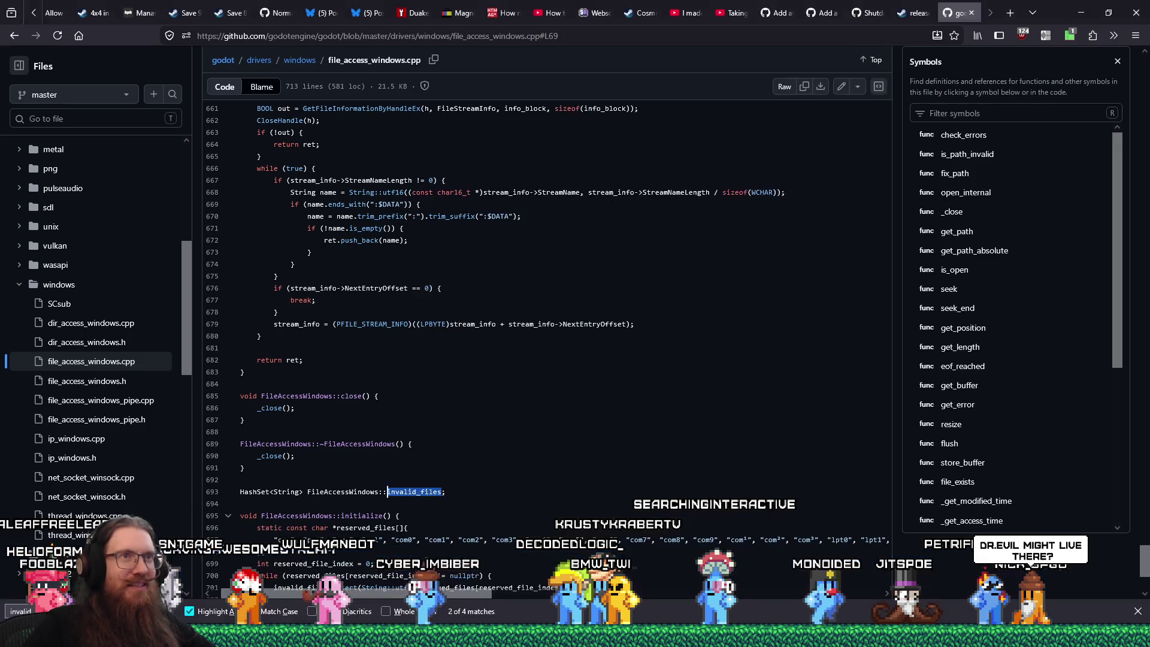
pyautogui.click(1010, 13)
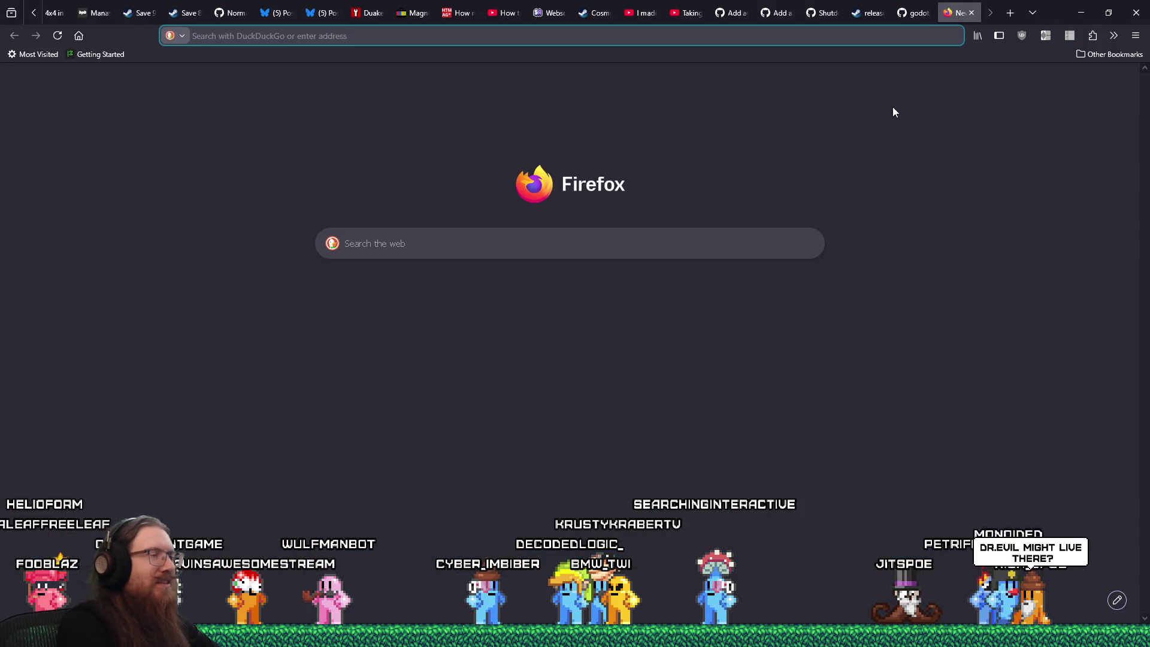
# Step: Search 'simon stalenhag art' and view the second artwork's full-size image file
pyautogui.write('simon stalenhag art')
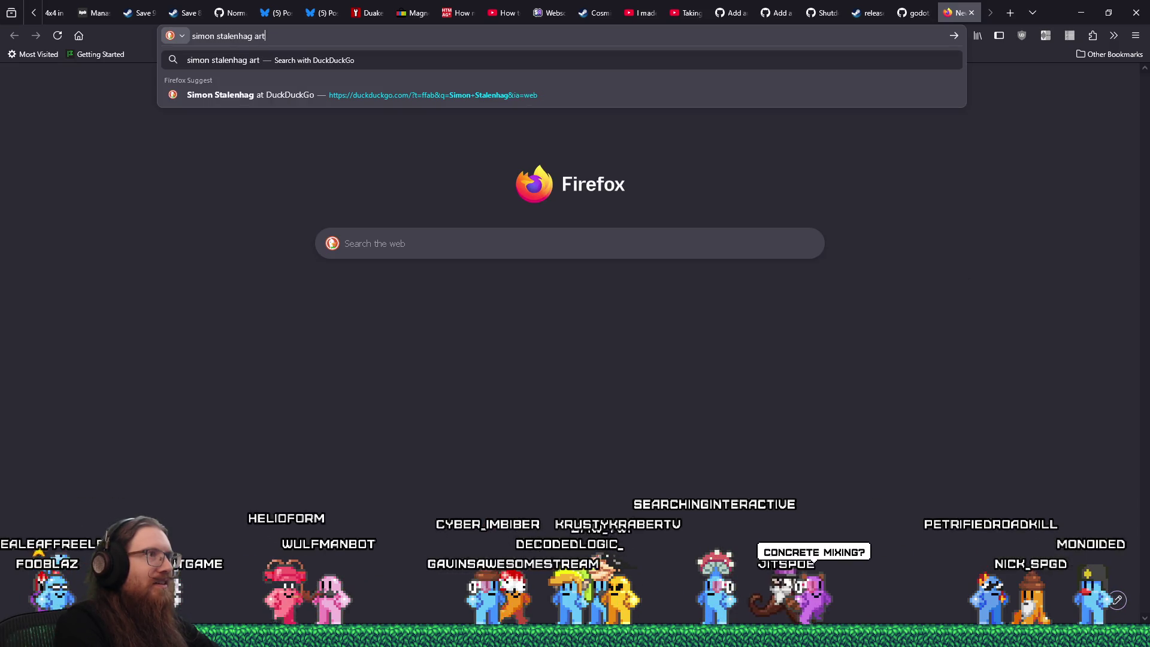
pyautogui.press('Return')
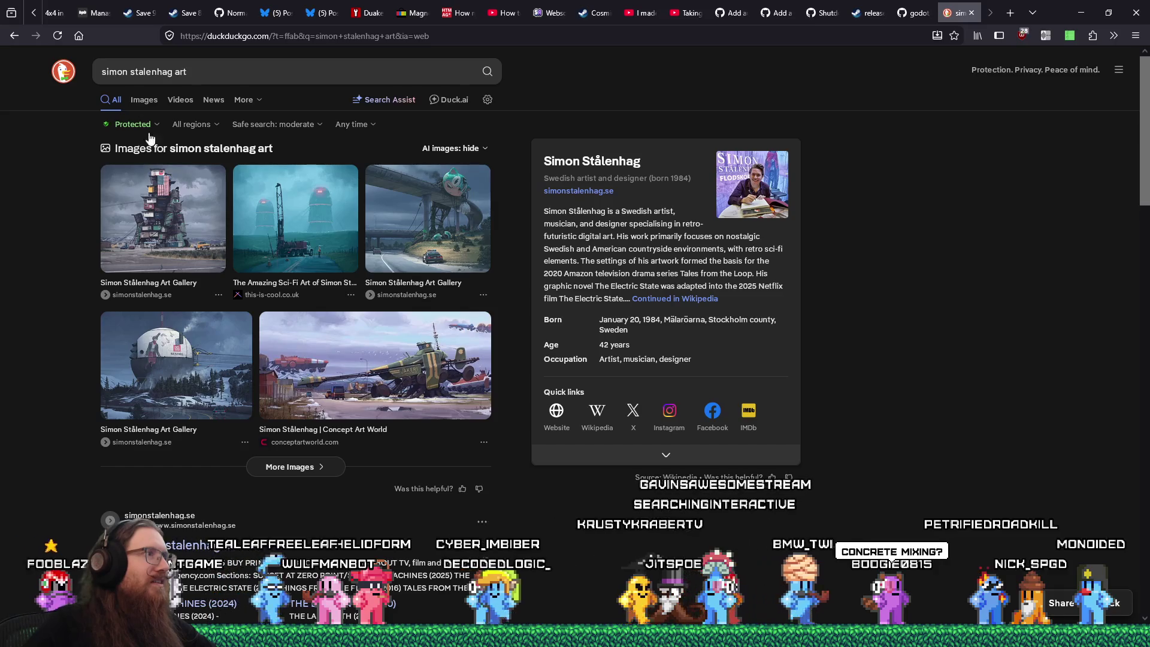
pyautogui.click(305, 240)
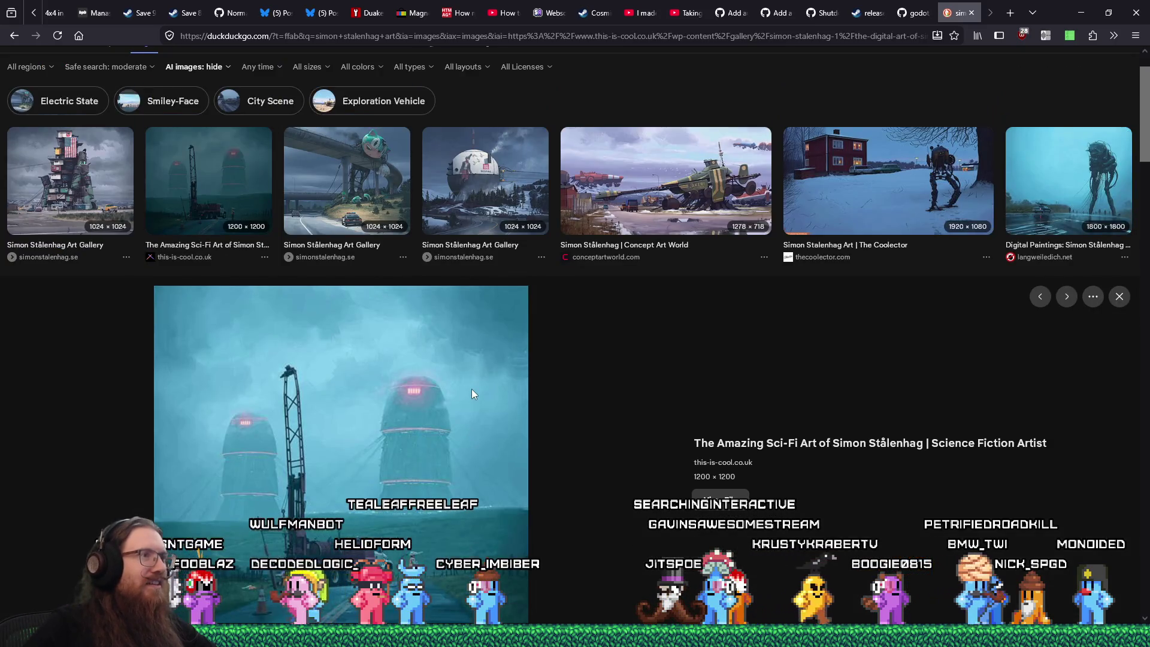
pyautogui.scroll(-2, 396, 312)
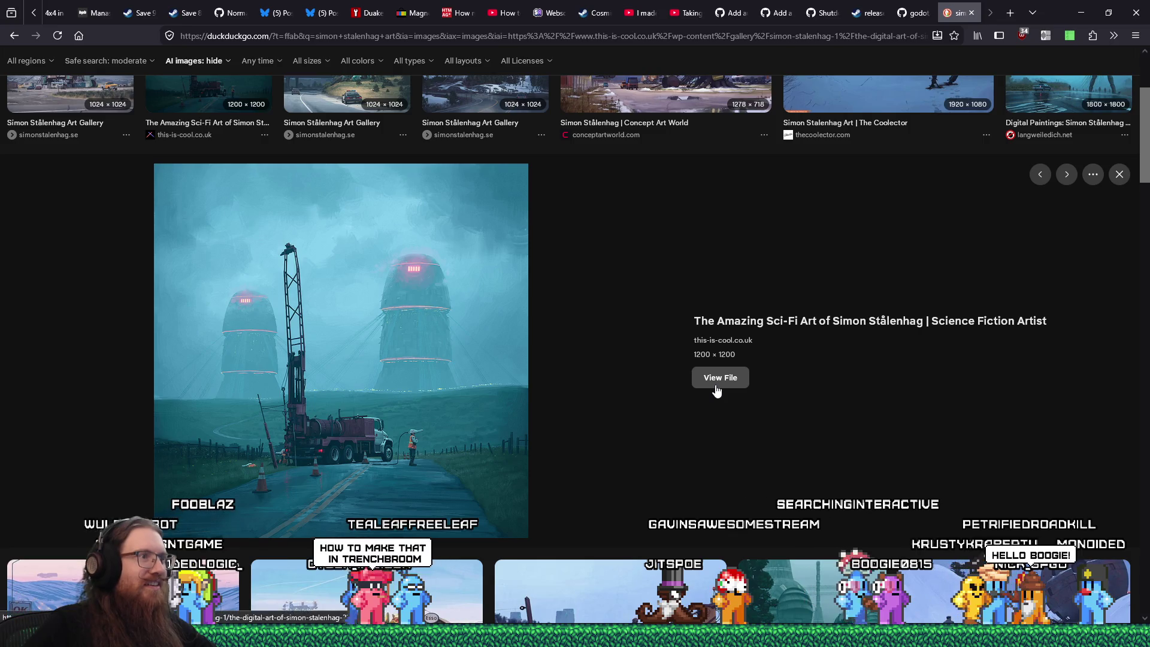
pyautogui.click(718, 388)
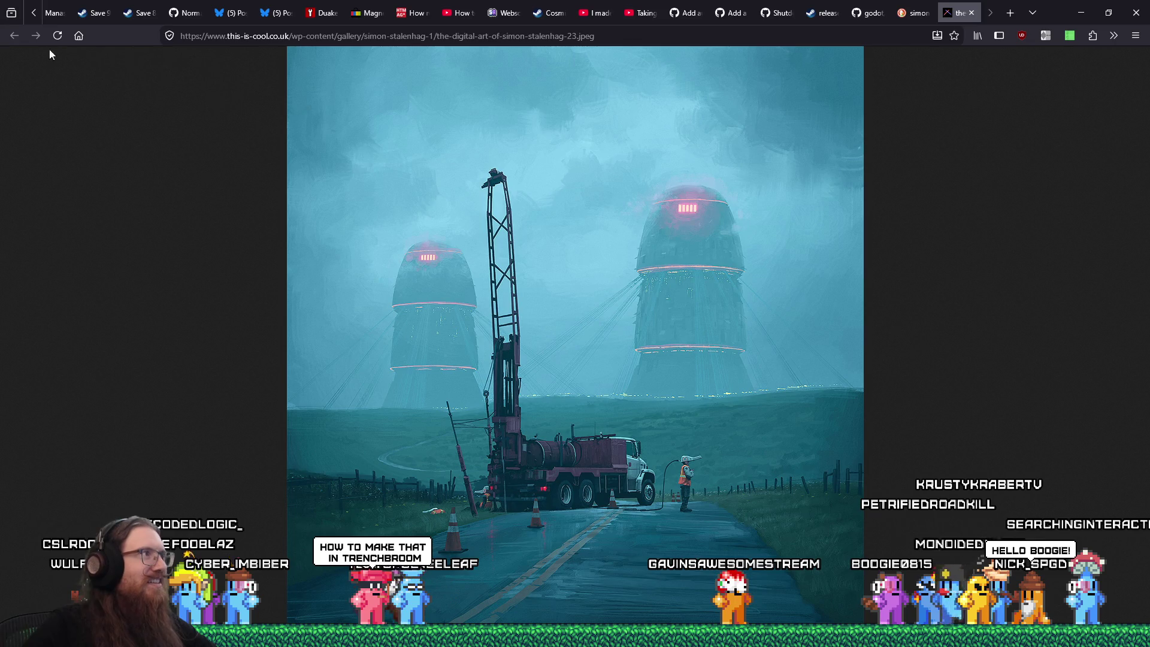
pyautogui.click(972, 13)
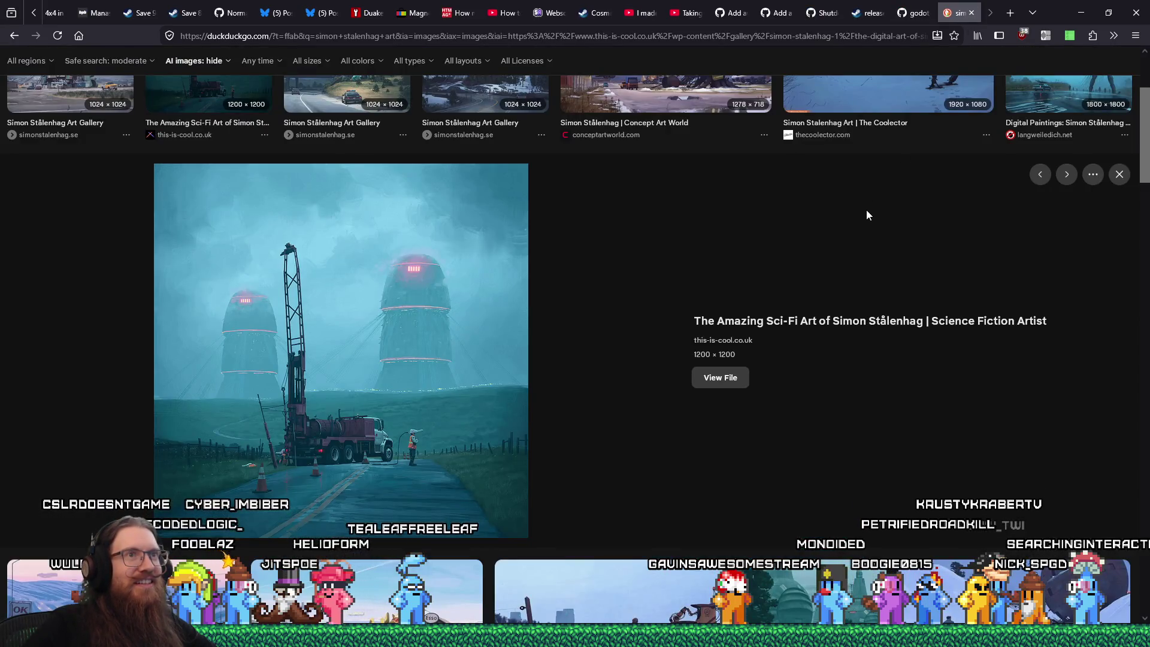
# Step: Preview the robot artwork from the image results, then close the search tab
pyautogui.scroll(3, 867, 211)
pyautogui.scroll(-4, 857, 236)
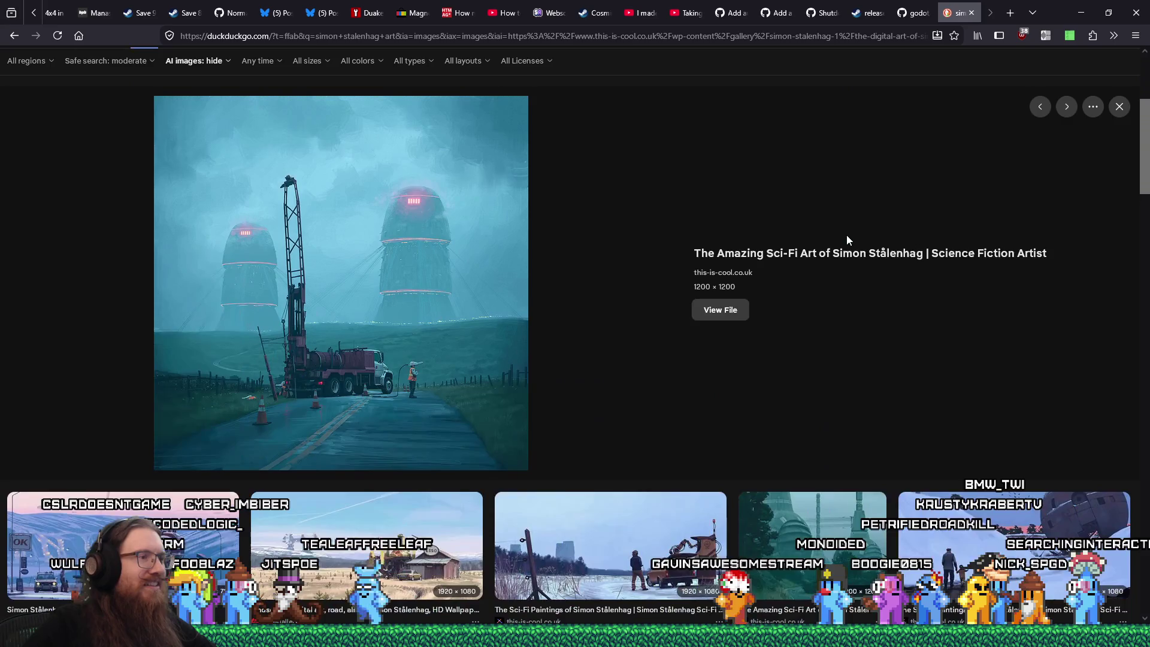
pyautogui.scroll(-2, 851, 237)
pyautogui.scroll(-2, 851, 237)
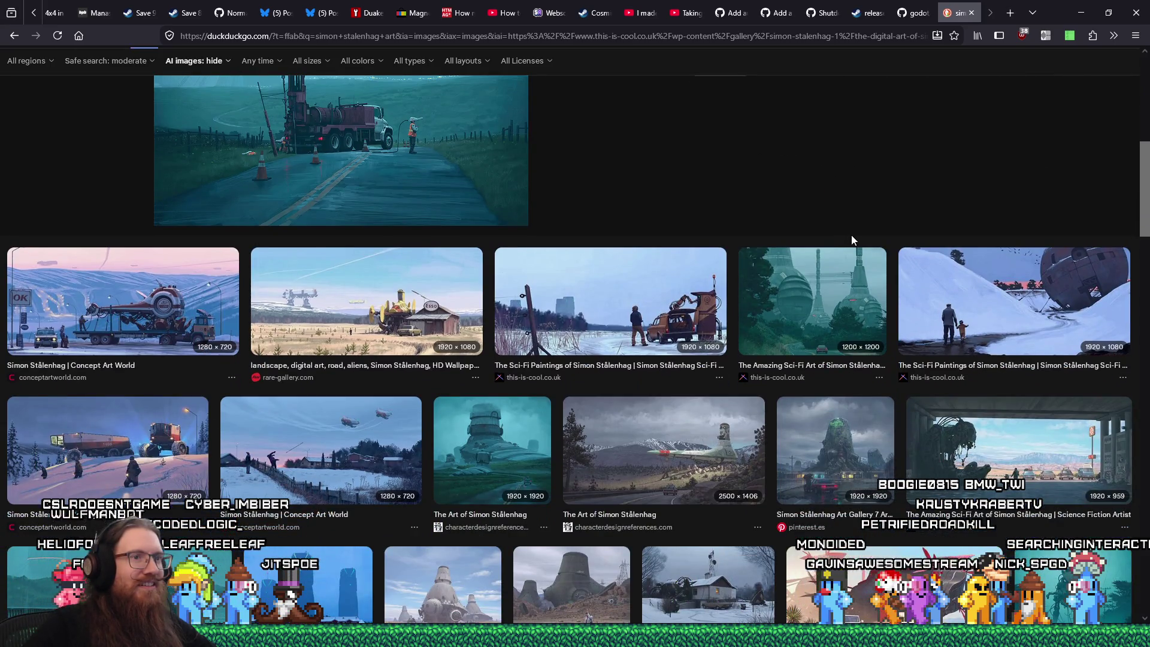
pyautogui.scroll(-3, 852, 241)
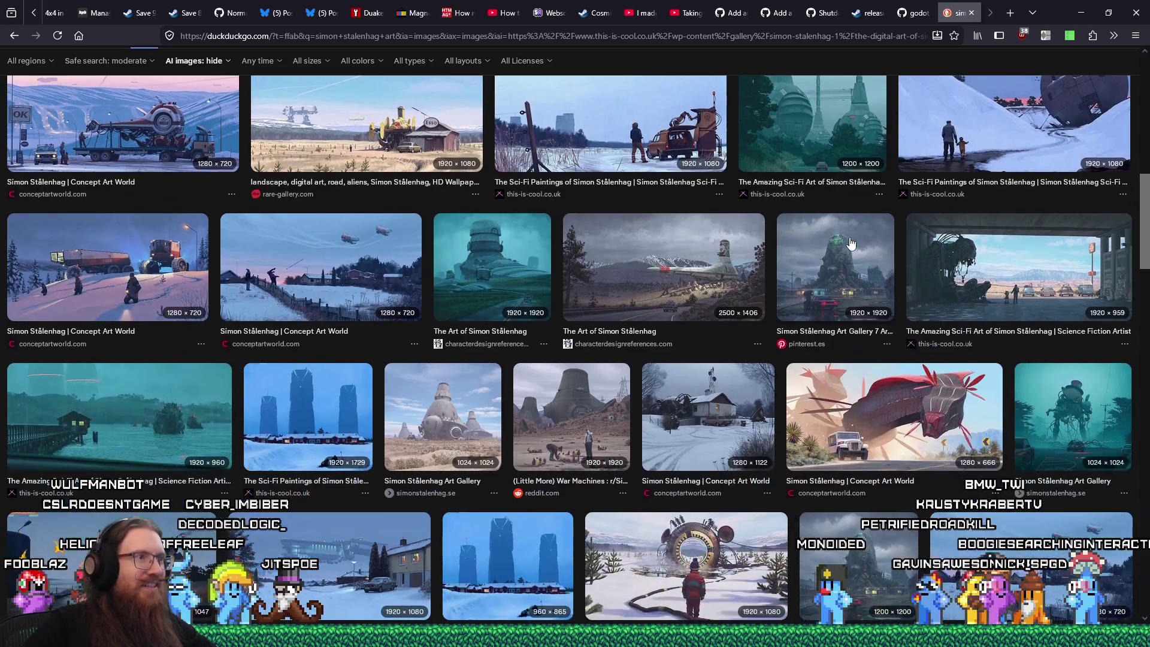
pyautogui.click(484, 249)
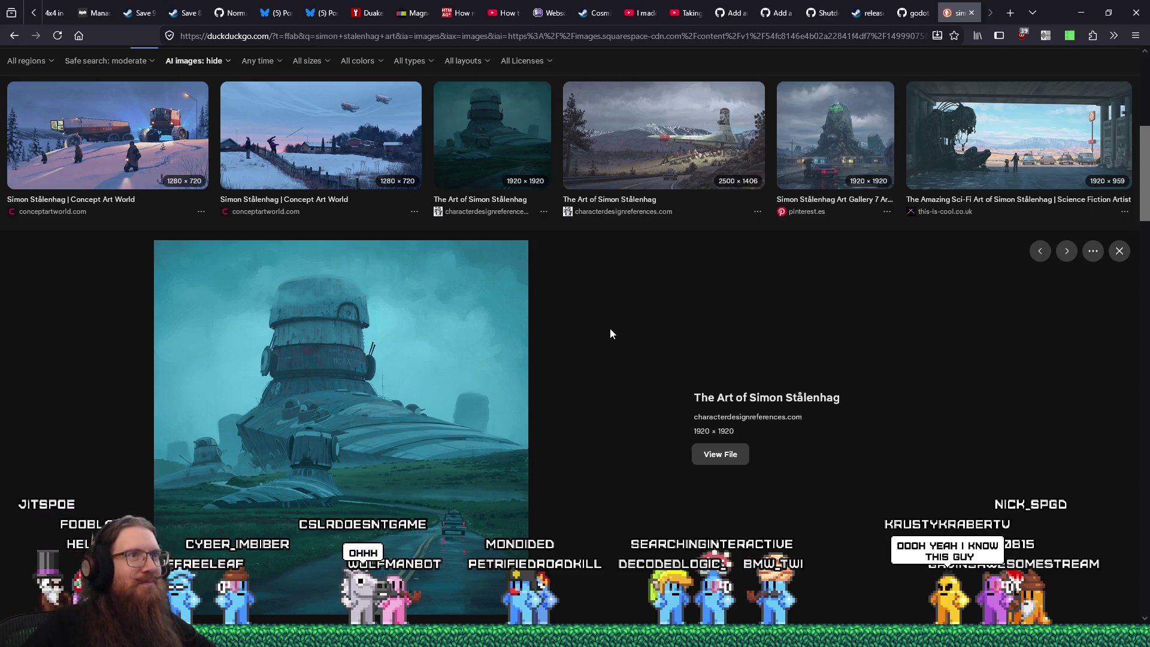
pyautogui.scroll(-5, 610, 330)
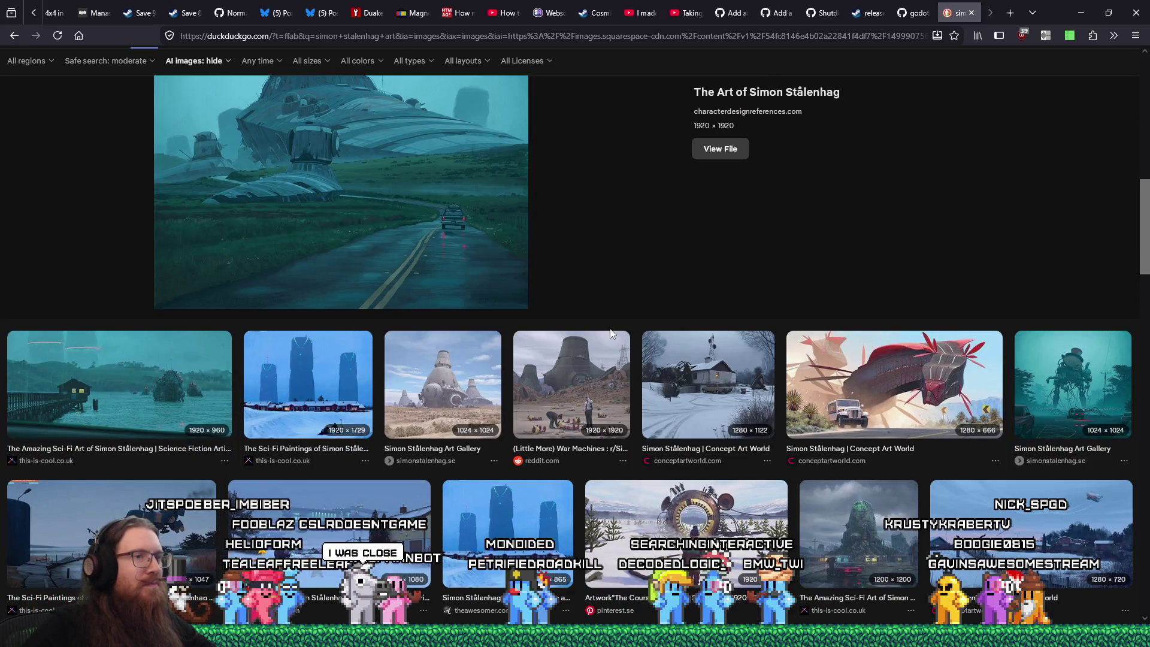
pyautogui.scroll(-3, 611, 333)
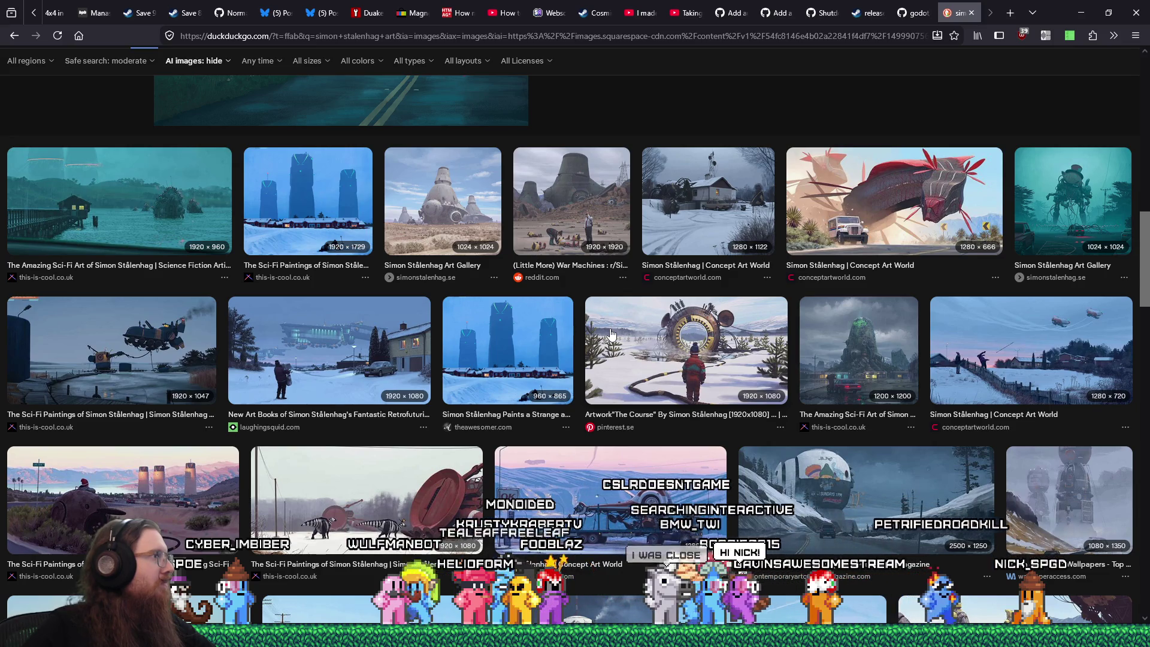
pyautogui.scroll(1, 611, 333)
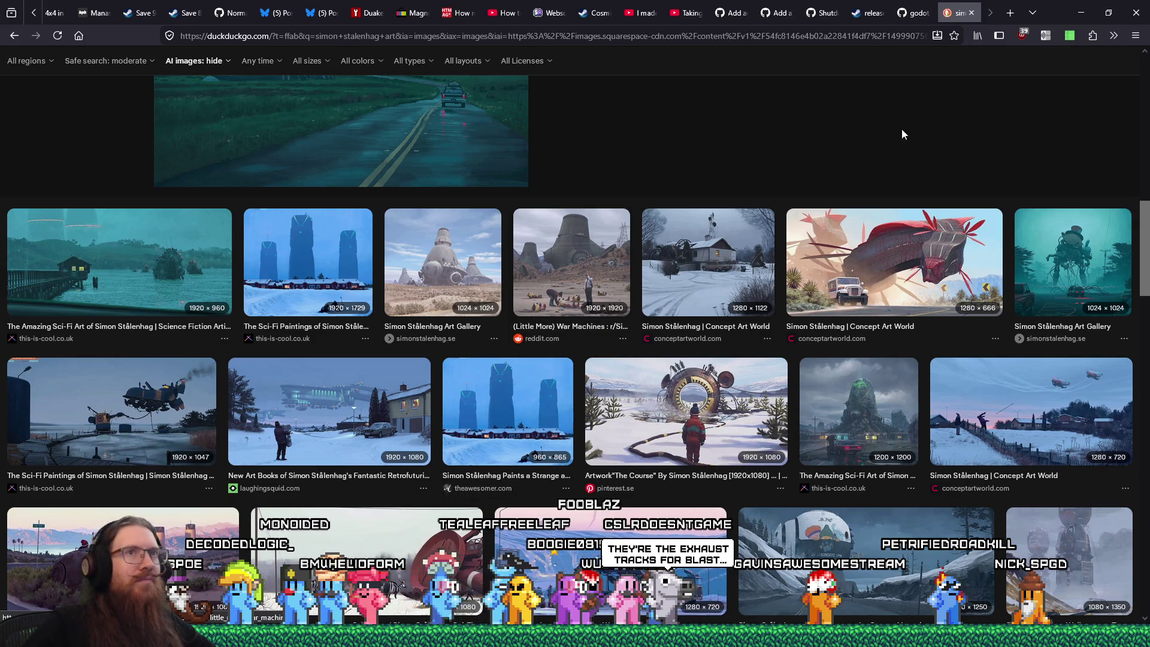
pyautogui.click(965, 14)
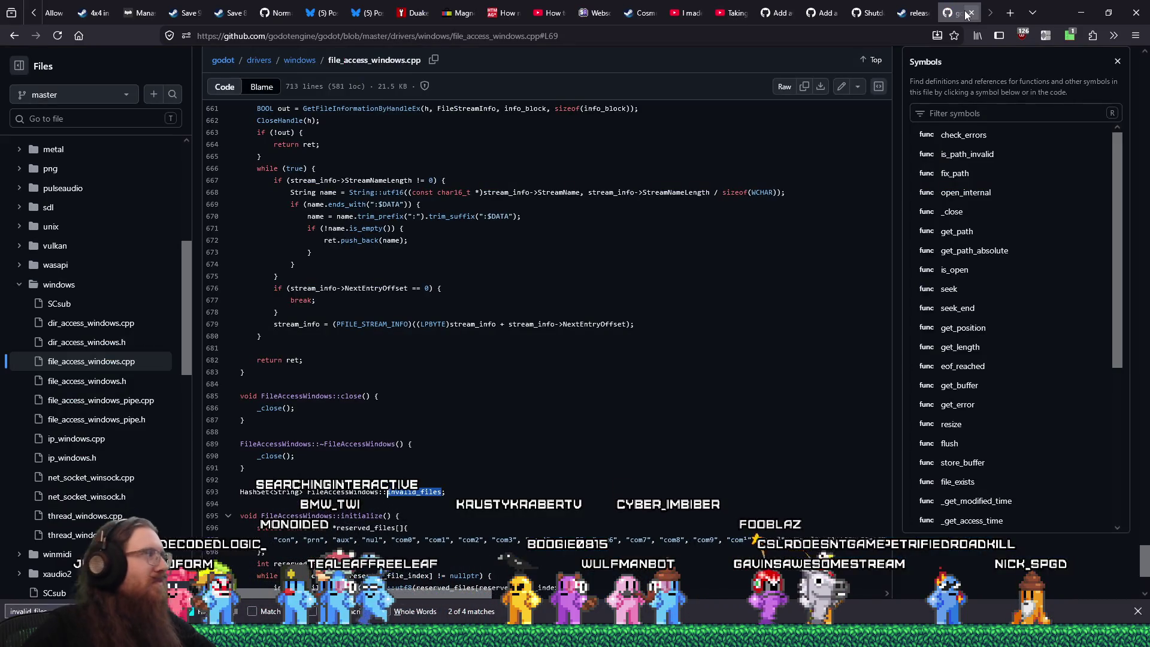
# Step: Glance at the industrial reference photo window, then switch to the Godot shutdown crash issue #113995
pyautogui.hotkey('alt', 'Tab')
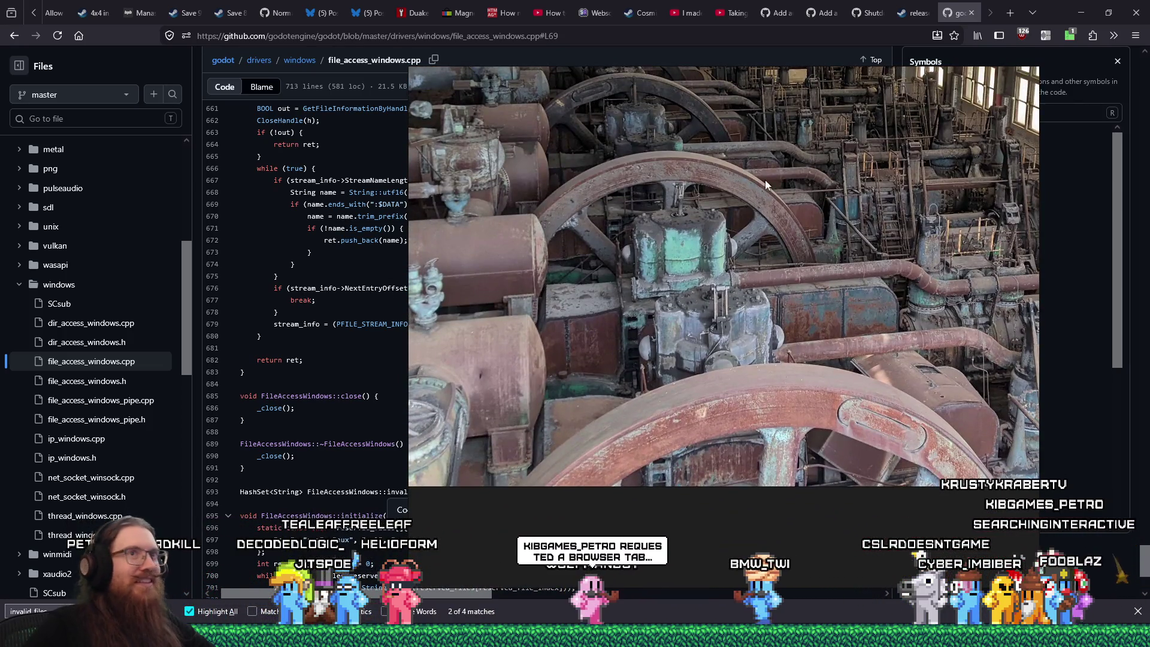
pyautogui.click(867, 15)
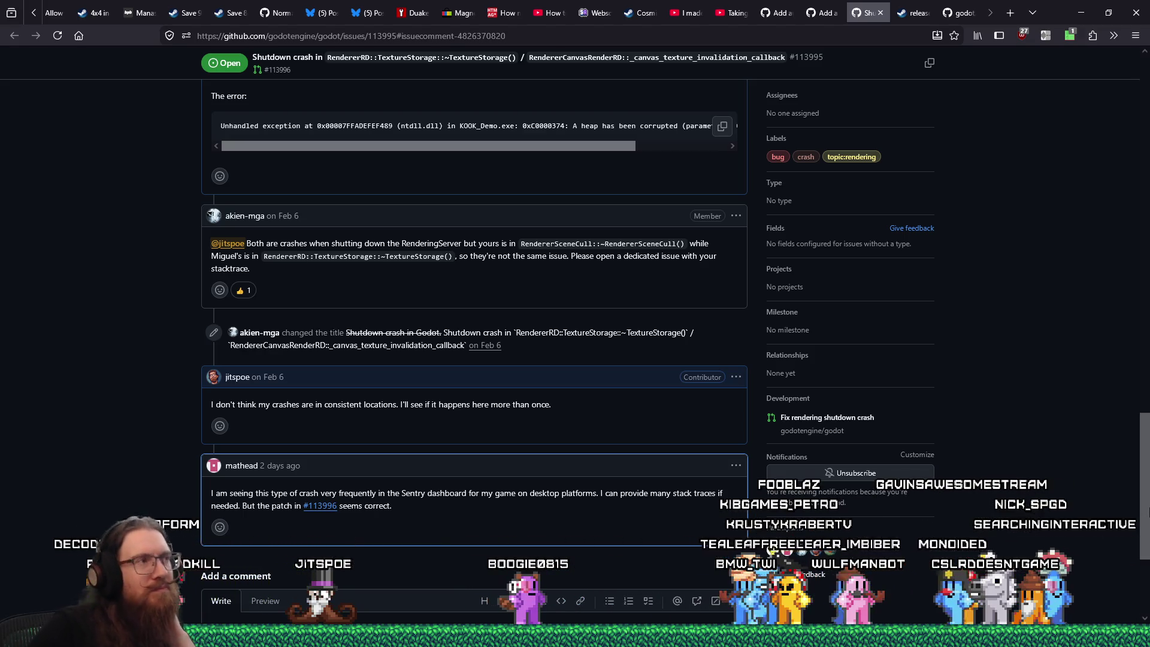
pyautogui.press('Home')
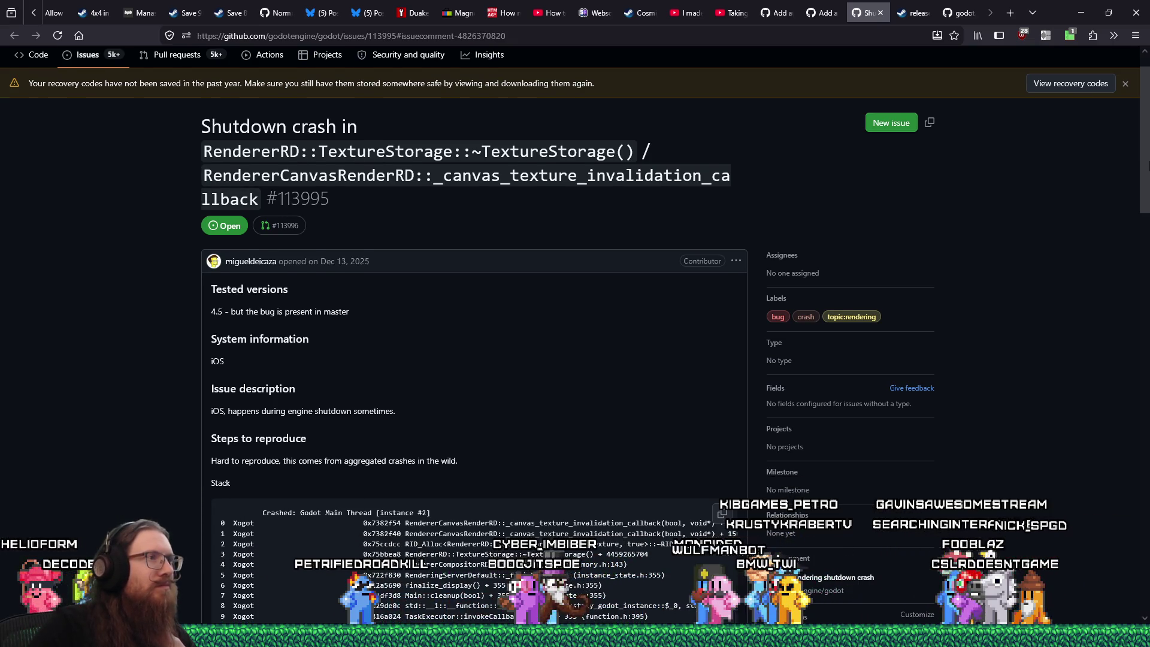
pyautogui.moveTo(1148, 170); pyautogui.dragTo(1147, 409)
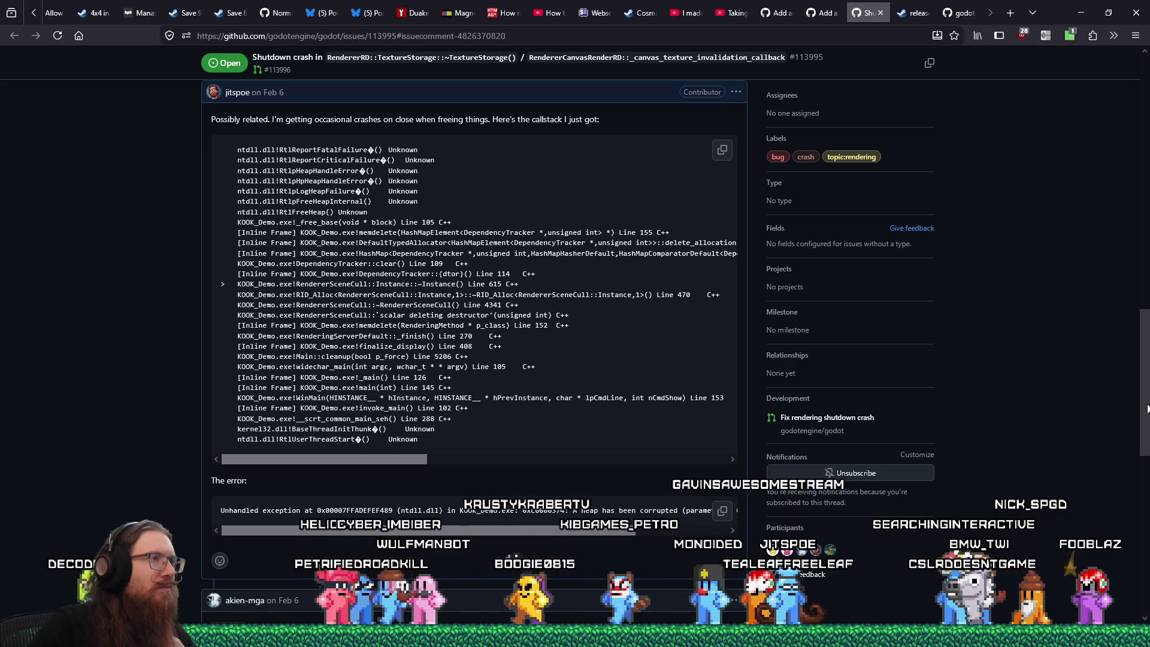
pyautogui.moveTo(1148, 409); pyautogui.dragTo(1149, 535)
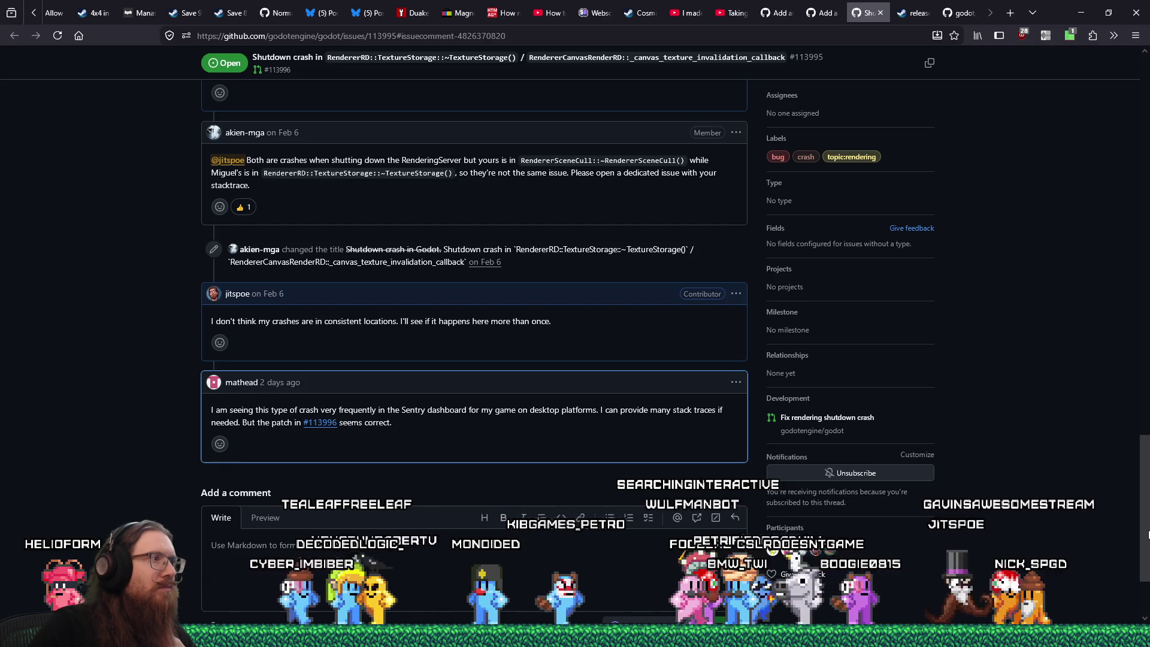
pyautogui.moveTo(1149, 535); pyautogui.dragTo(1149, 538)
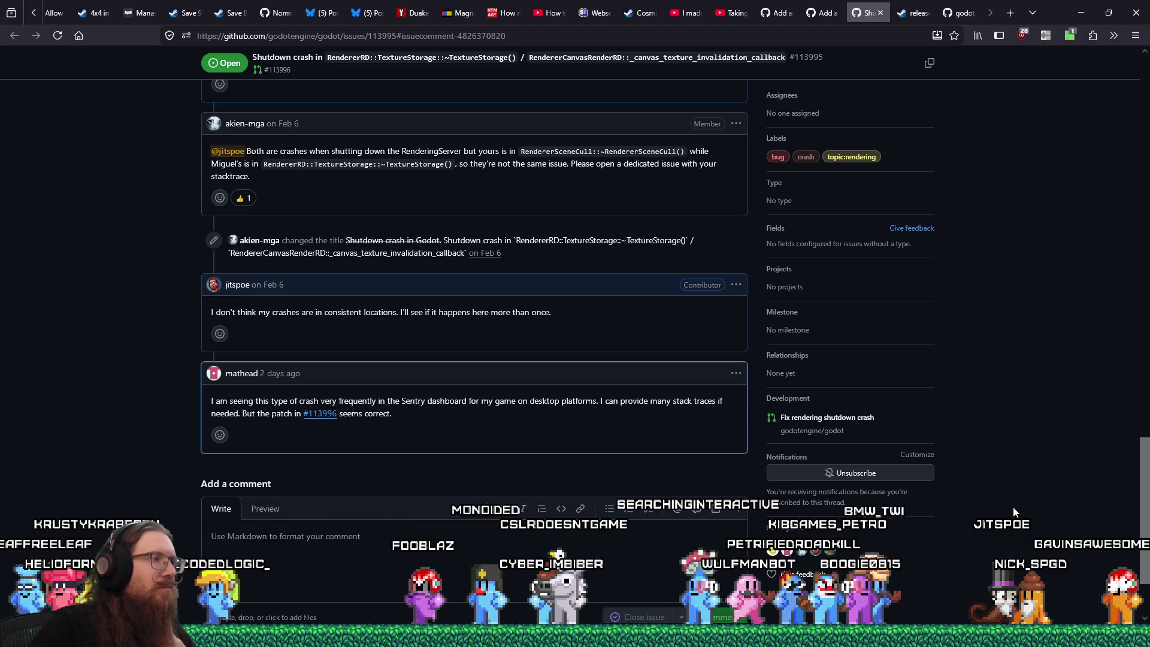
pyautogui.scroll(-3, 1014, 511)
pyautogui.scroll(4, 1013, 507)
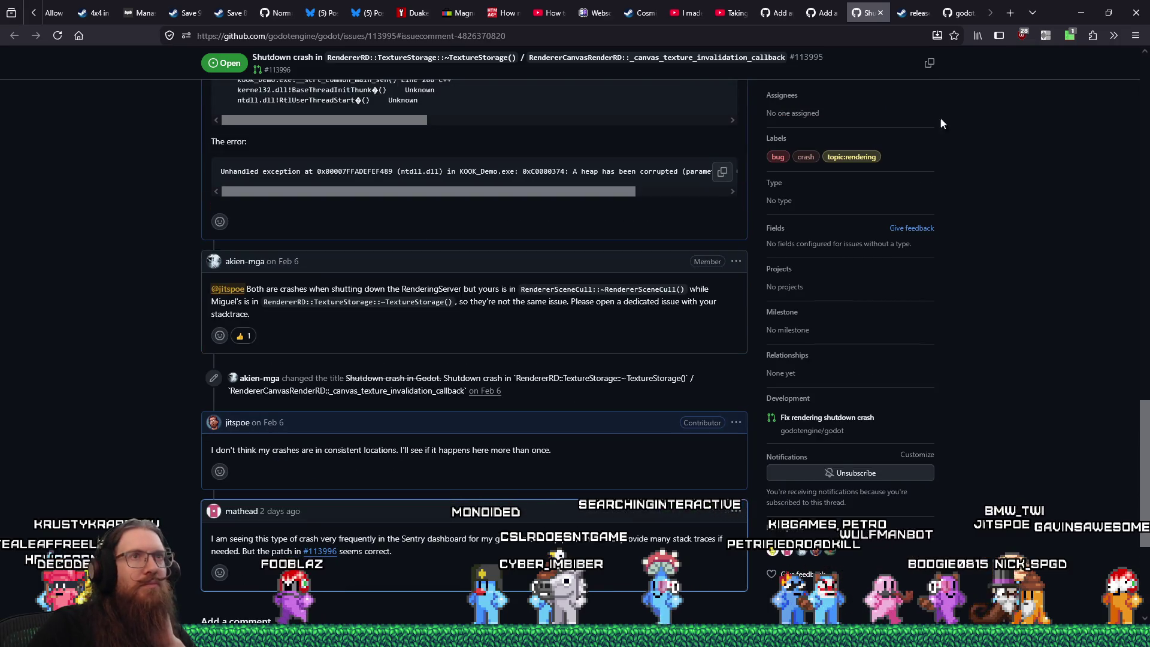
# Step: Close the GitHub crash issue and switch to the Spencer Museum Blast Furnaces page
pyautogui.click(880, 12)
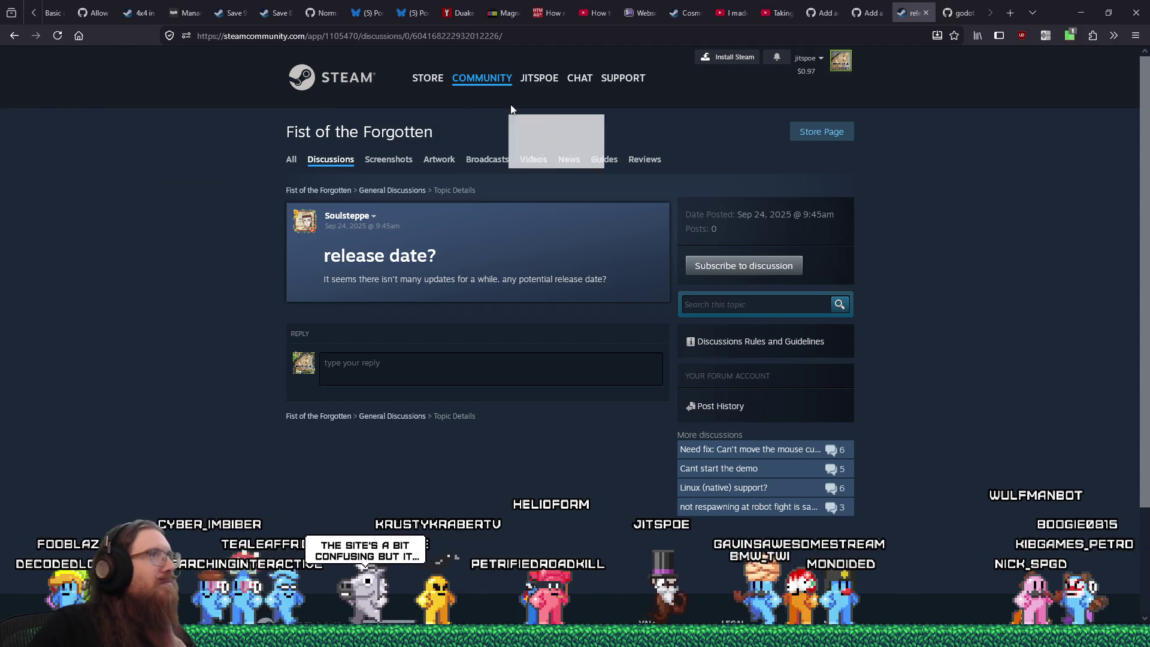
pyautogui.click(958, 13)
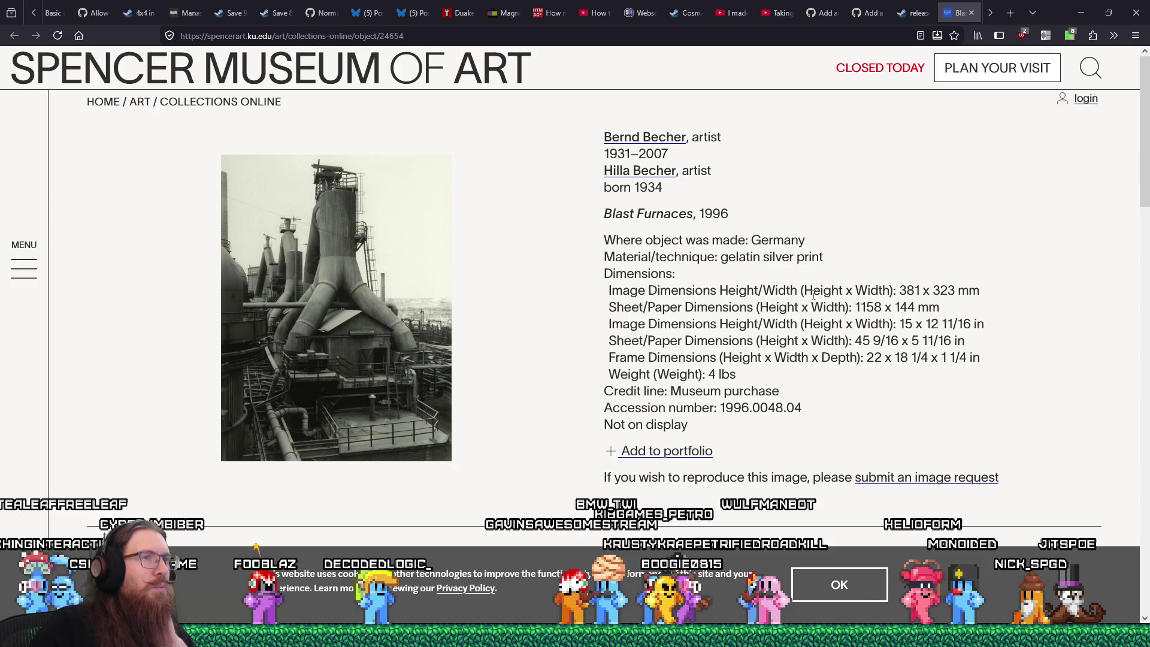
# Step: Enlarge the Spencer Museum's Blast Furnaces, 1996 photograph in the lightbox
pyautogui.scroll(-1, 814, 295)
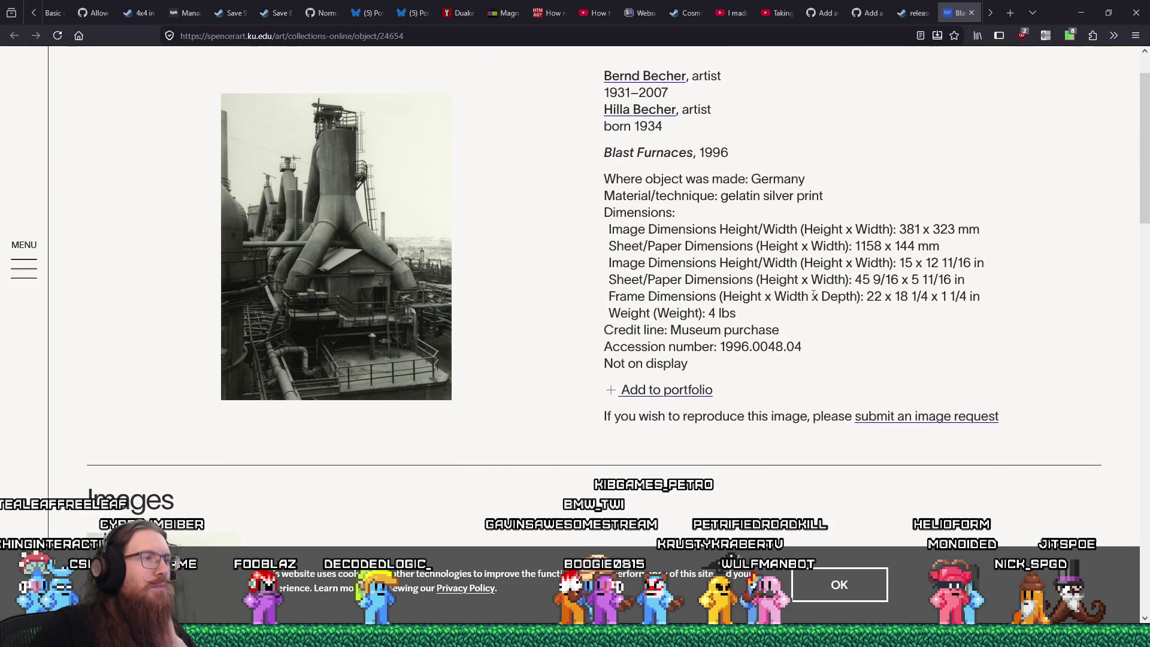
pyautogui.scroll(-4, 814, 294)
pyautogui.scroll(-13, 814, 297)
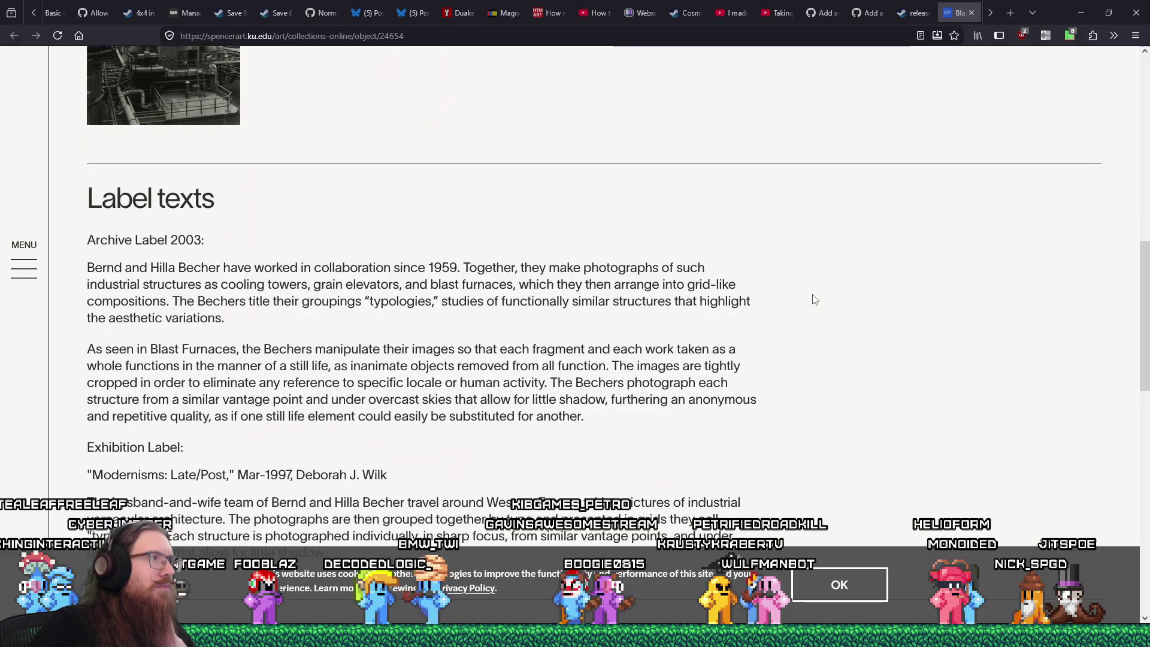
pyautogui.scroll(-5, 814, 298)
pyautogui.scroll(8, 814, 299)
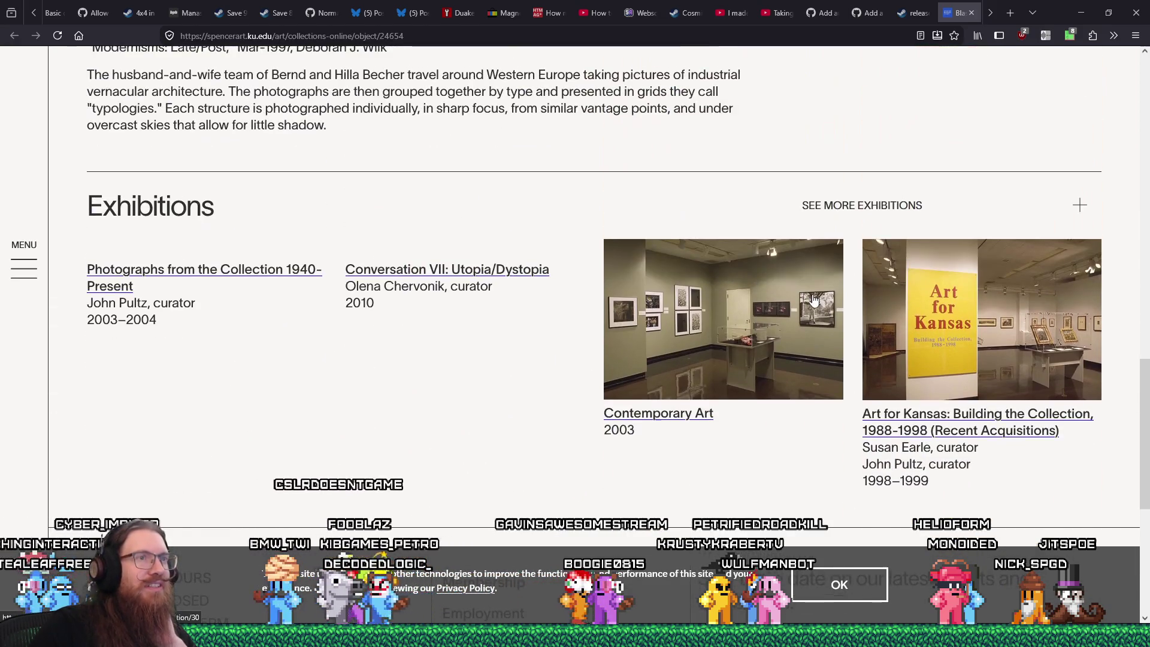
pyautogui.scroll(3, 814, 301)
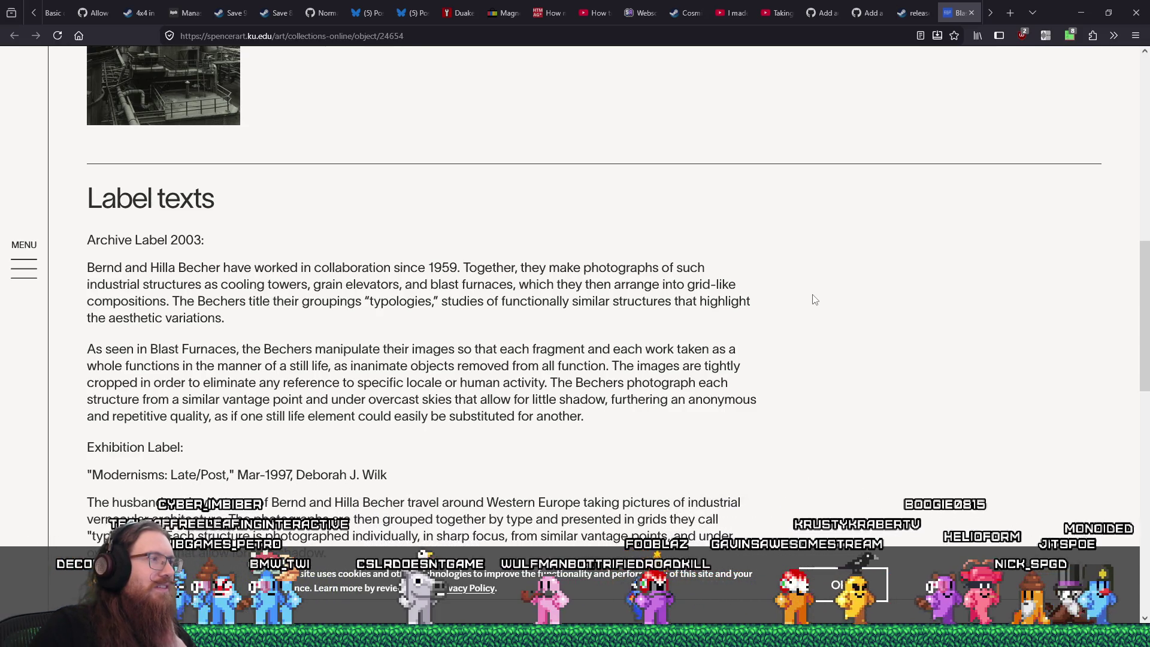
pyautogui.scroll(10, 813, 300)
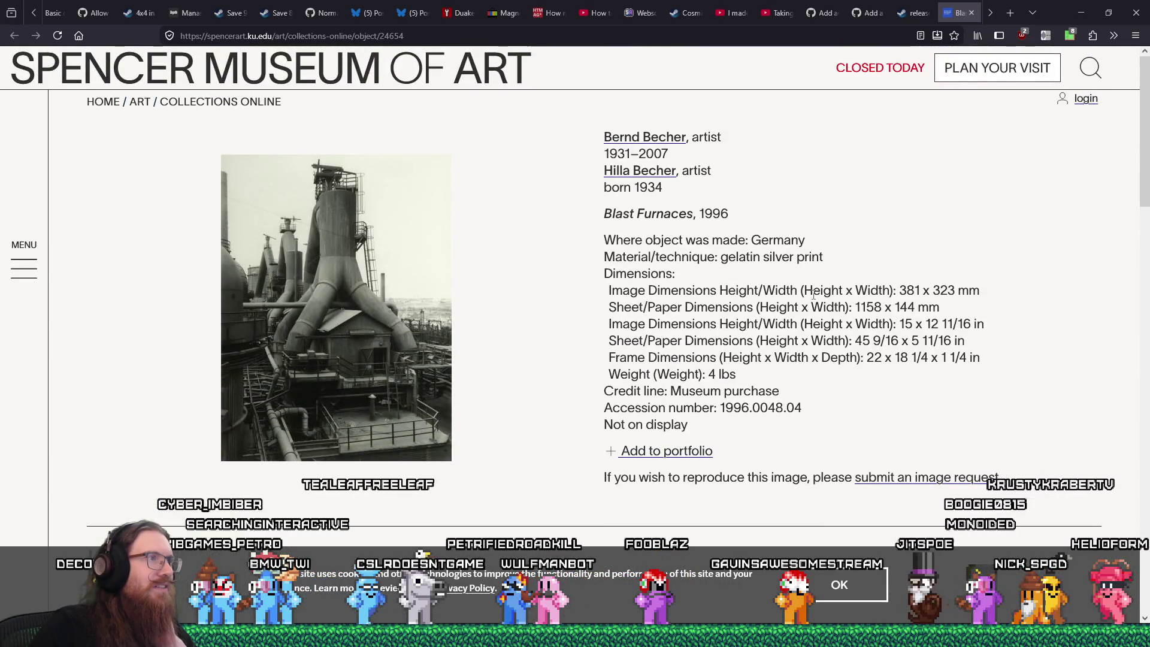
pyautogui.click(347, 336)
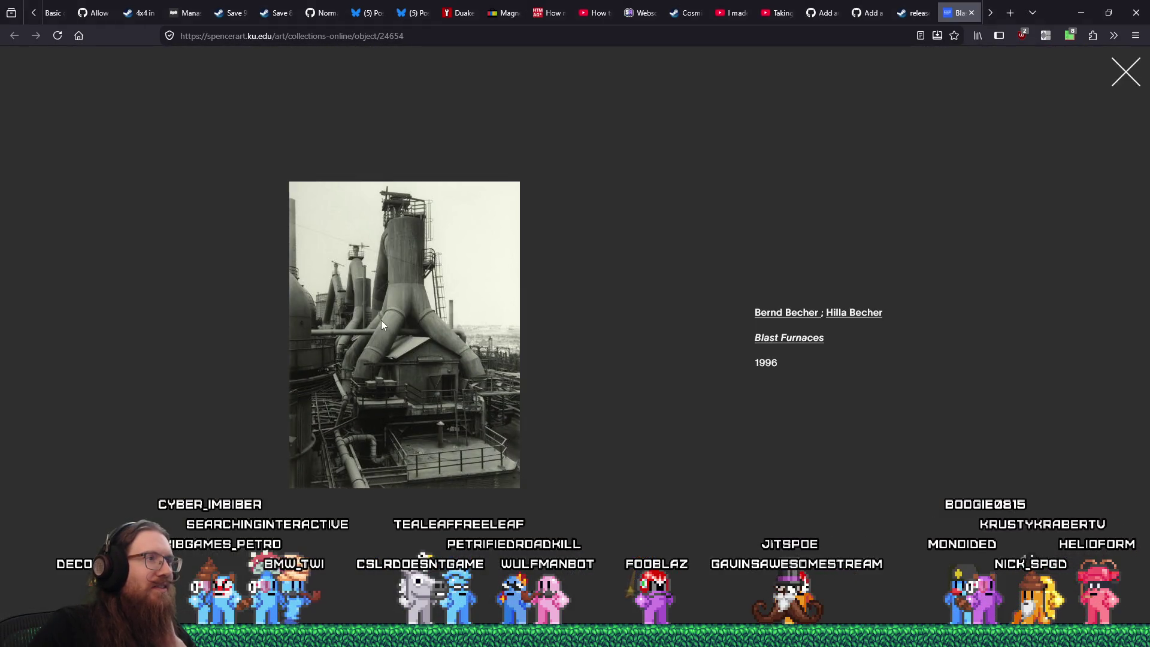
pyautogui.rightClick(393, 308)
pyautogui.press('Escape')
# Step: Search the web for 'blast furnace exhaust'
pyautogui.click(508, 38)
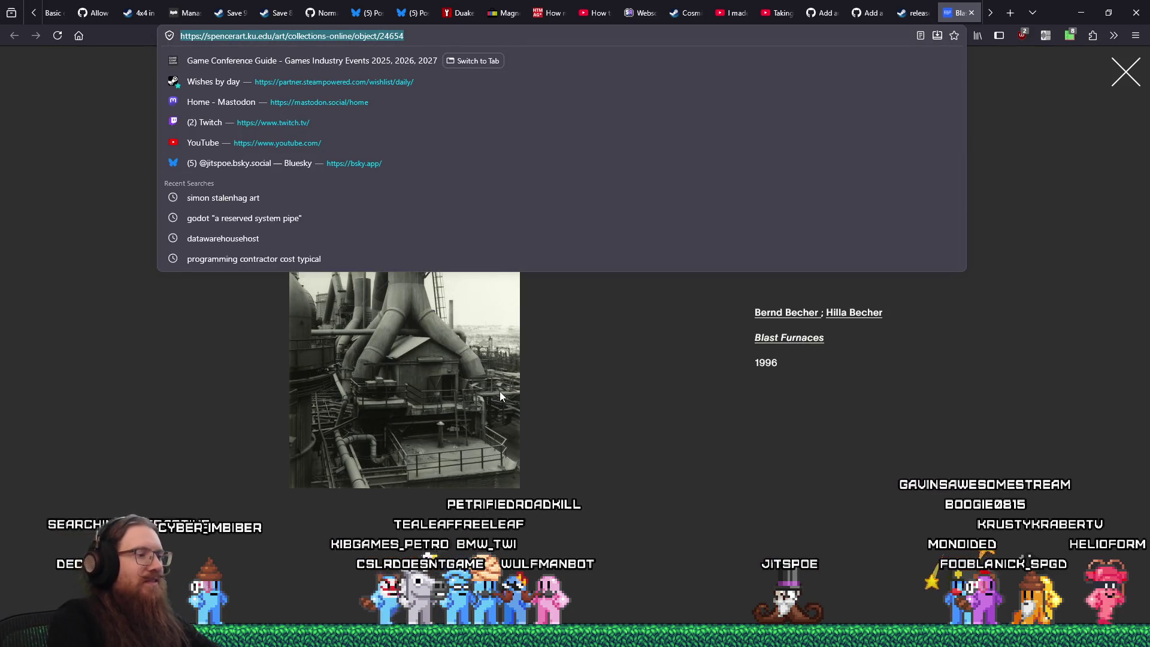
pyautogui.write('blast furnace exhaust')
pyautogui.press('Return')
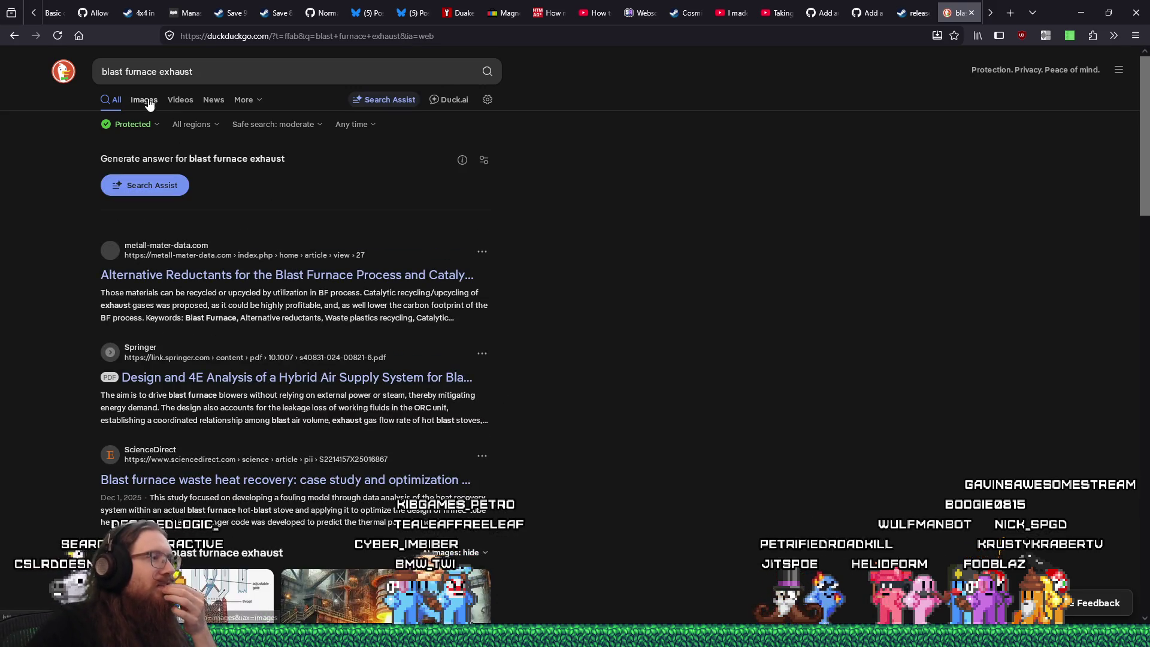
# Step: Show image results for blast furnace exhaust and enlarge the British Steel Scunthorpe furnace photo
pyautogui.click(147, 100)
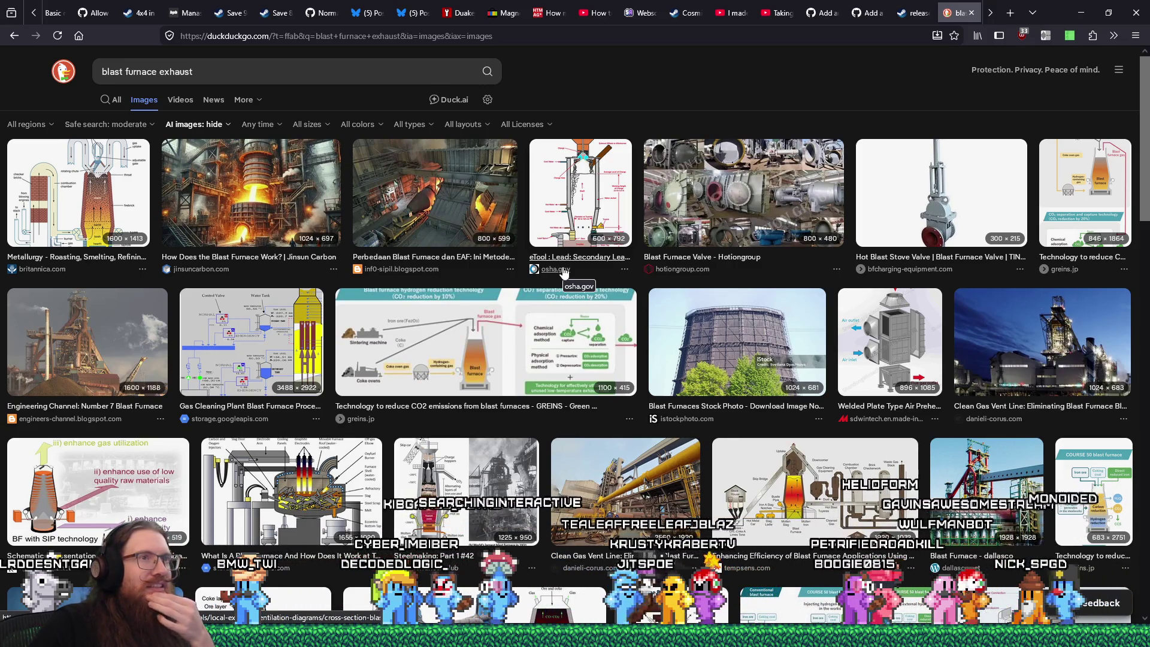
pyautogui.scroll(-3, 564, 271)
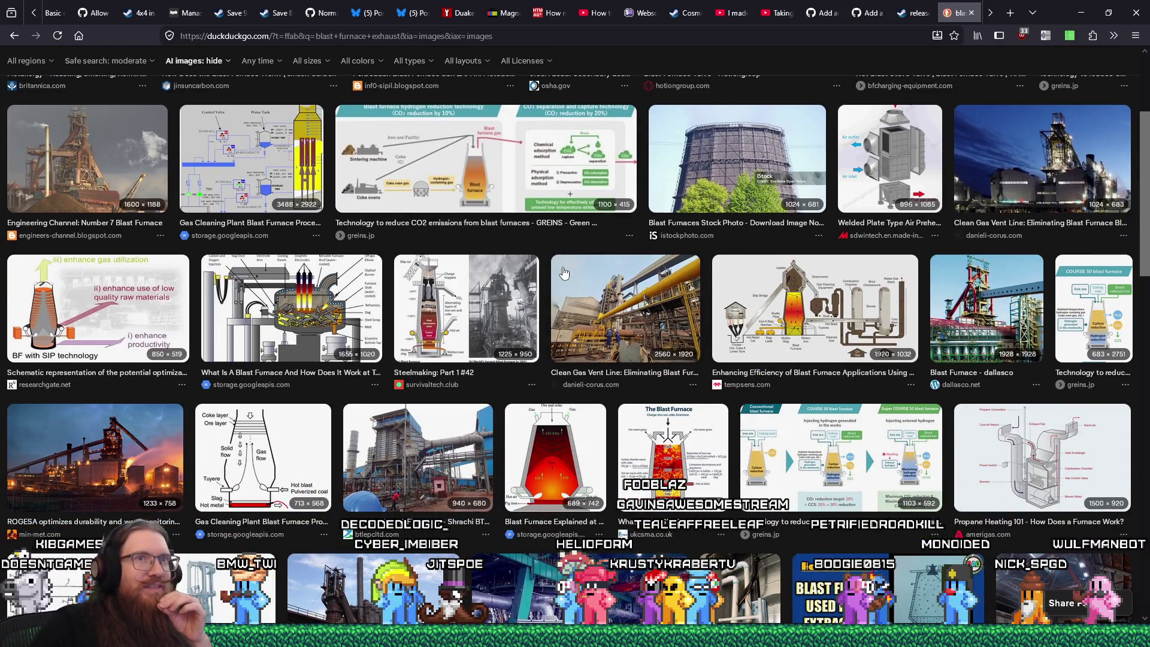
pyautogui.scroll(-4, 563, 272)
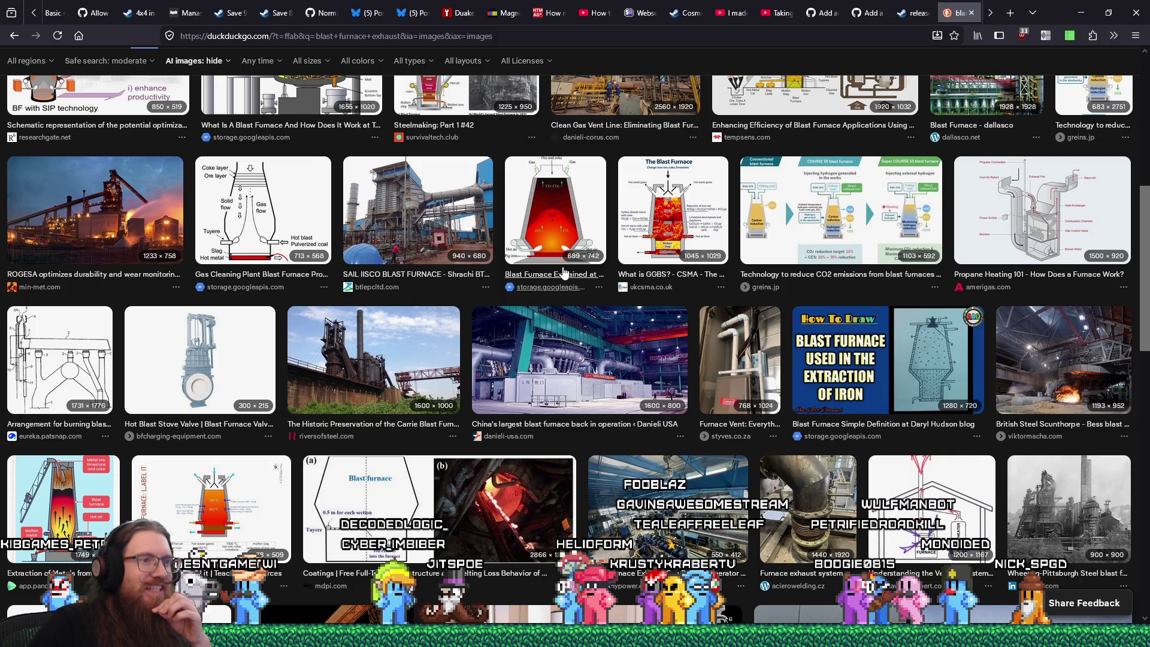
pyautogui.scroll(-6, 563, 272)
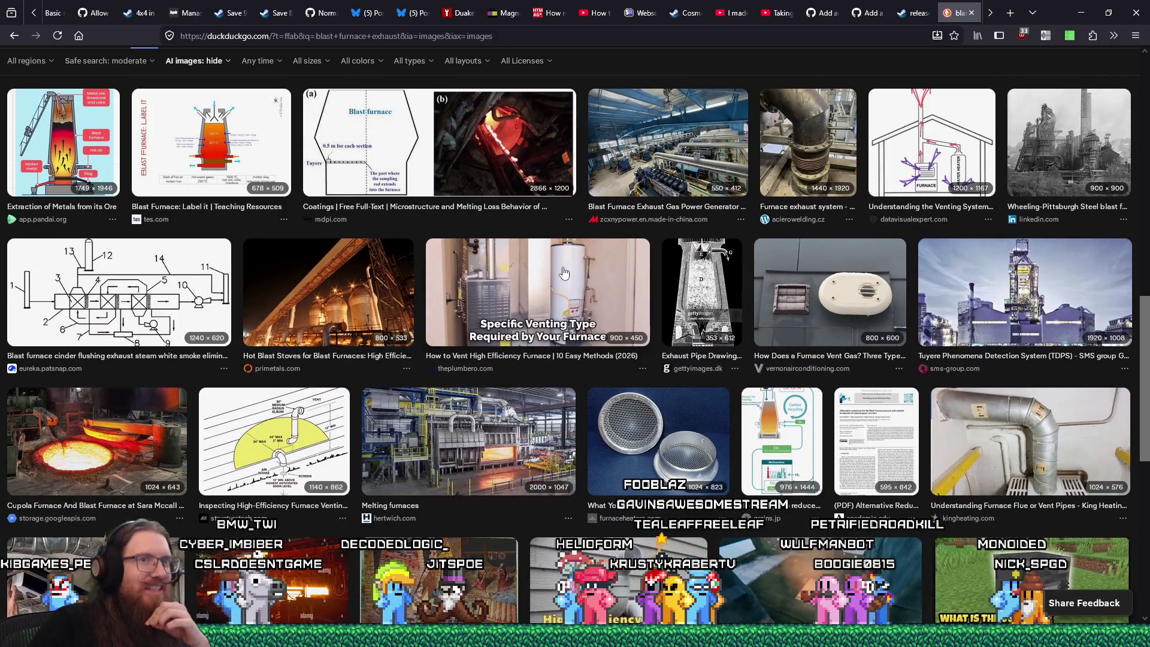
pyautogui.scroll(-4, 563, 273)
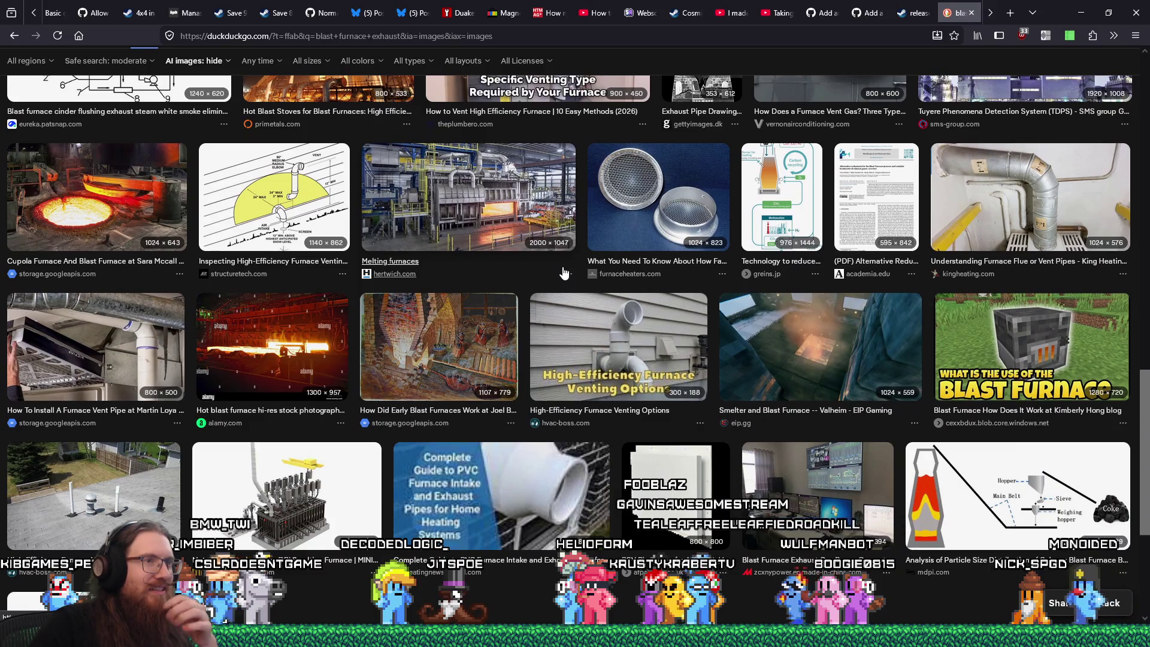
pyautogui.scroll(-4, 564, 273)
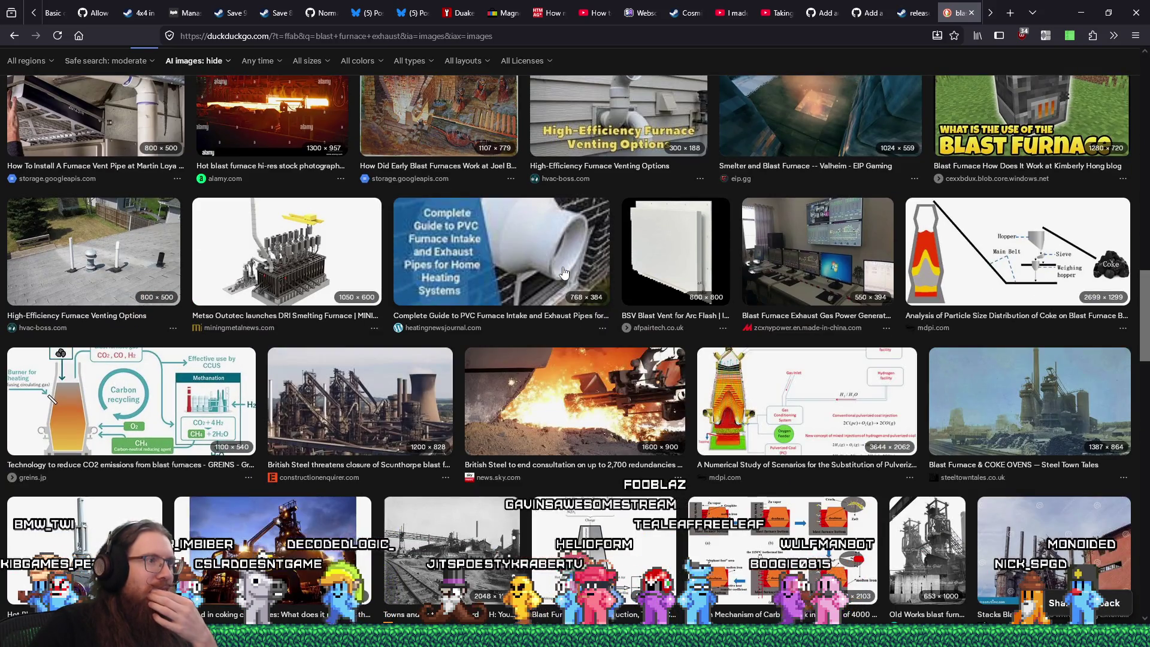
pyautogui.click(366, 390)
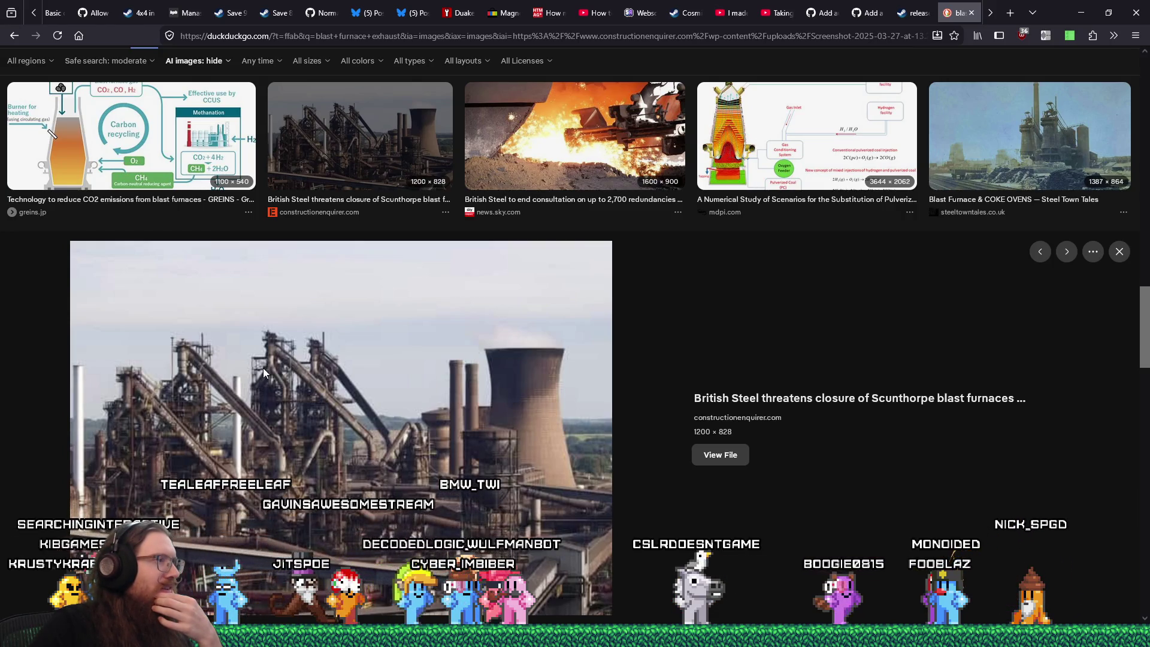
pyautogui.hotkey('alt', 'Tab')
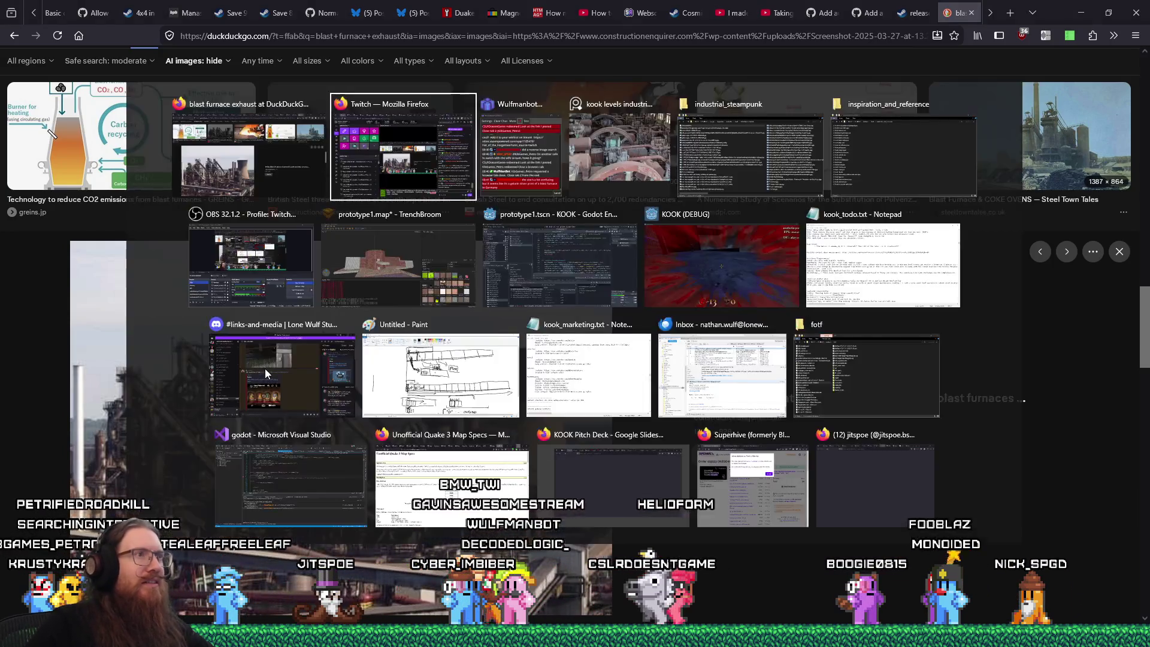
# Step: Zoom and pan the PureRef board to frame the blast furnace photo
pyautogui.hotkey('alt', 'Tab')
pyautogui.scroll(-5, 608, 456)
pyautogui.scroll(5, 691, 339)
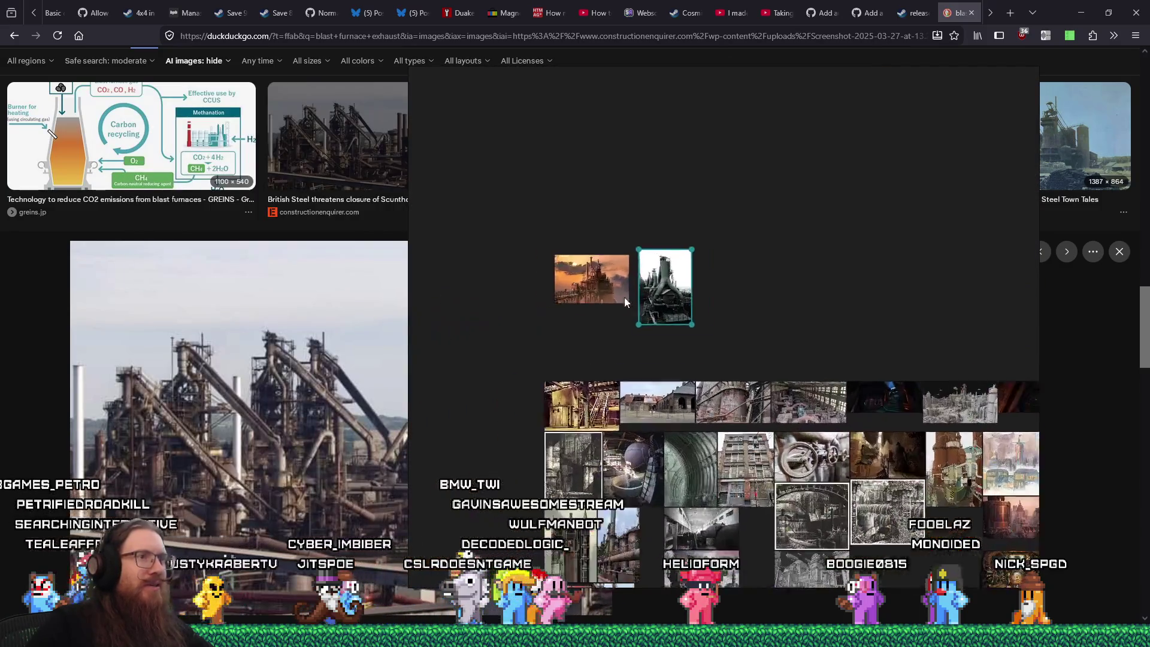
pyautogui.scroll(2, 663, 399)
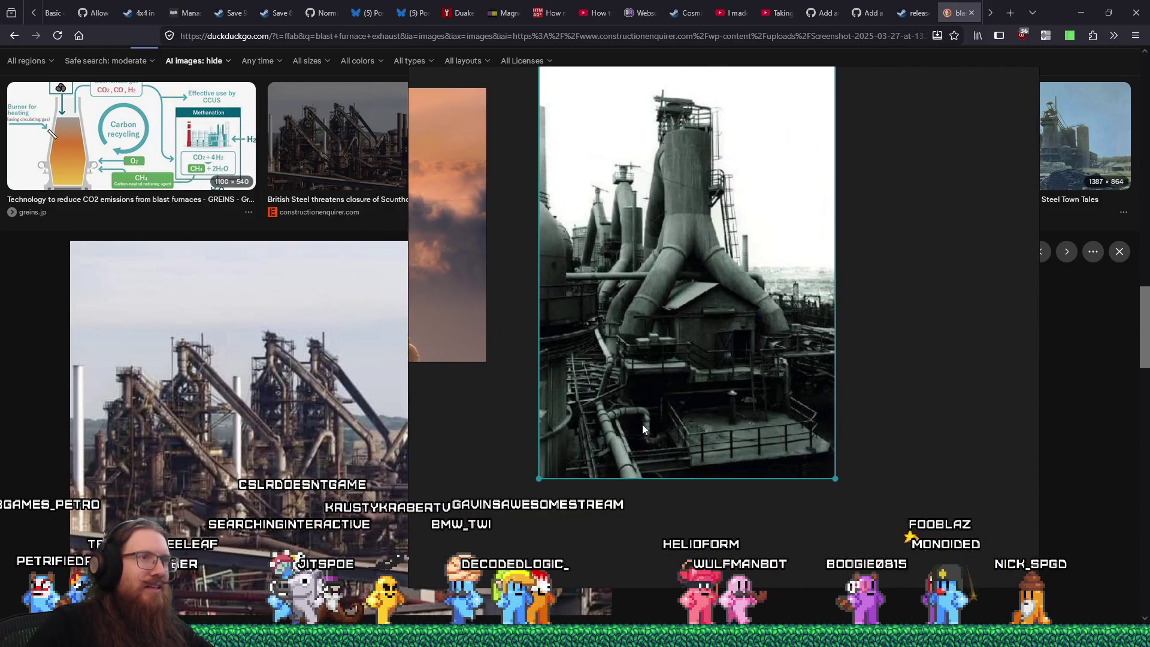
pyautogui.scroll(2, 642, 424)
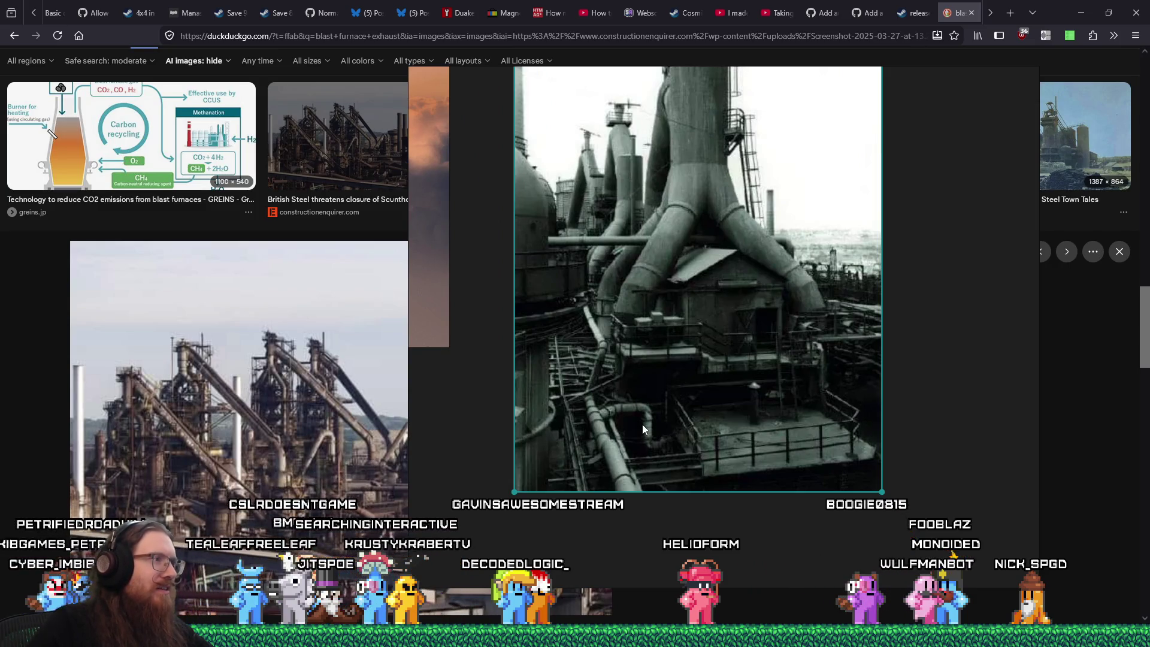
pyautogui.moveTo(642, 406); pyautogui.dragTo(657, 490)
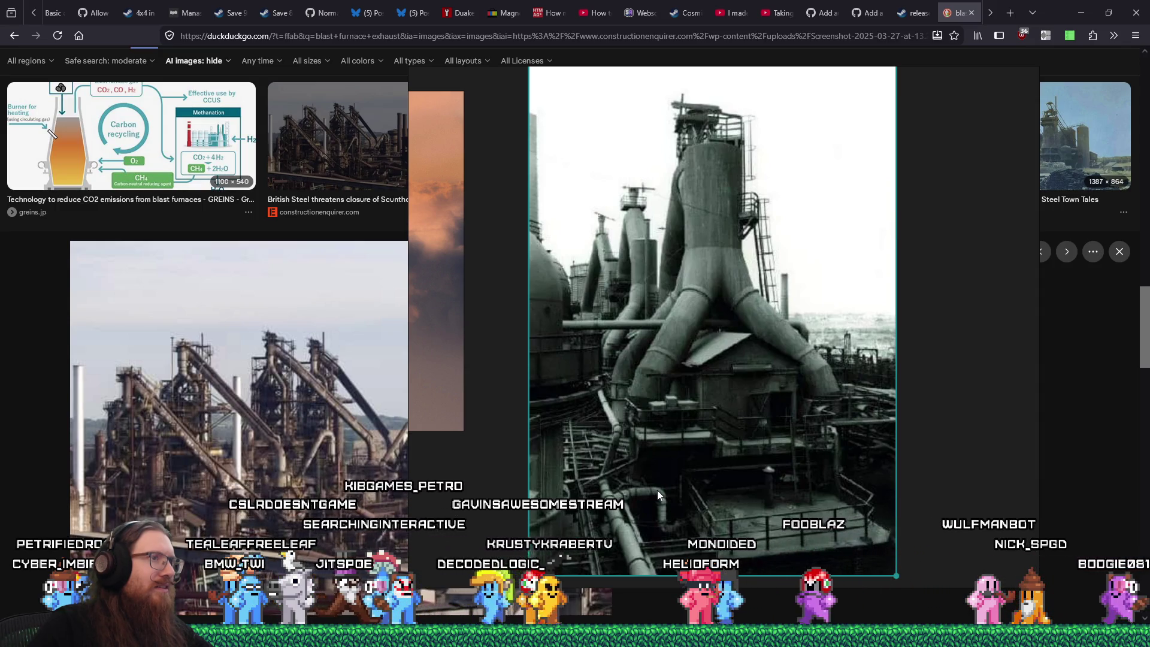
pyautogui.moveTo(657, 490); pyautogui.dragTo(747, 503)
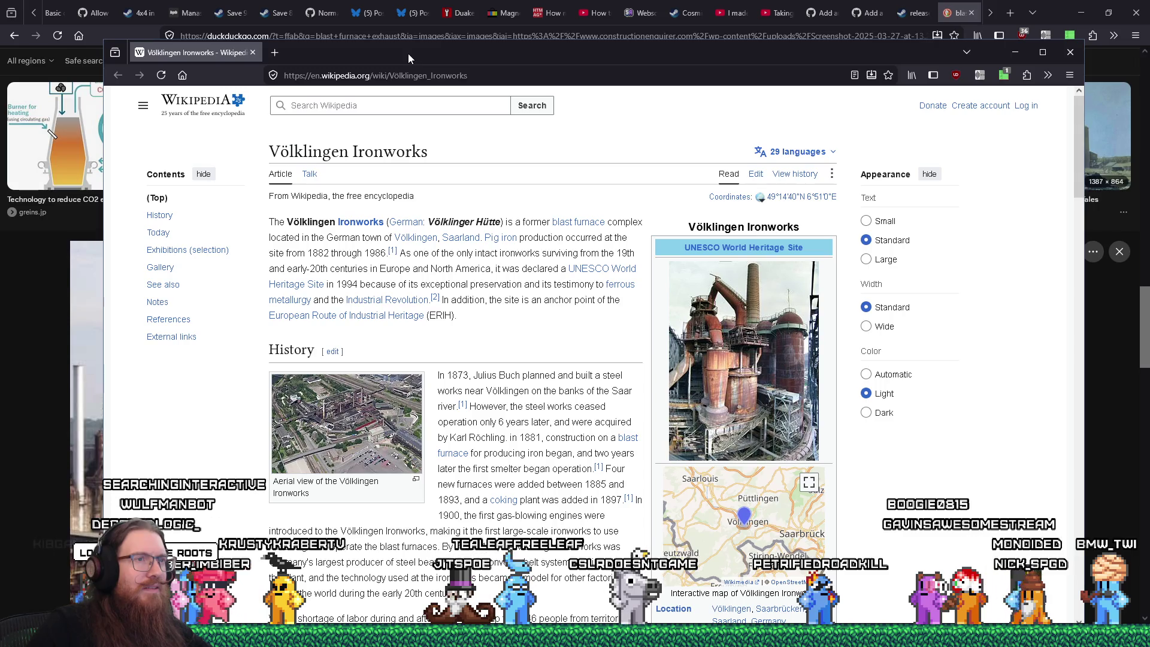
# Step: Open the infobox furnace photo VH_pano5_1.jpg in the media viewer and bring up its save options
pyautogui.click(735, 396)
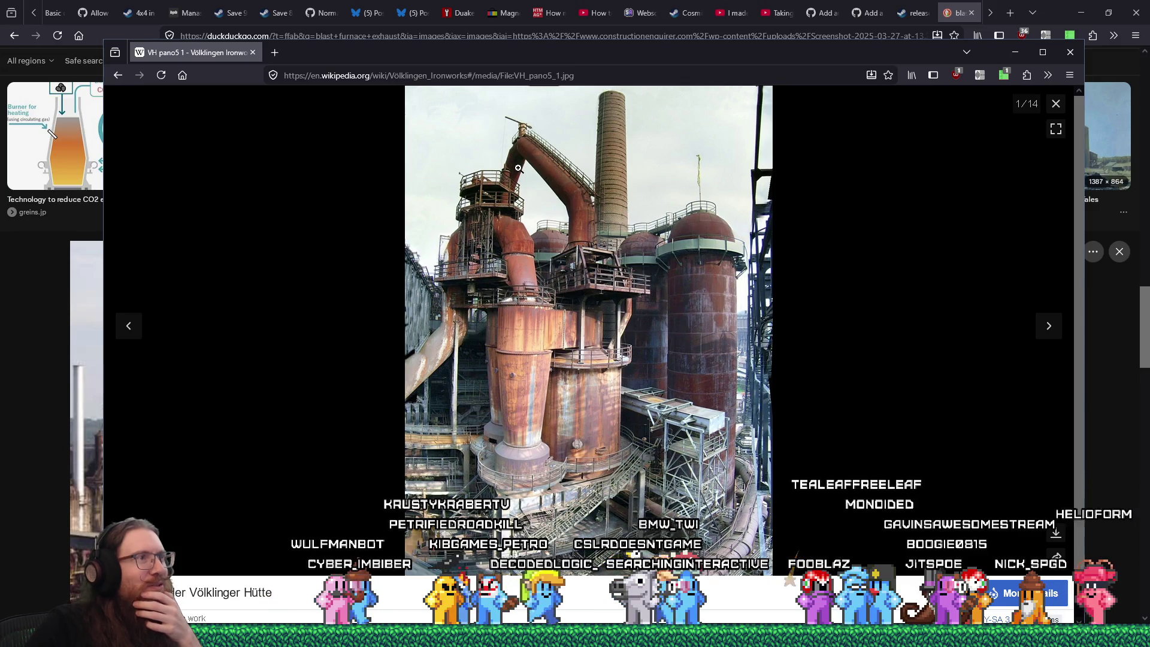
pyautogui.rightClick(572, 206)
# Step: Save VH_pano5_1.jpg into the levels\industrial_steampunk inspiration folder
pyautogui.click(959, 401)
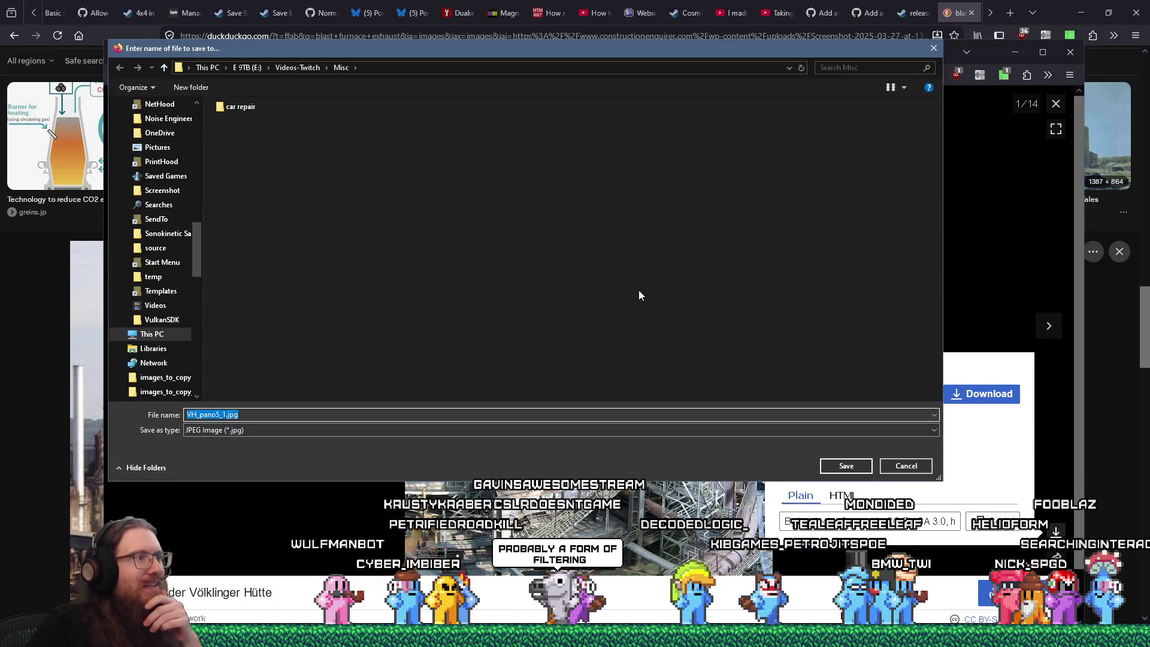
pyautogui.write('e:\\i')
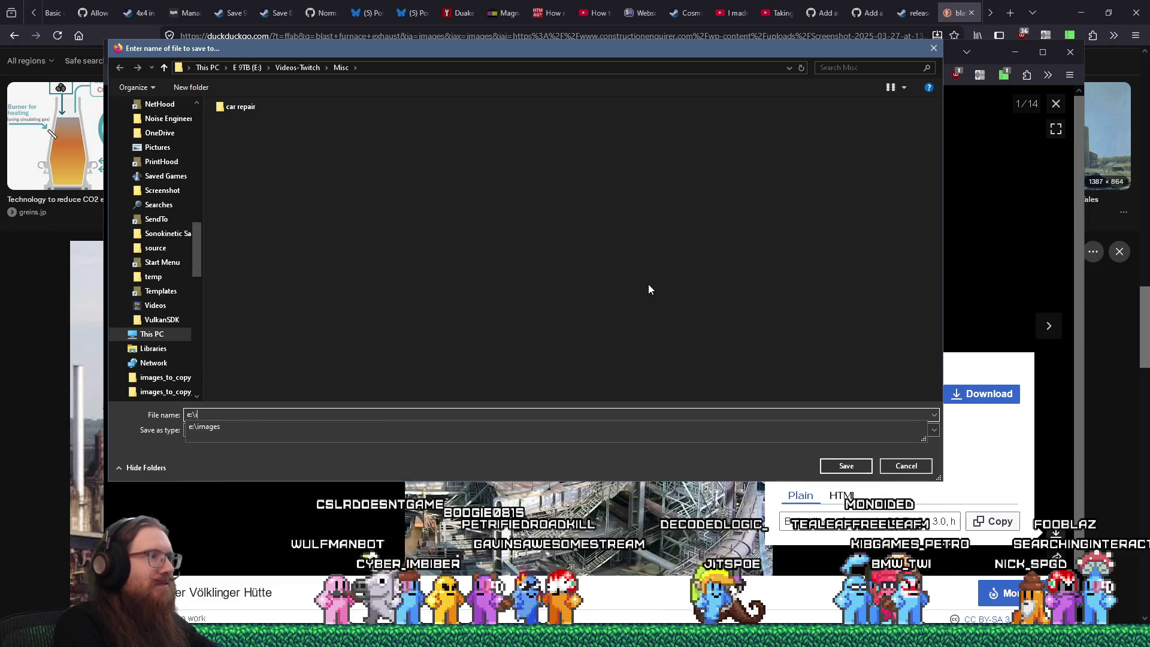
pyautogui.write('mages\\inspira')
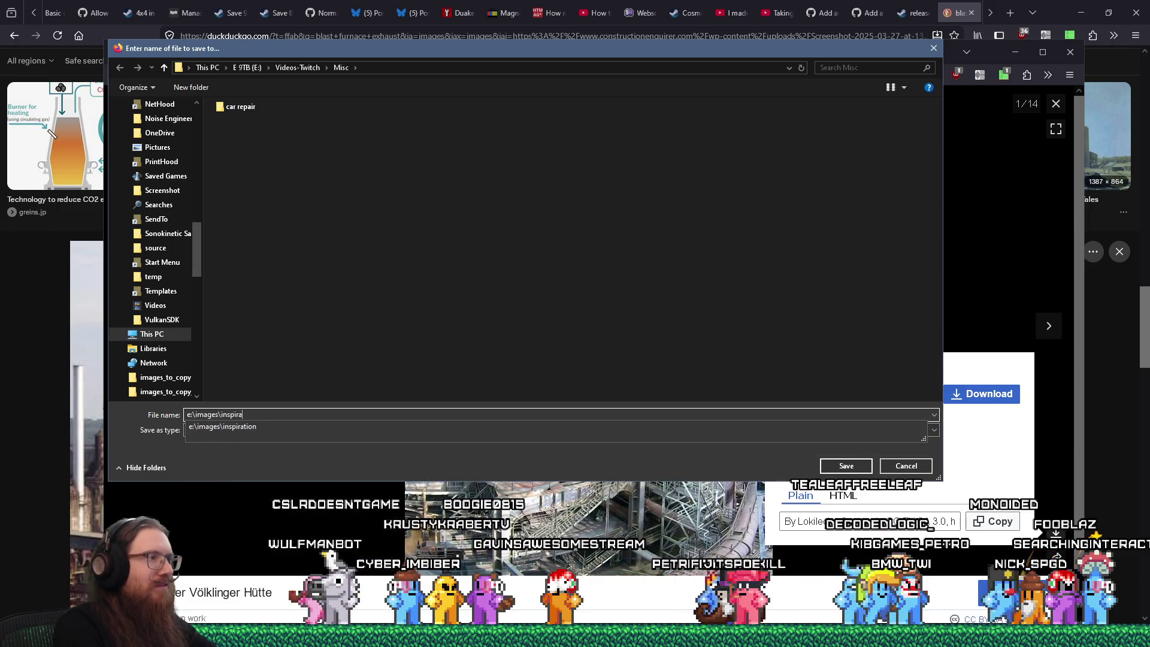
pyautogui.write('tion\\quakelike\\stea')
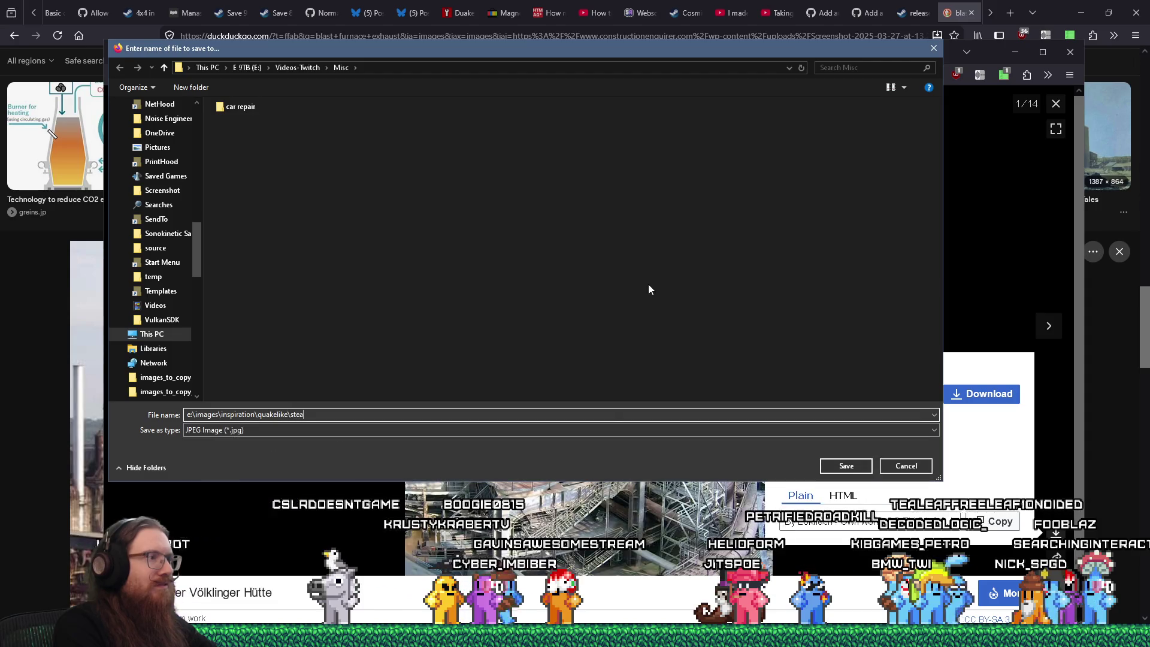
pyautogui.press('BackSpace')
pyautogui.press('BackSpace')
pyautogui.press('BackSpace')
pyautogui.press('BackSpace')
pyautogui.write('i')
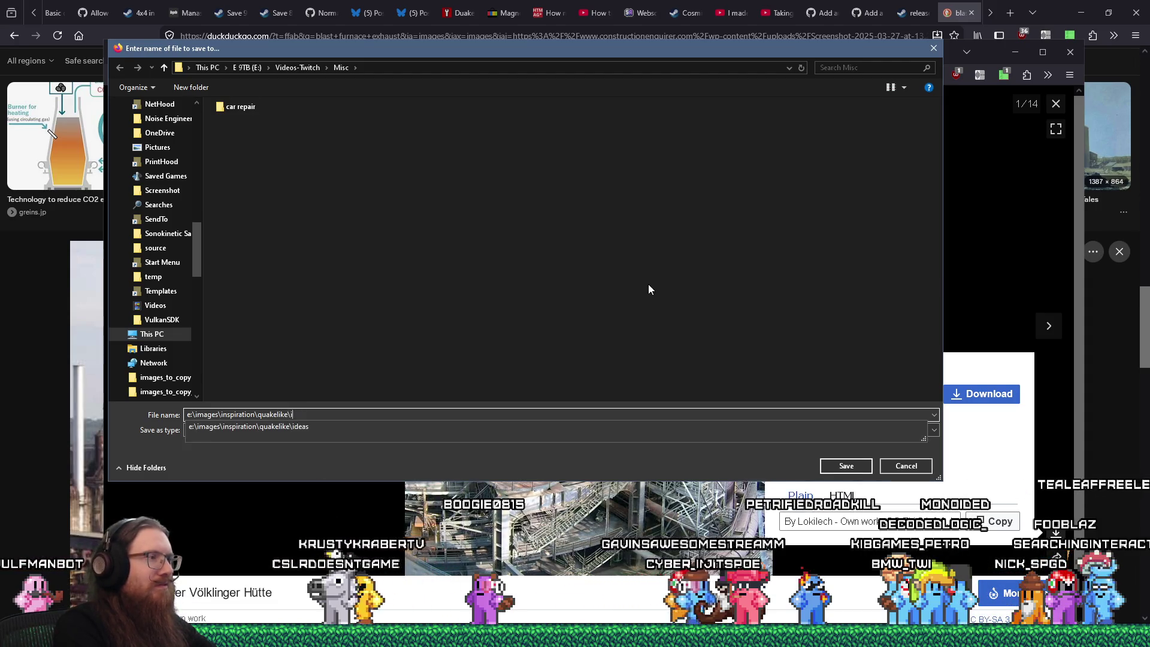
pyautogui.press('BackSpace')
pyautogui.write('levels\\indu')
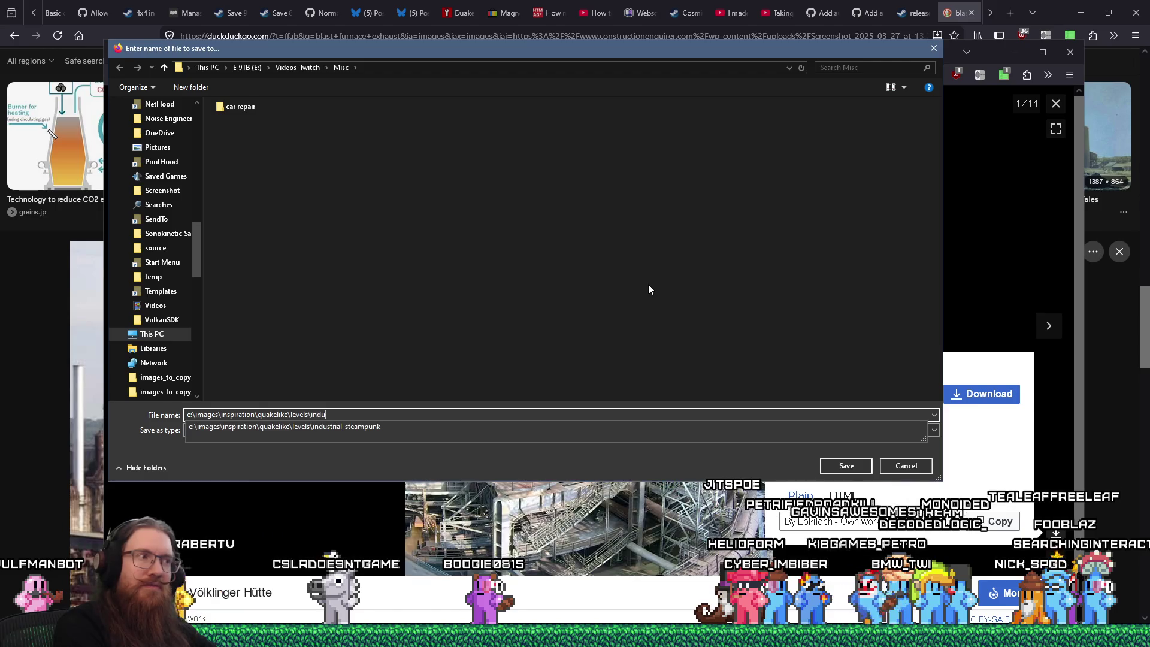
pyautogui.press('Down')
pyautogui.press('Return')
pyautogui.press('Return')
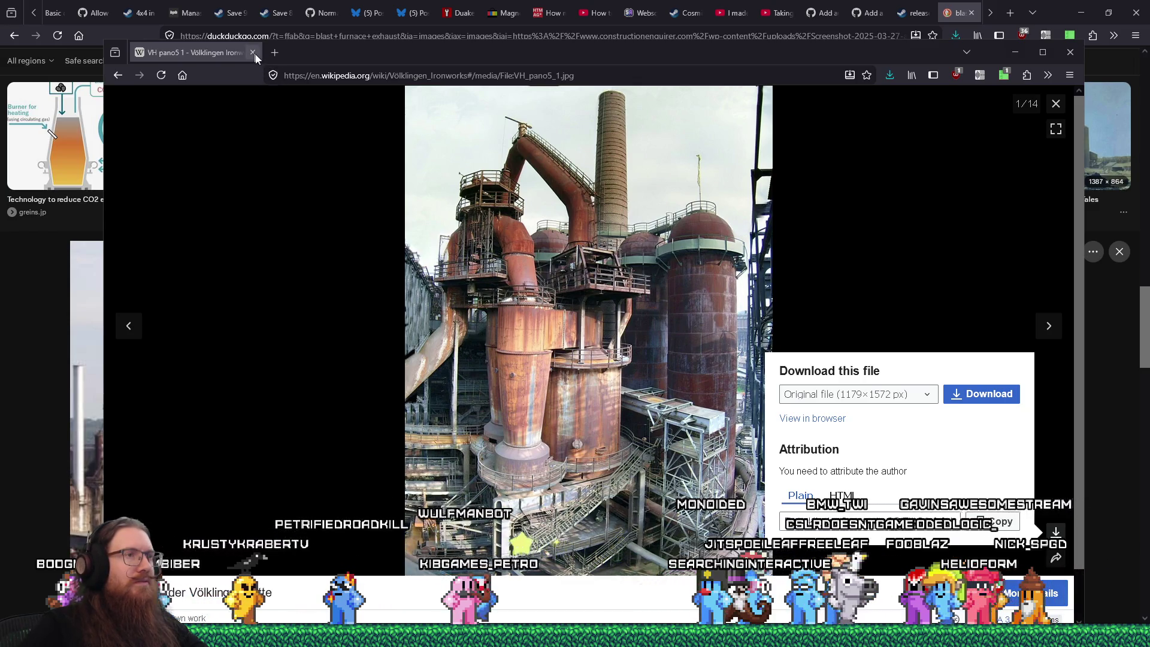
# Step: Return to the Völklingen Ironworks article and open the aerial south-view photo at full size
pyautogui.click(117, 76)
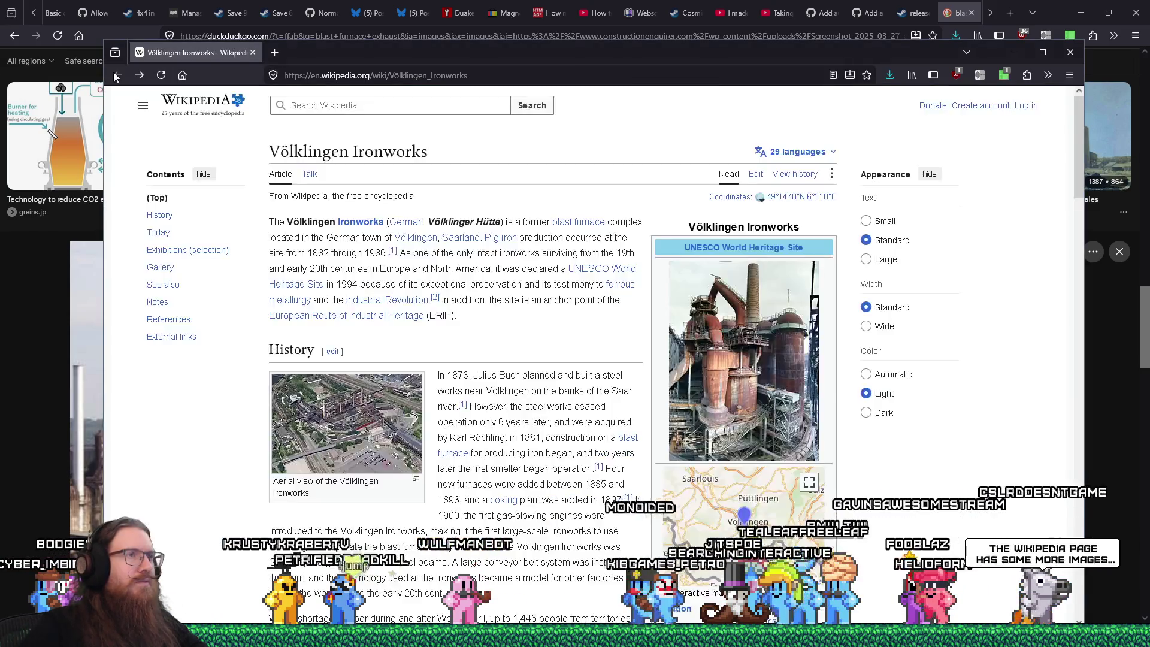
pyautogui.click(395, 390)
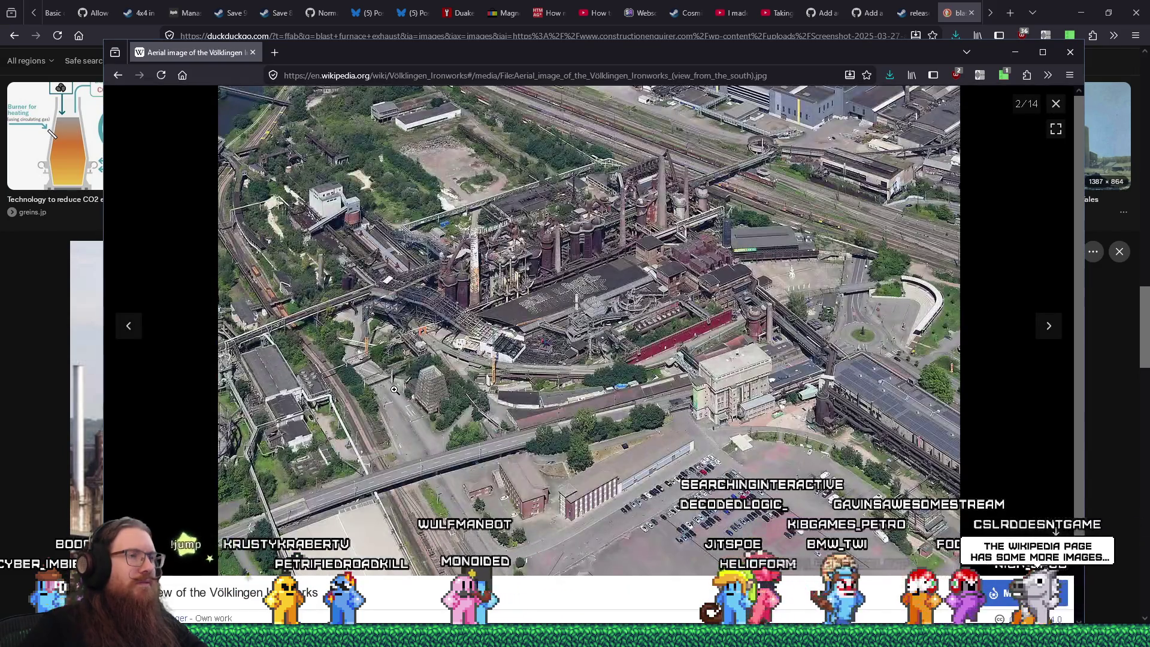
pyautogui.click(497, 235)
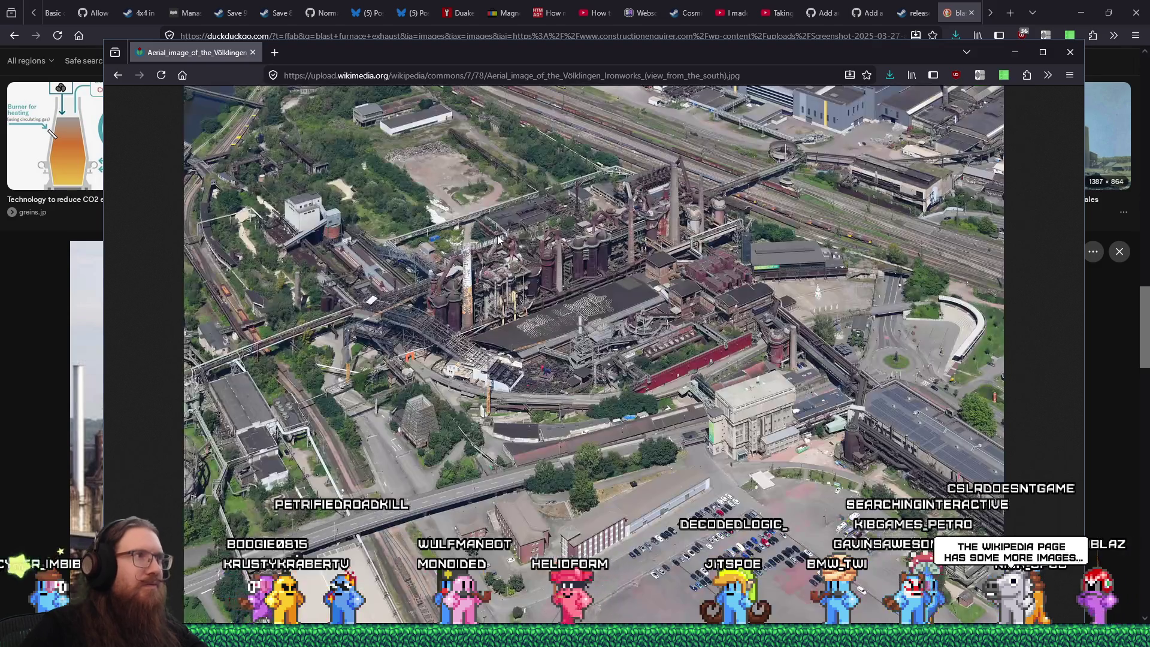
pyautogui.click(524, 254)
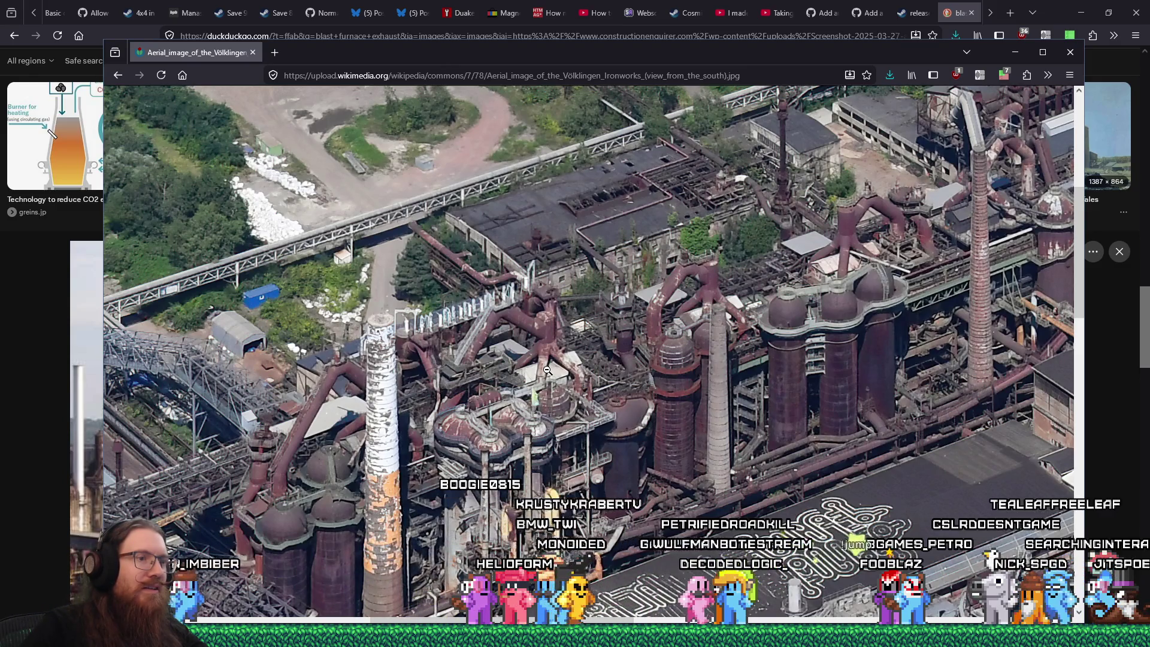
# Step: Inspect the full-size aerial photo and choose Save Image As for it
pyautogui.scroll(-3, 547, 370)
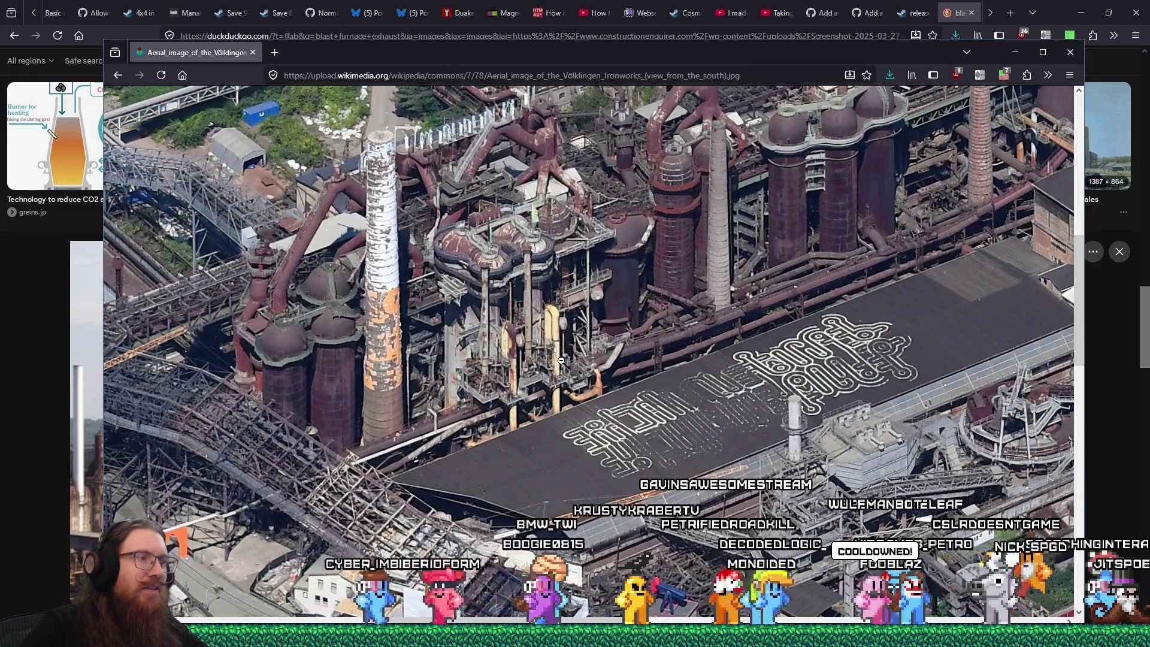
pyautogui.scroll(3, 561, 361)
pyautogui.scroll(1, 561, 360)
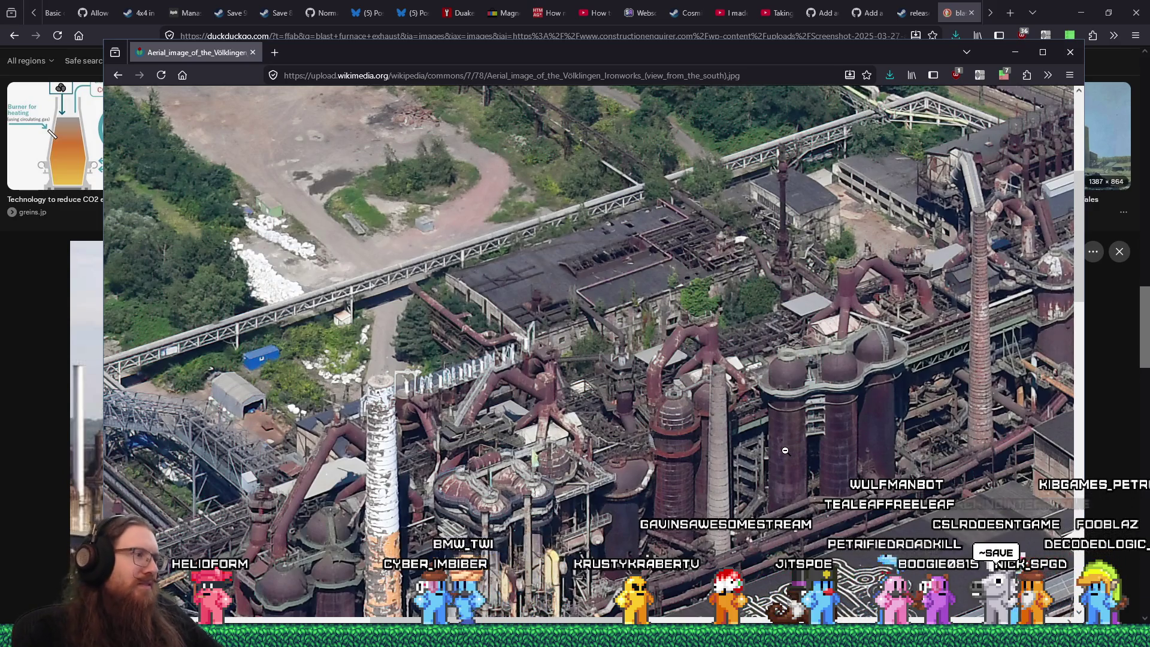
pyautogui.scroll(-1, 785, 451)
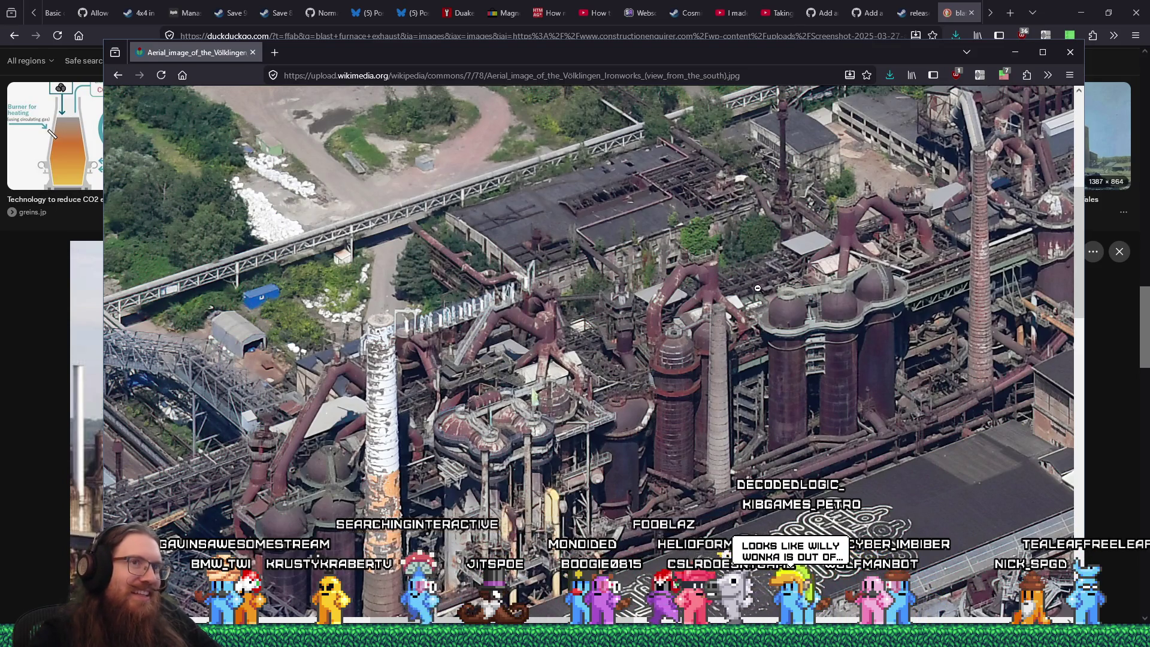
pyautogui.rightClick(779, 292)
pyautogui.click(780, 304)
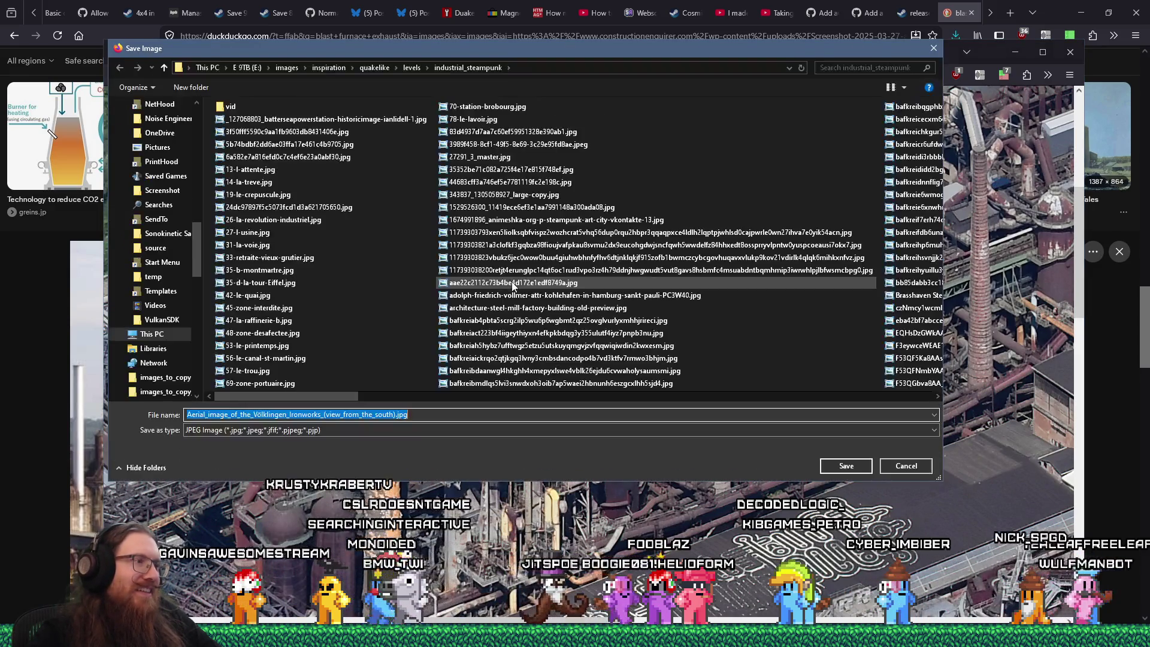
# Step: Save the aerial ironworks photo into industrial_steampunk and return to the media viewer
pyautogui.click(836, 466)
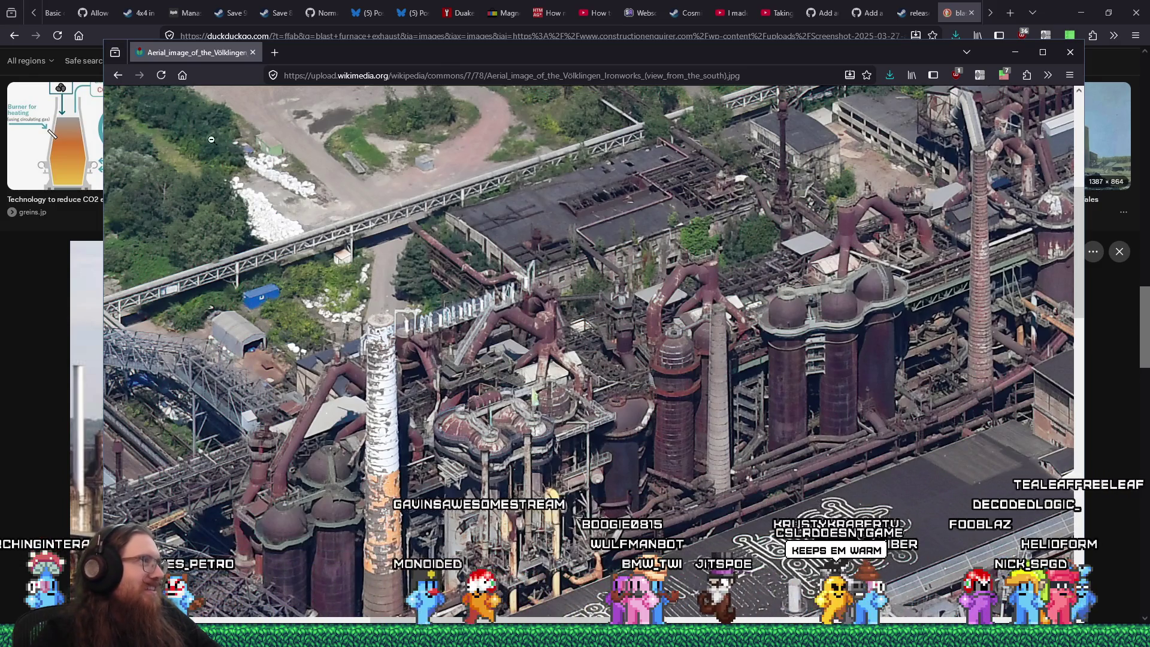
pyautogui.hotkey('alt', 'Left')
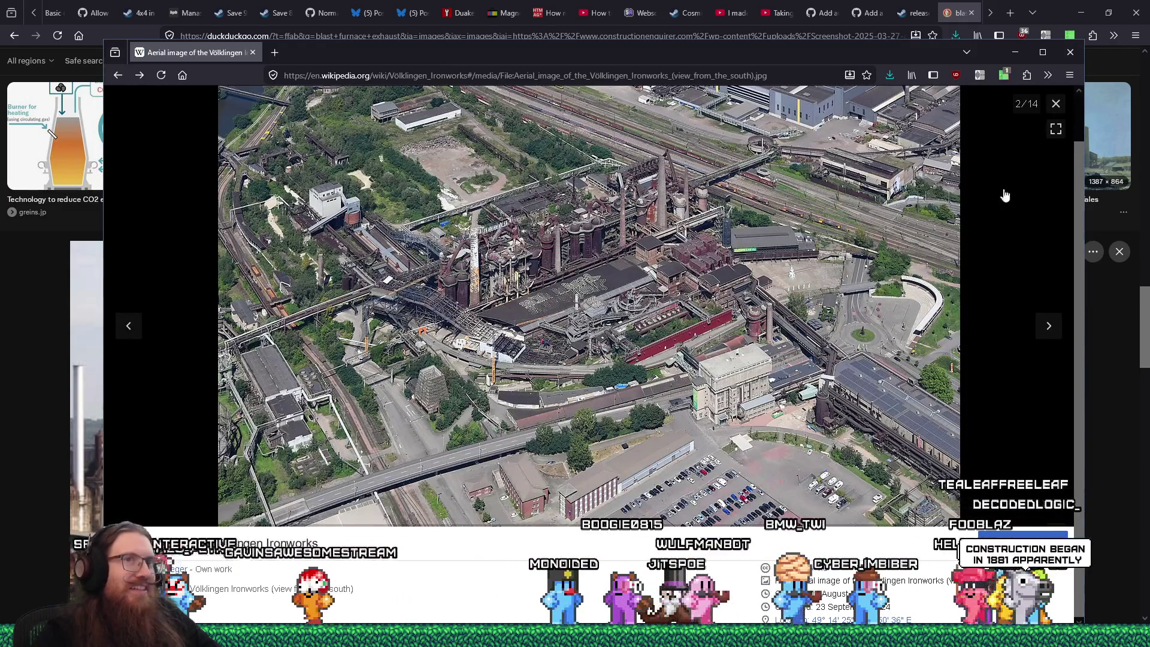
# Step: Page ahead to the chimney and furnaces photo and save it as VoelklingerHuette5.jpg
pyautogui.click(1050, 328)
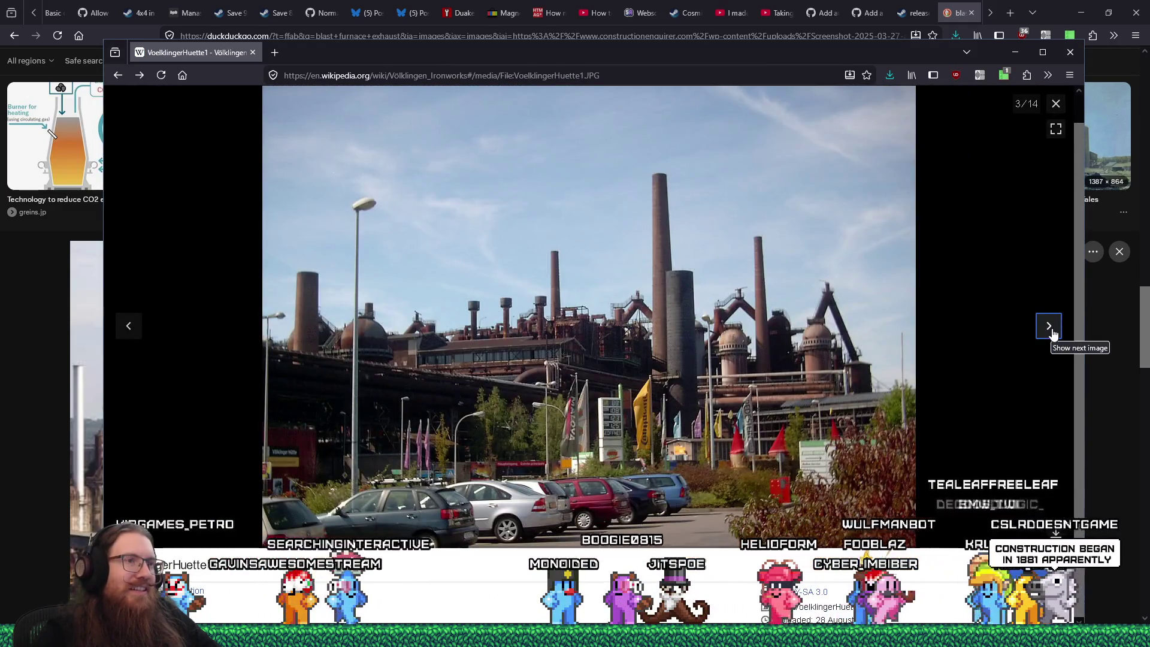
pyautogui.click(1055, 333)
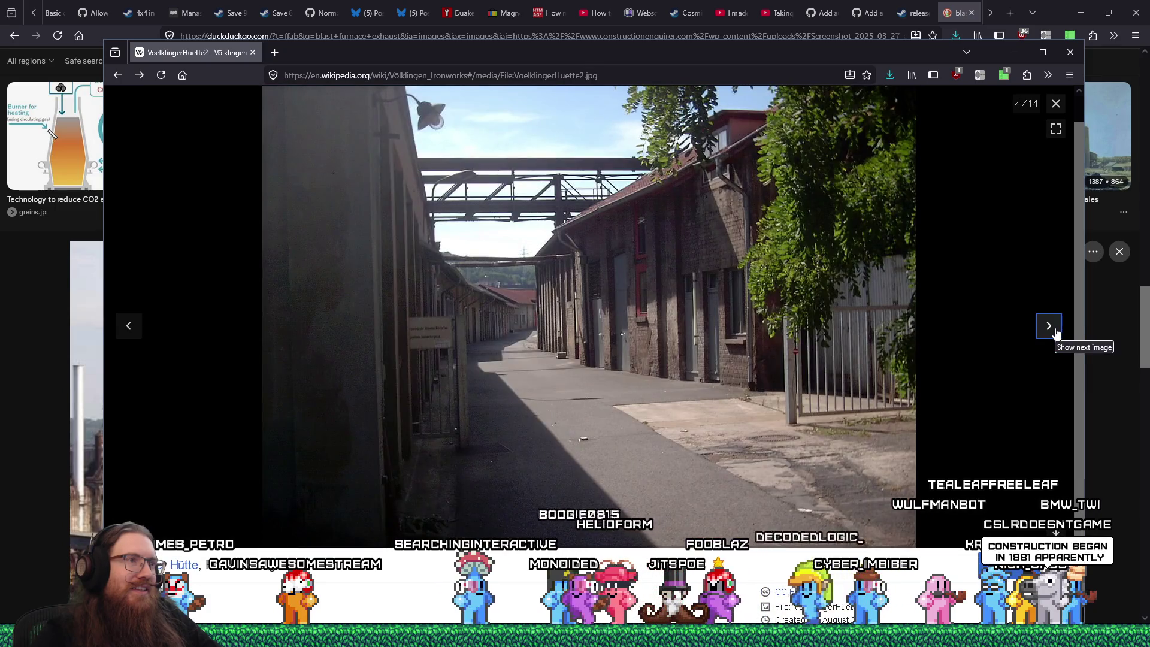
pyautogui.click(1056, 333)
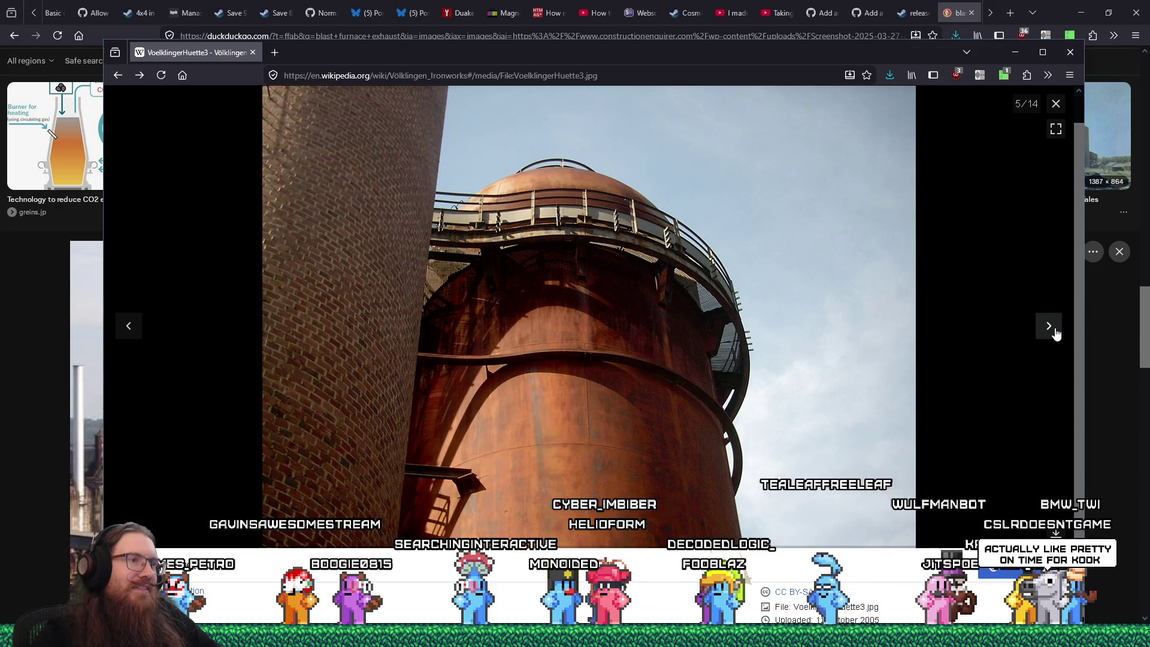
pyautogui.click(1056, 335)
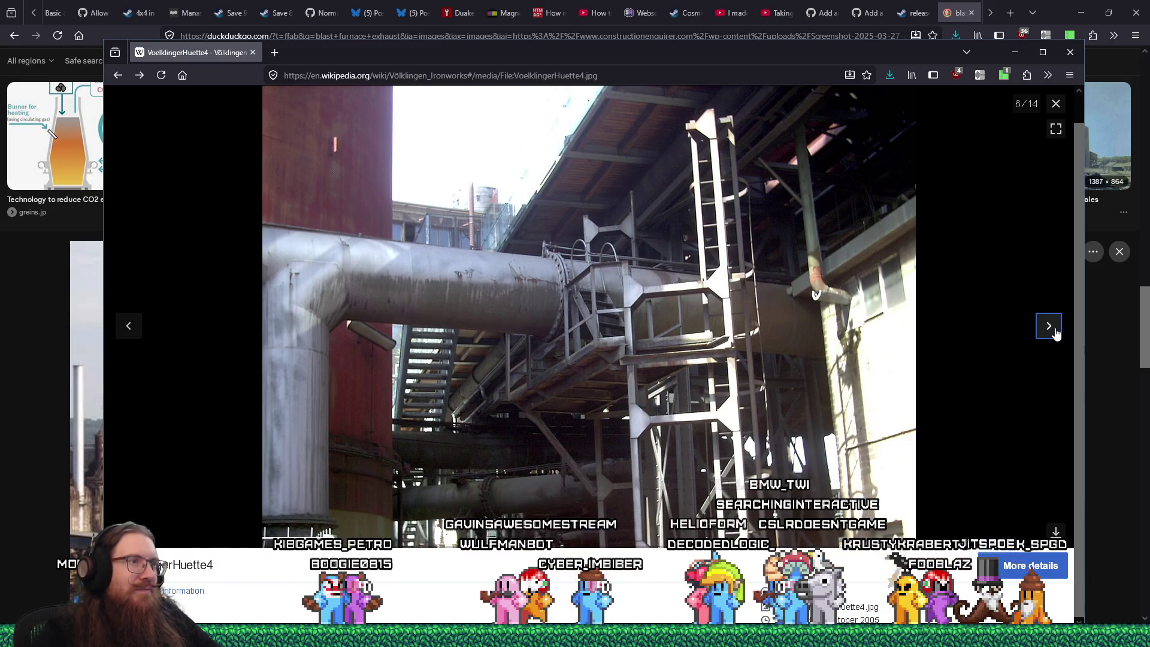
pyautogui.click(1050, 326)
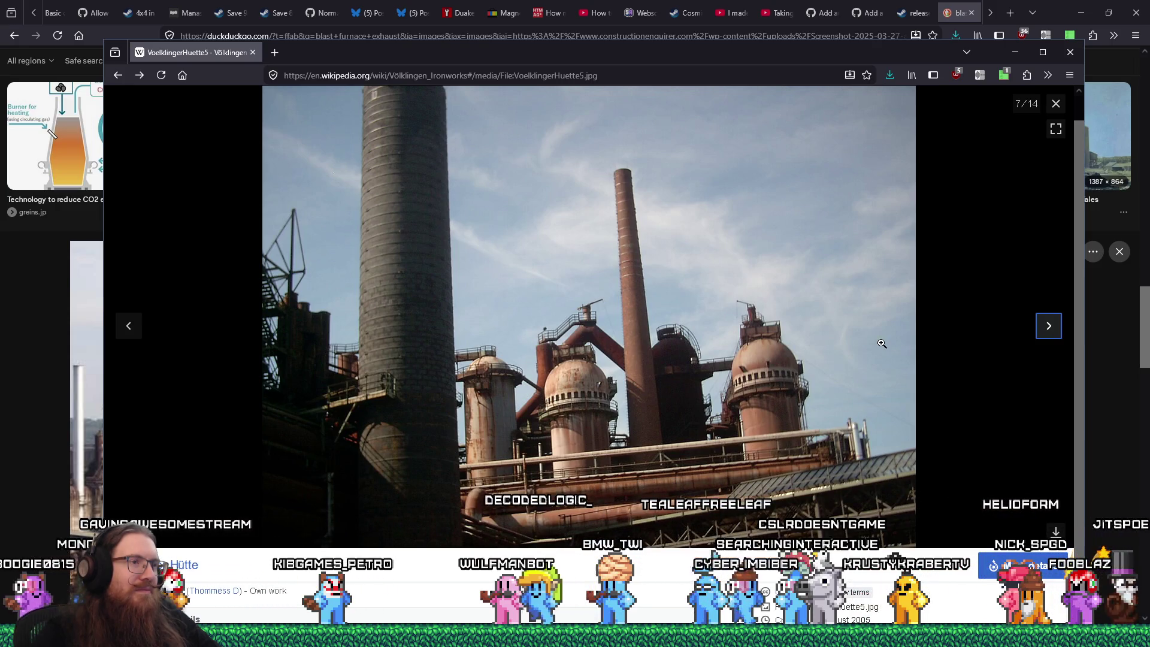
pyautogui.rightClick(765, 336)
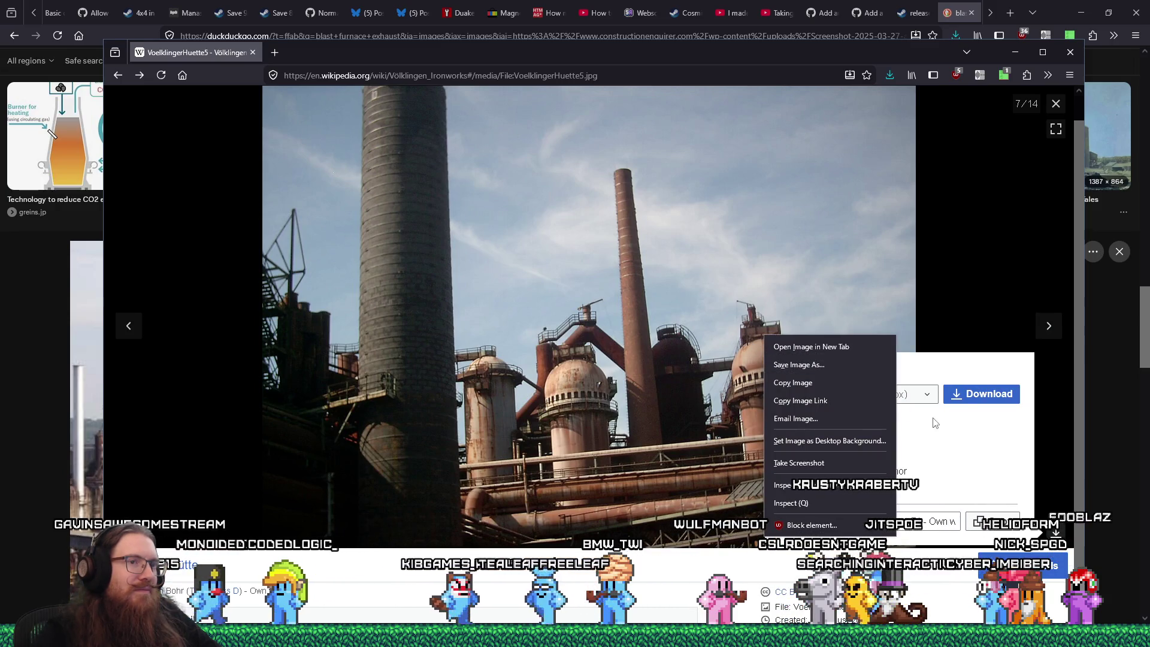
pyautogui.click(803, 365)
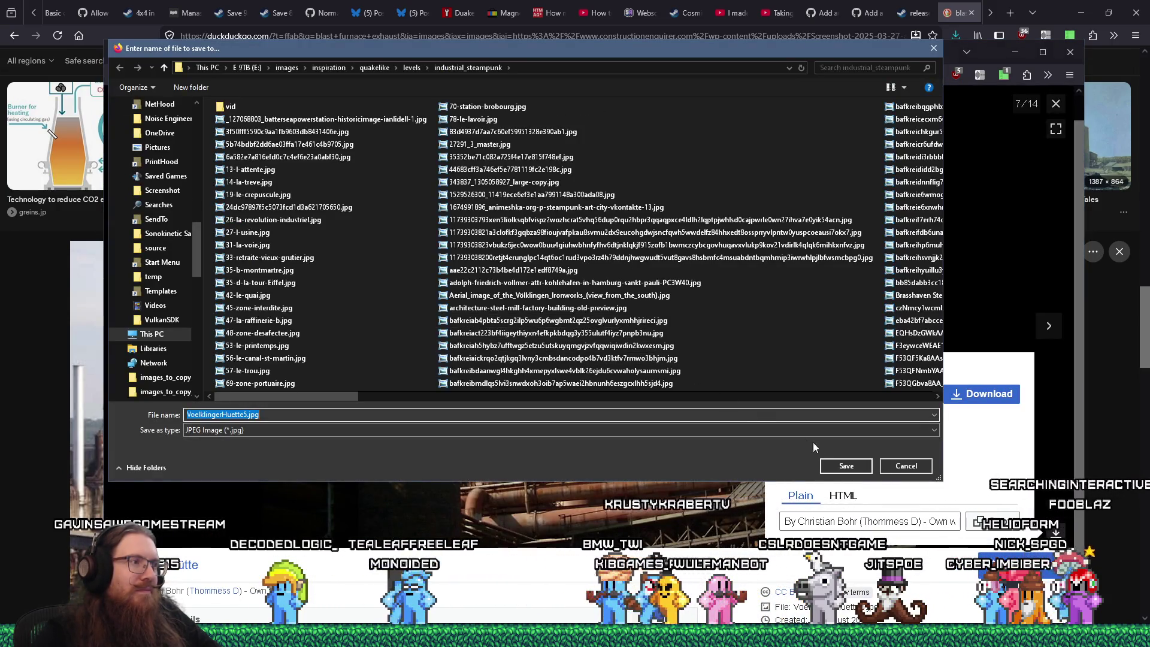
pyautogui.click(845, 467)
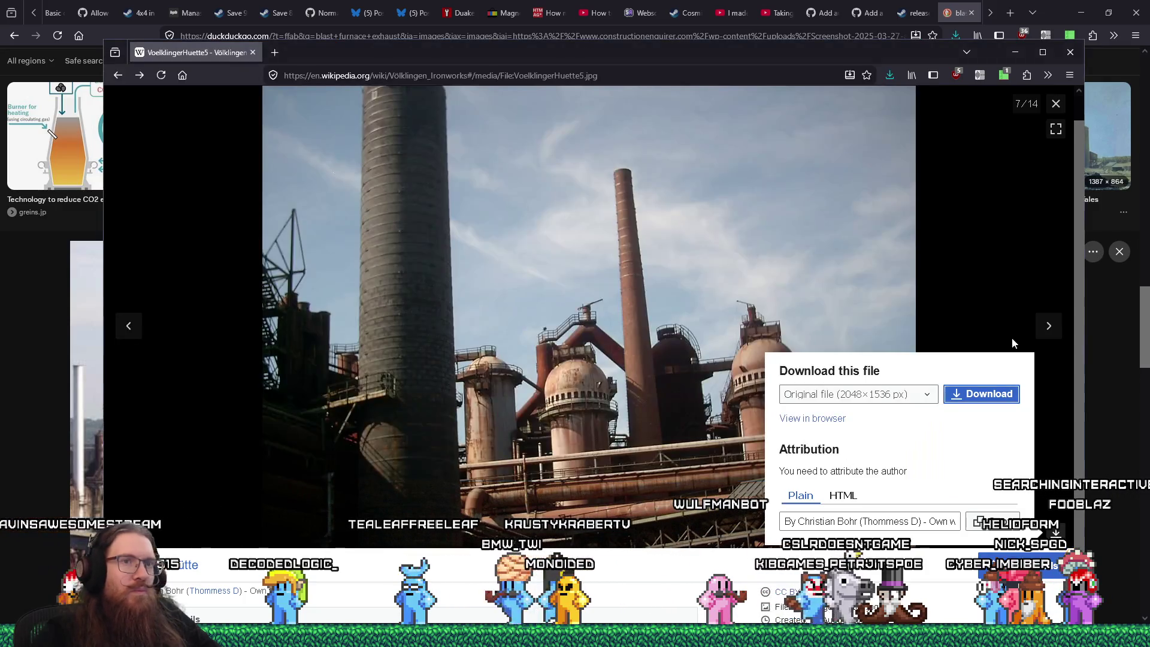
# Step: Save the eighth gallery photo as VoelklingerHuette6.jpg and advance to image 9 of 14
pyautogui.click(1047, 326)
pyautogui.click(822, 258)
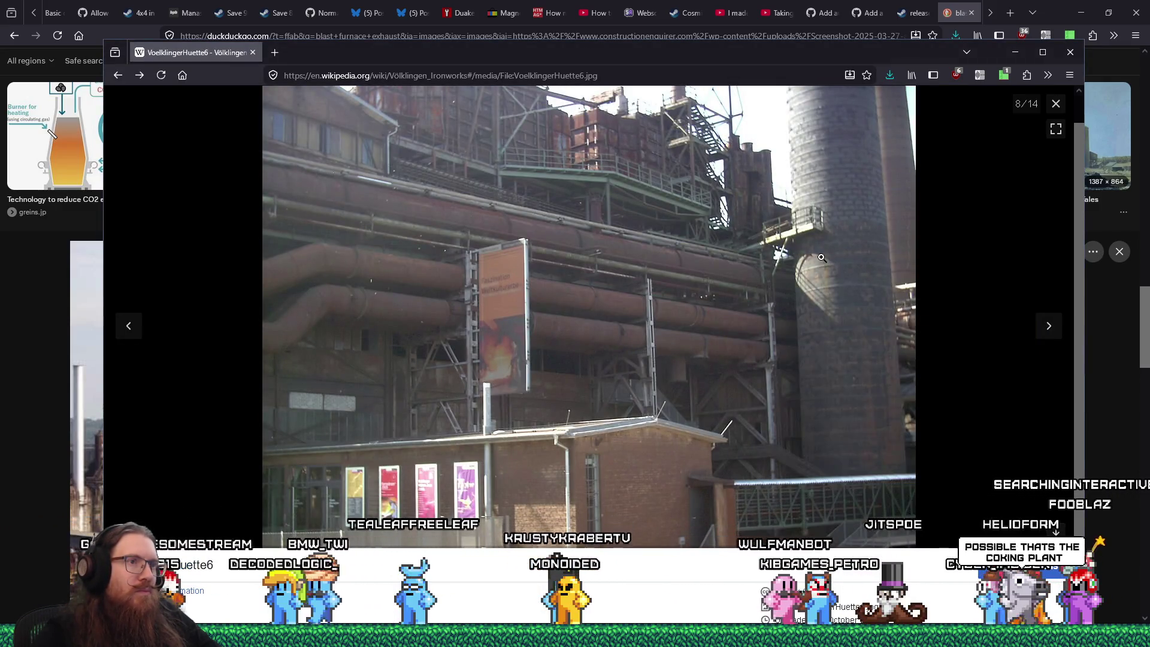
pyautogui.rightClick(822, 258)
pyautogui.click(863, 362)
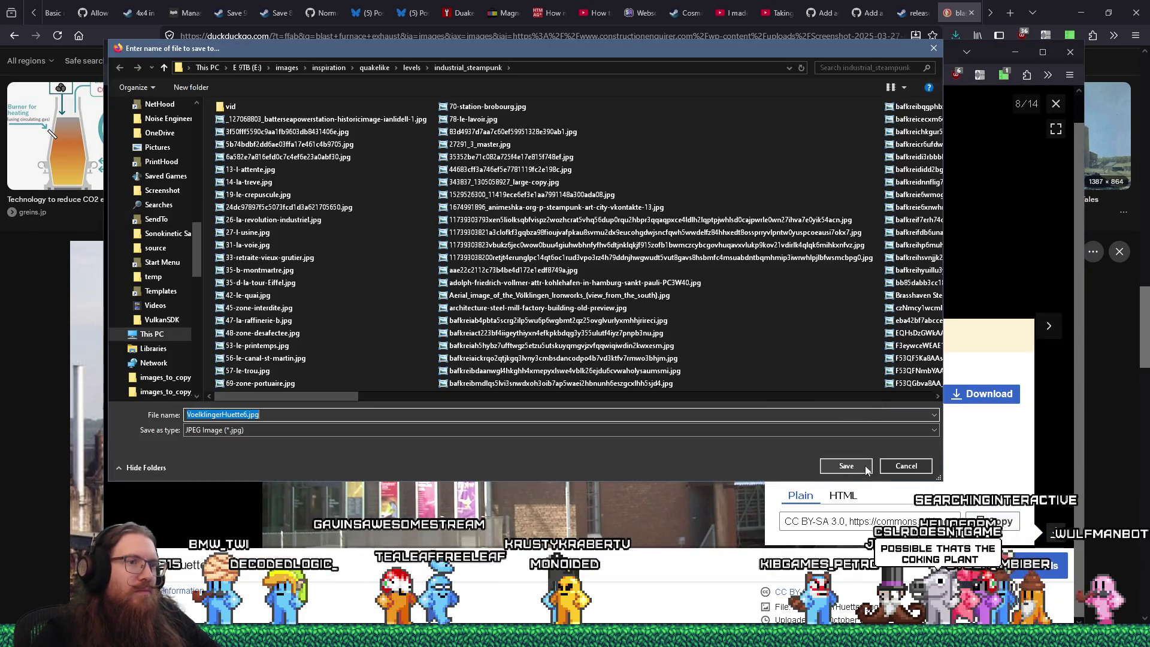
pyautogui.click(846, 467)
pyautogui.click(1050, 326)
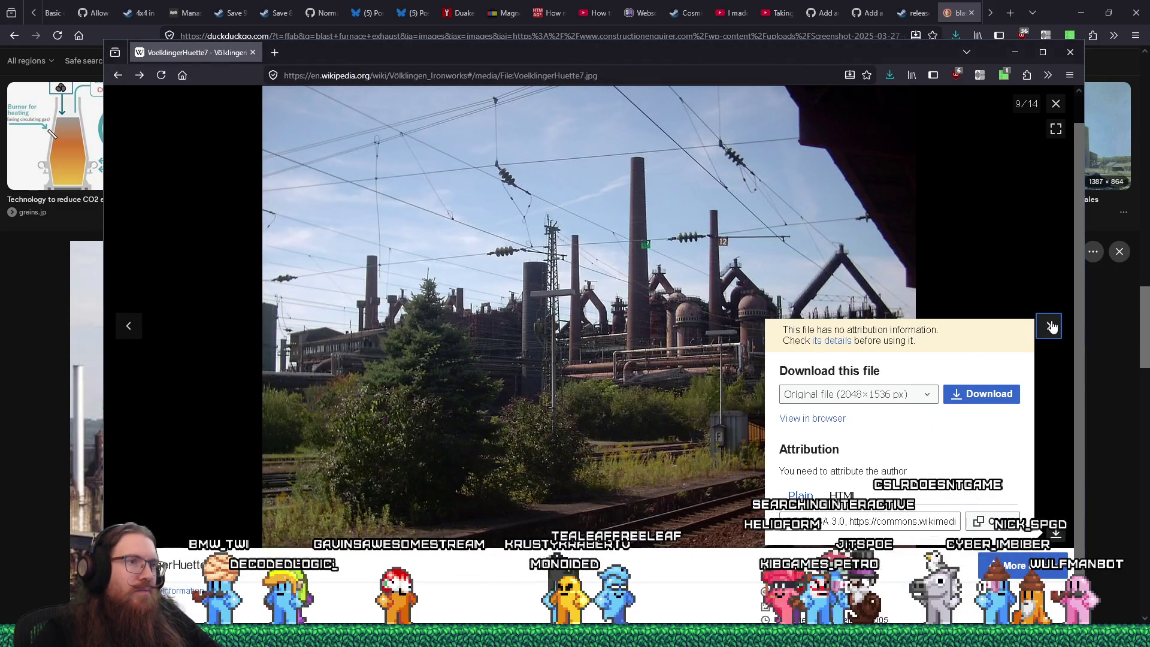
pyautogui.click(1018, 268)
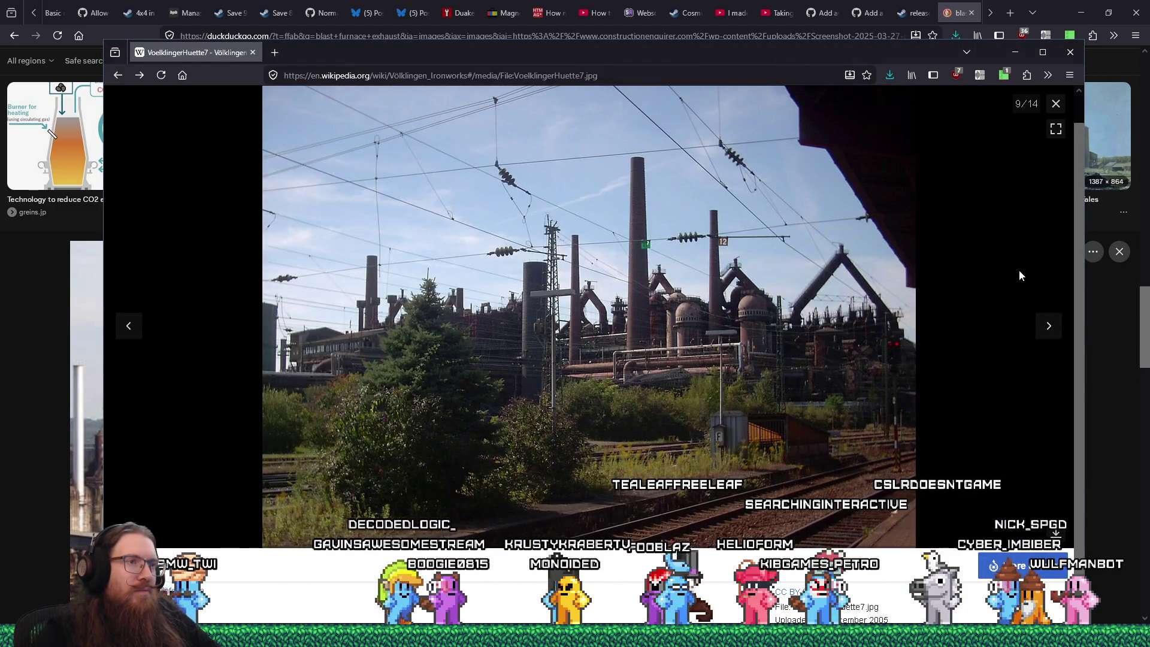
# Step: Advance to the VH pano10 photo and save it as 10.jpg
pyautogui.click(1046, 328)
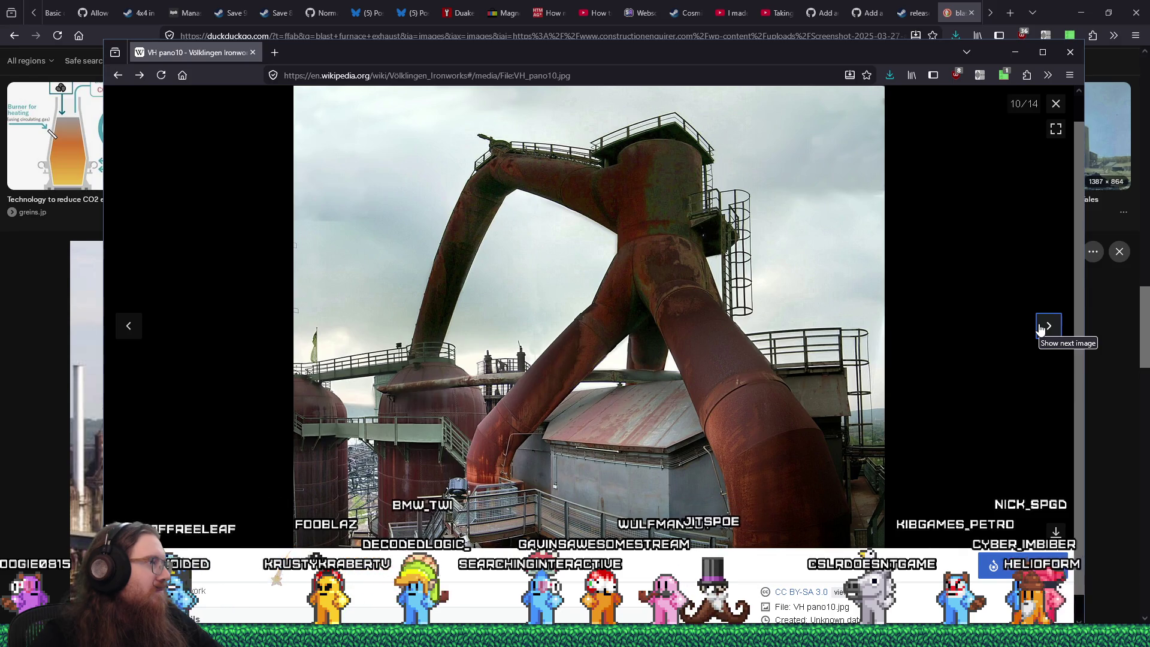
pyautogui.rightClick(718, 296)
pyautogui.click(749, 327)
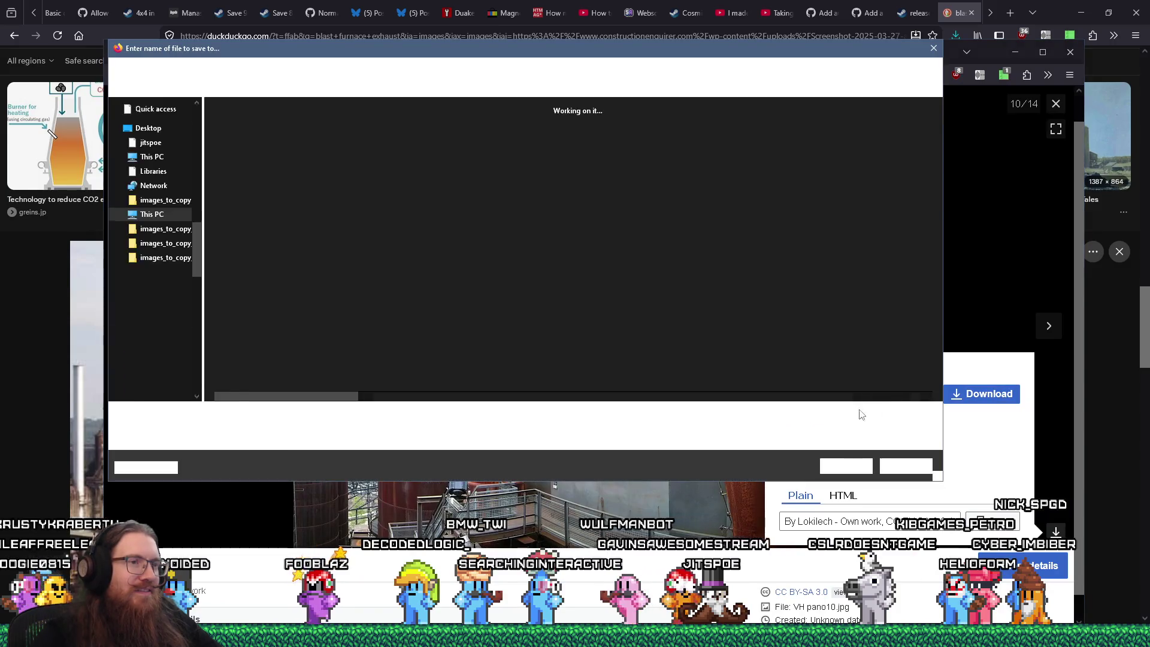
pyautogui.write('10.jpg')
pyautogui.press('Return')
# Step: Move ahead two photos and save the inclined plane and blast furnaces photo
pyautogui.click(1049, 326)
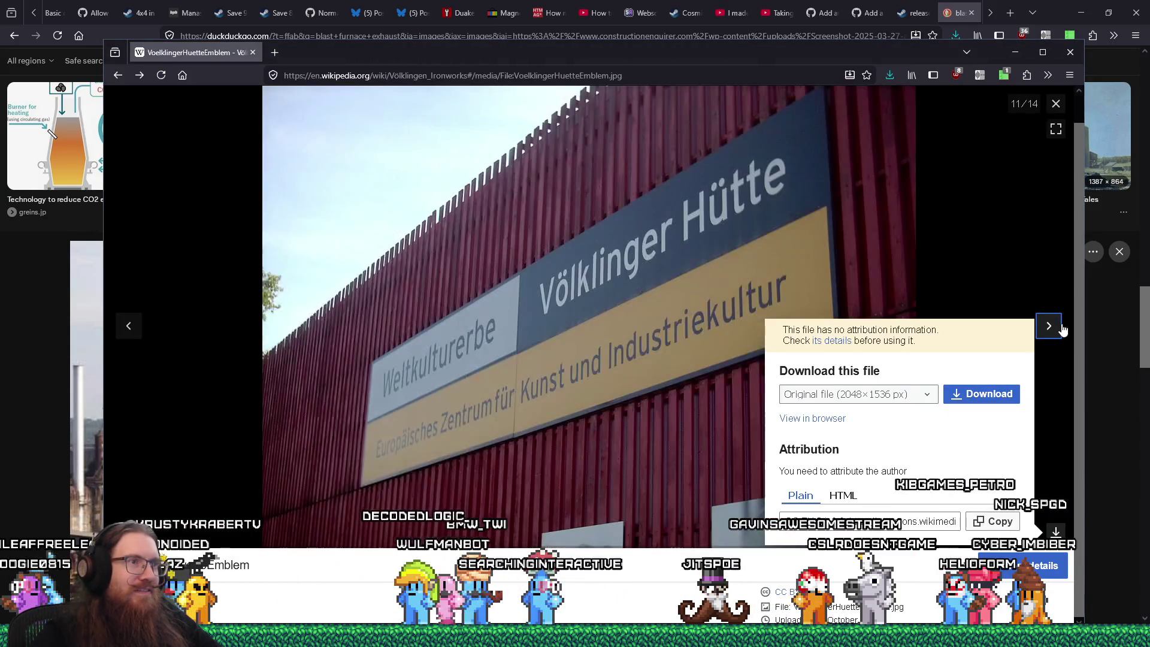
pyautogui.click(1061, 327)
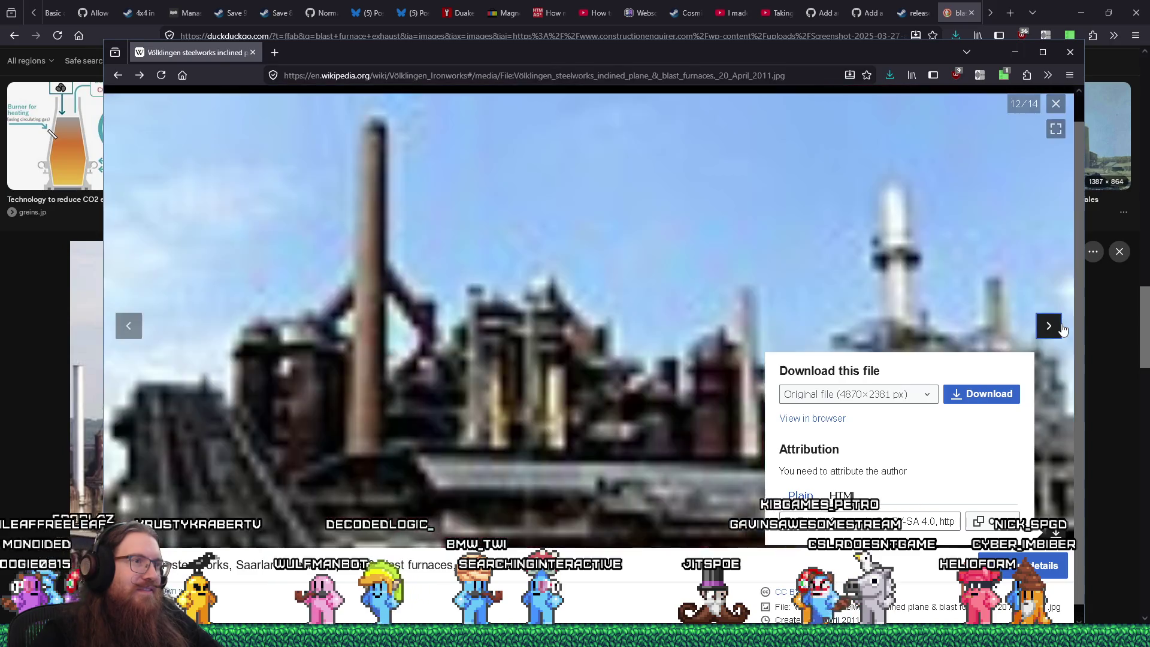
pyautogui.click(910, 310)
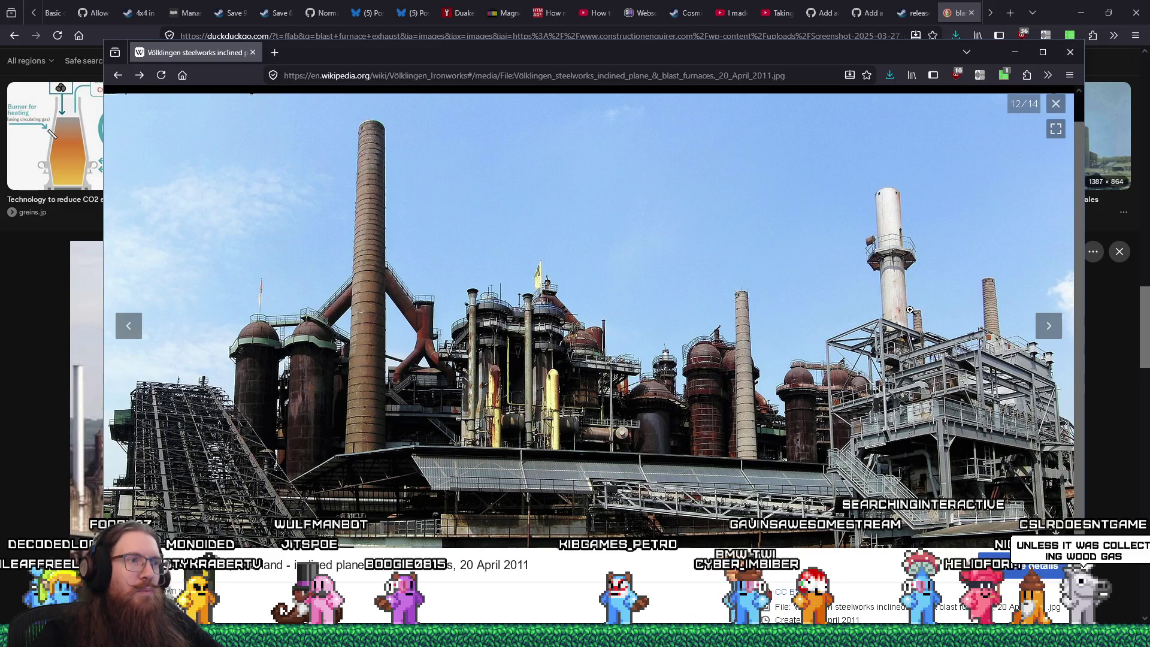
pyautogui.click(946, 565)
pyautogui.rightClick(753, 296)
pyautogui.press('Escape')
pyautogui.click(983, 394)
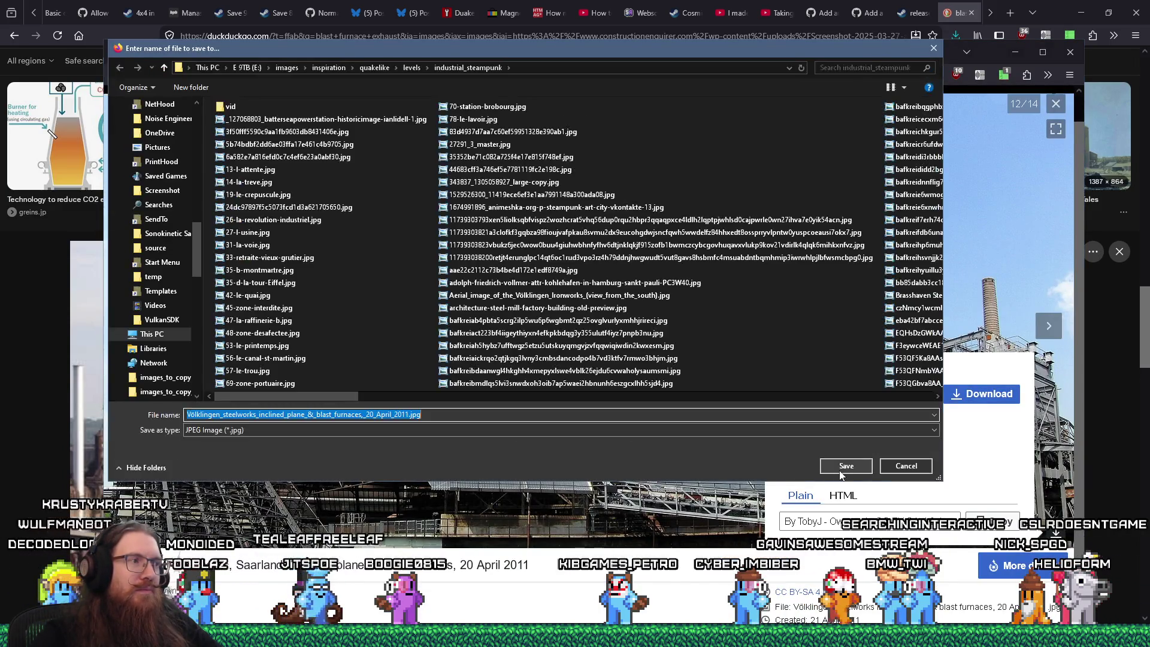
pyautogui.click(845, 466)
# Step: Advance to the final torpedo car photo and bring up its save options
pyautogui.click(1049, 326)
pyautogui.click(885, 285)
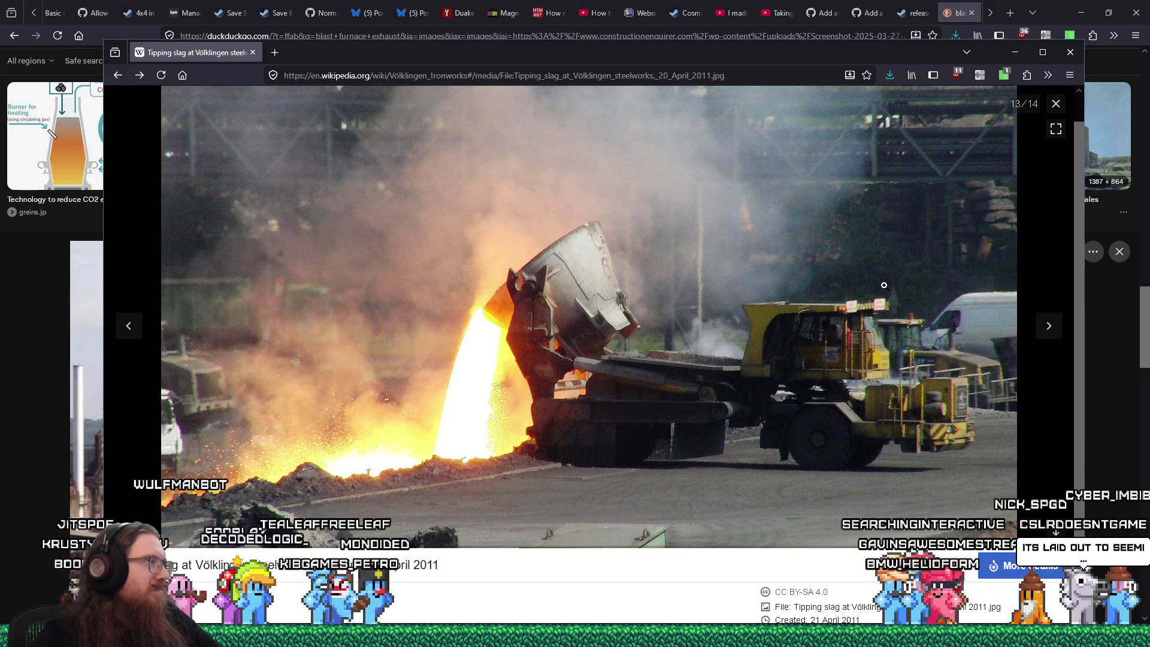
pyautogui.click(1049, 327)
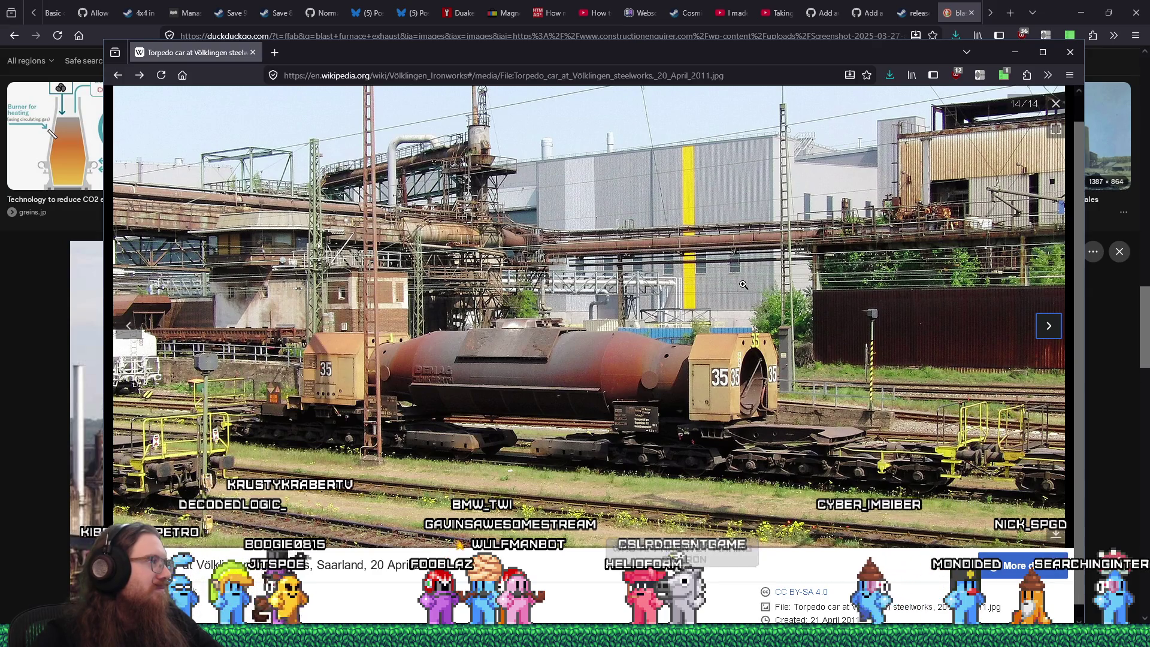
pyautogui.rightClick(743, 285)
# Step: Save the original torpedo car photo and move on to the next gallery image
pyautogui.click(982, 393)
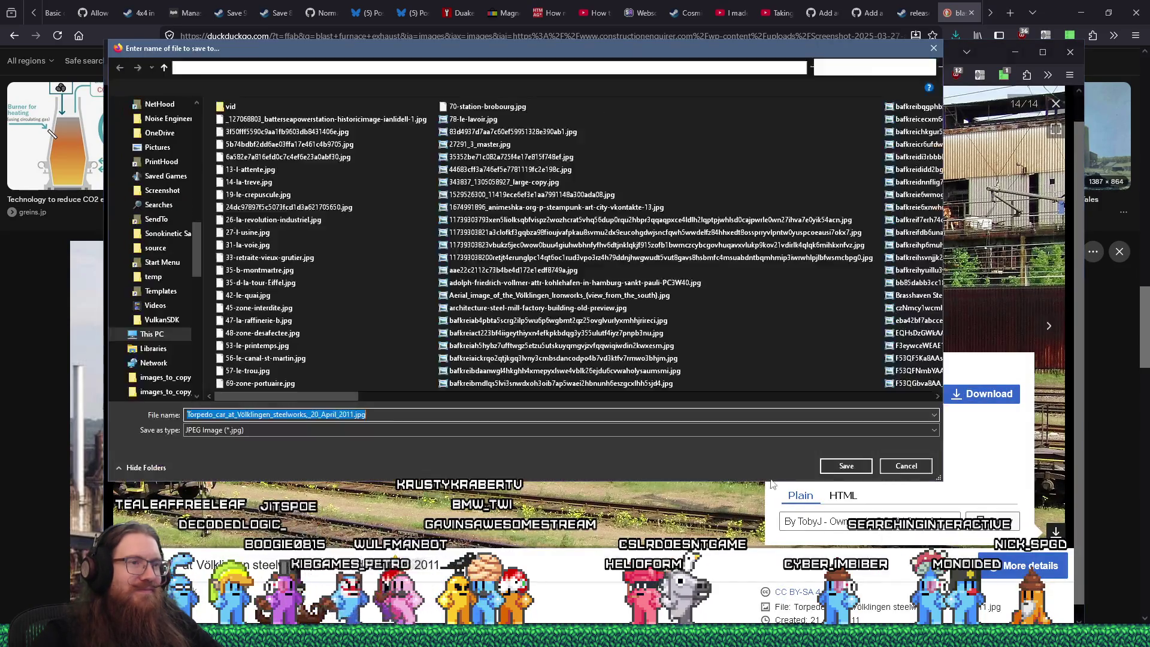
pyautogui.press('Return')
pyautogui.click(1049, 326)
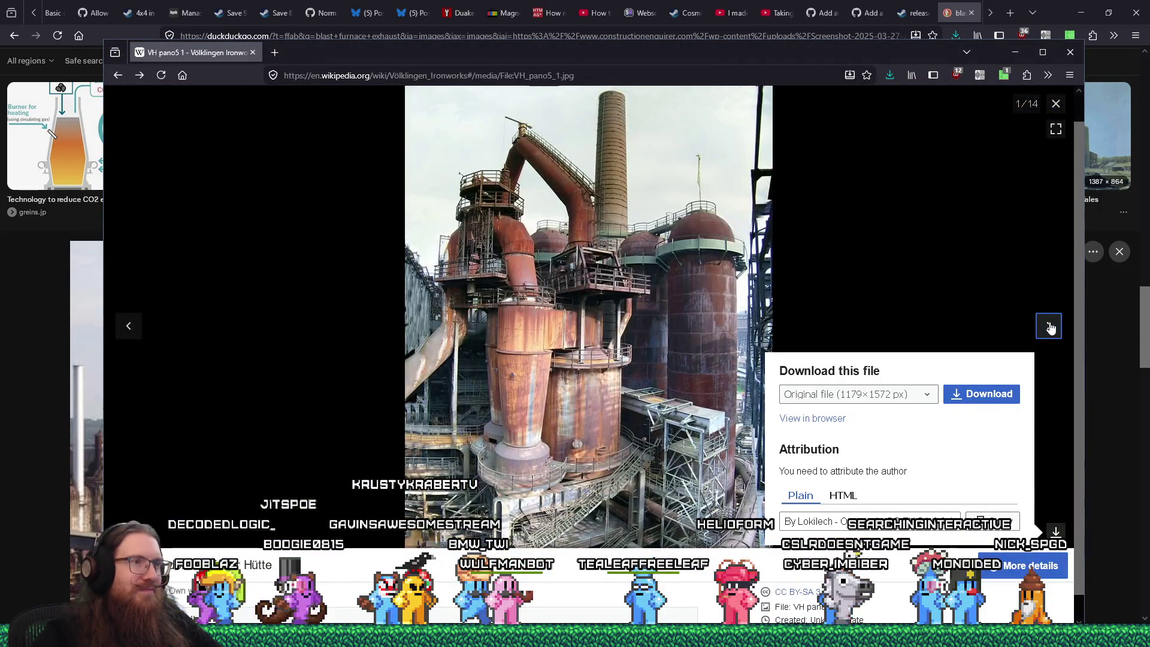
pyautogui.click(724, 270)
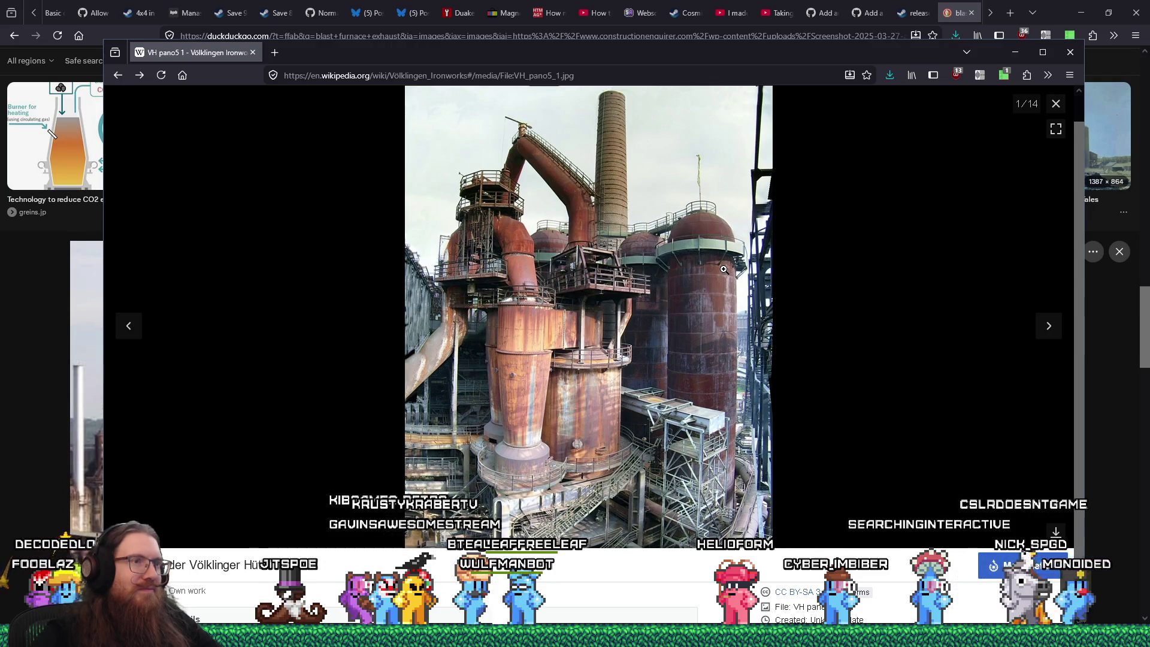
# Step: Save the blast furnace photo as VH_pano5_1.jpg, then close the photo viewer
pyautogui.rightClick(724, 269)
pyautogui.click(975, 399)
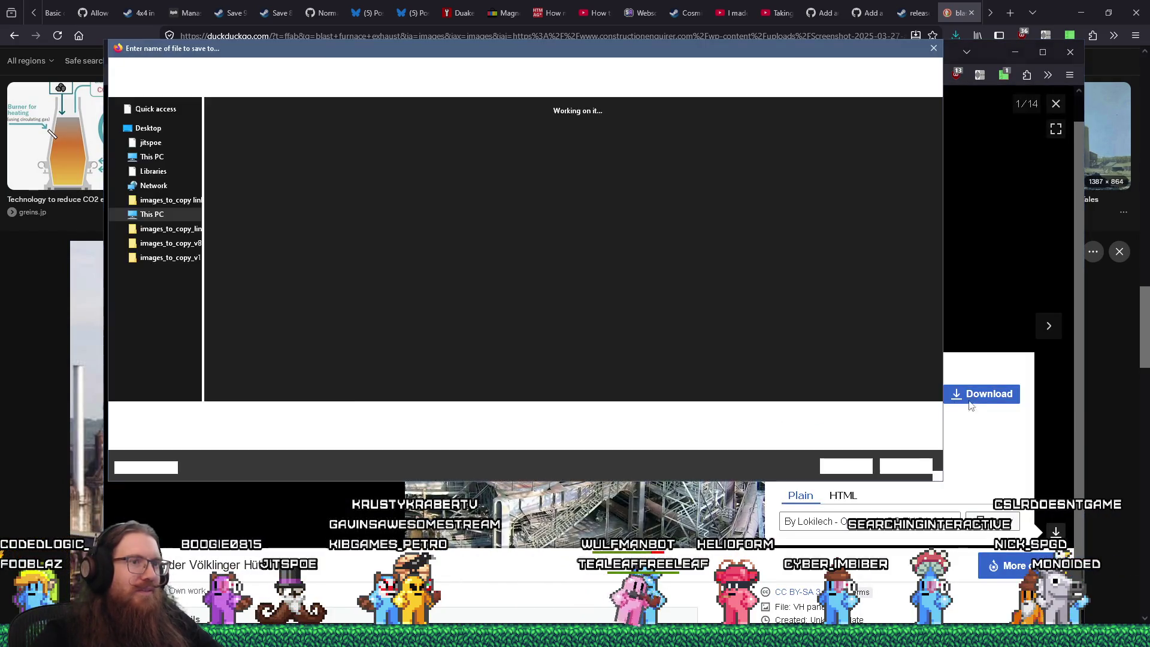
pyautogui.click(847, 466)
pyautogui.click(650, 318)
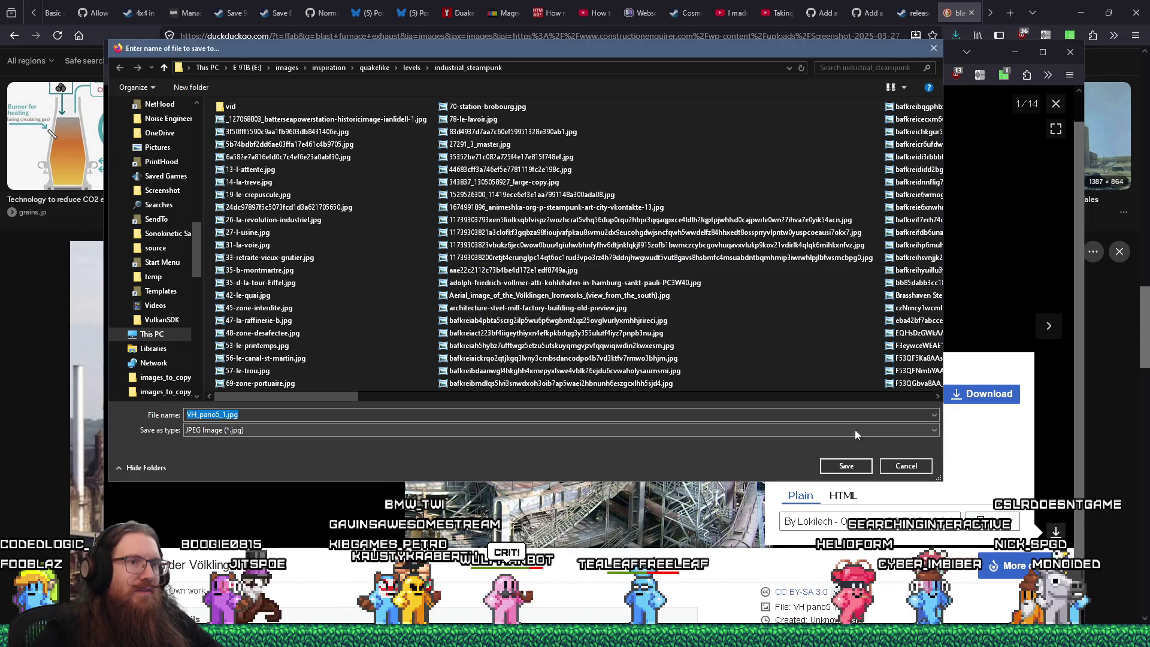
pyautogui.press('Return')
pyautogui.click(1049, 326)
pyautogui.click(1048, 120)
pyautogui.click(1056, 104)
# Step: Copy the article title 'Völklingen Ironworks'
pyautogui.scroll(-10, 757, 435)
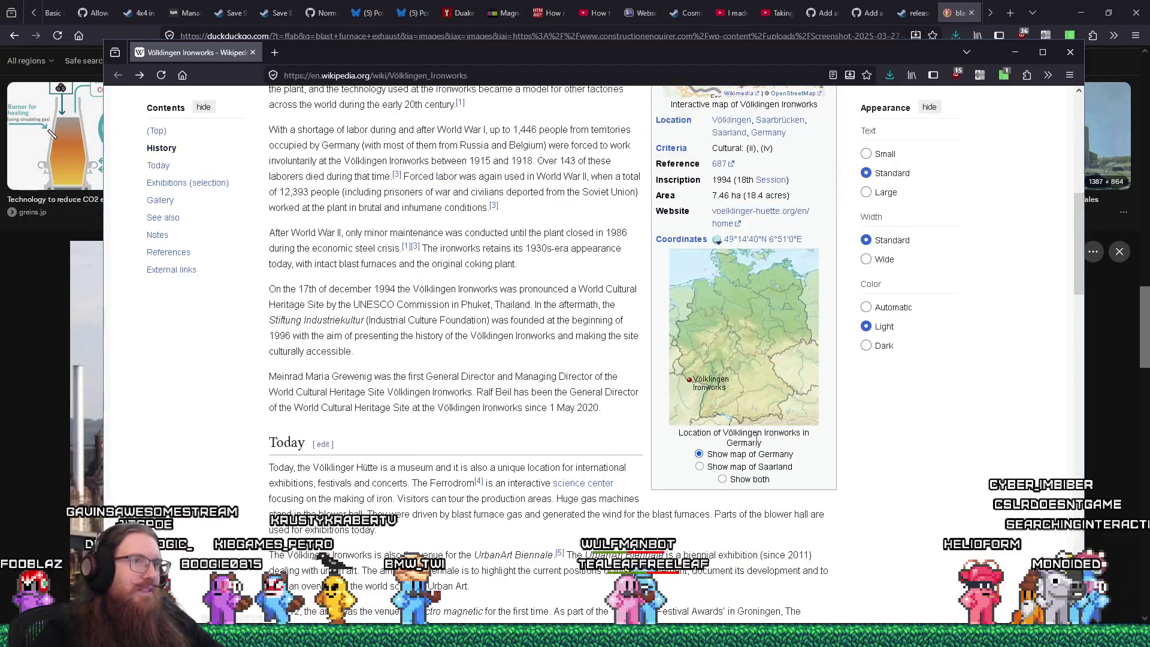
pyautogui.scroll(4, 756, 435)
pyautogui.scroll(3, 757, 436)
pyautogui.scroll(-20, 756, 436)
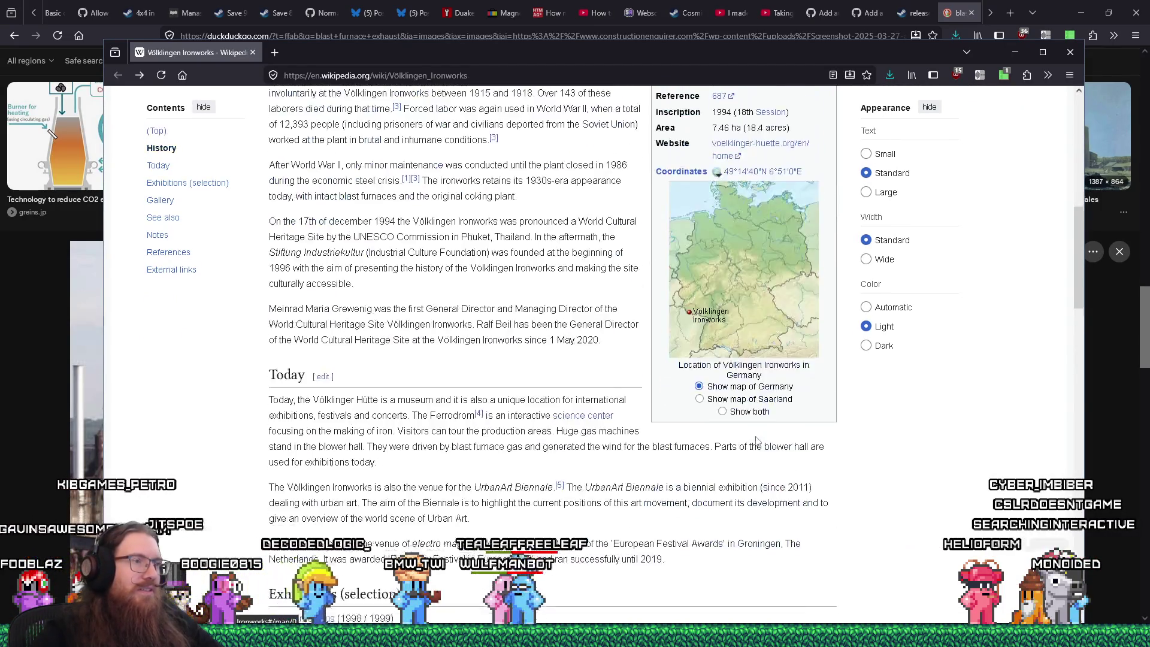
pyautogui.scroll(4, 756, 437)
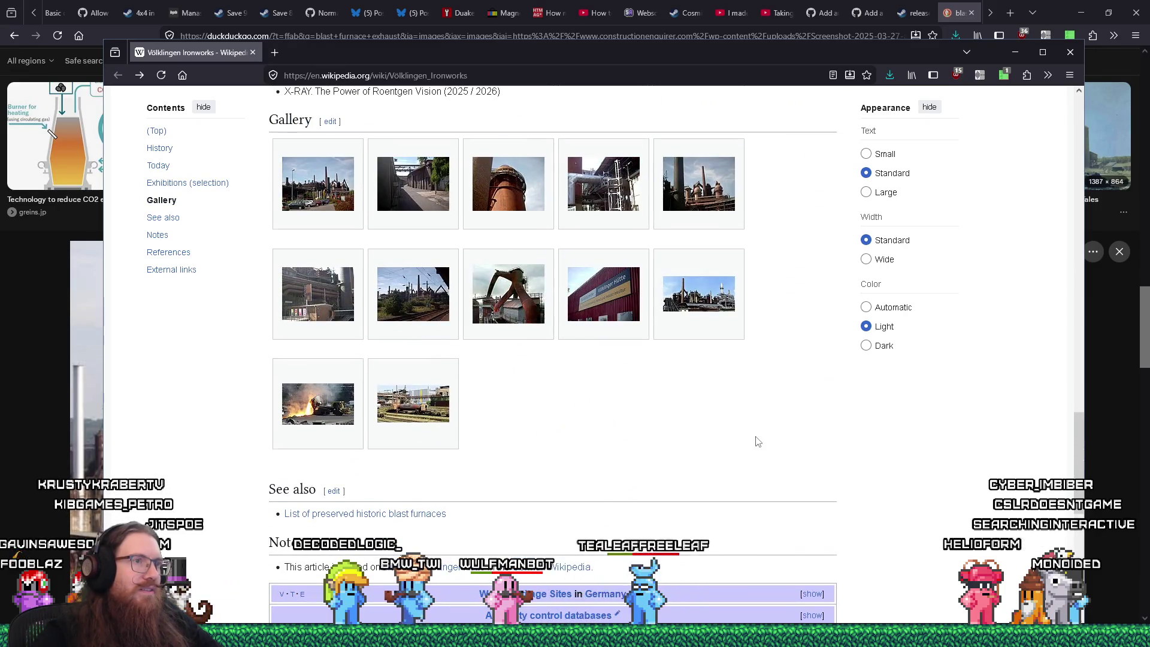
pyautogui.scroll(16, 757, 441)
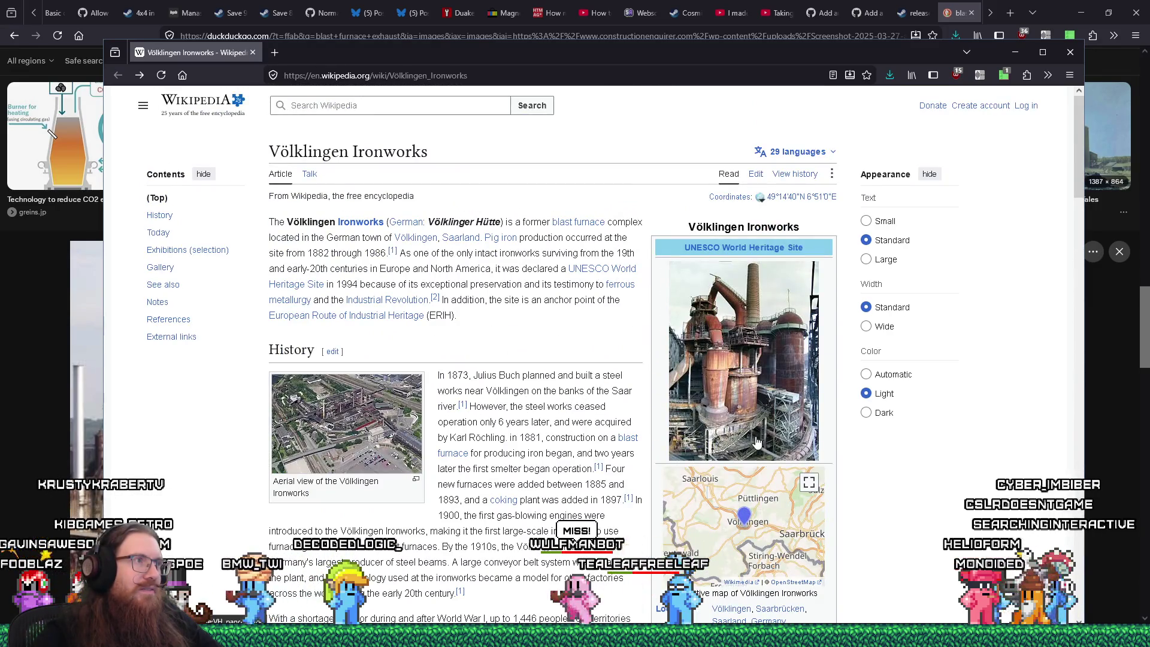
pyautogui.hotkey('ctrl', 'a')
pyautogui.click(282, 150)
pyautogui.moveTo(282, 150); pyautogui.dragTo(427, 154)
pyautogui.rightClick(429, 164)
pyautogui.click(431, 169)
# Step: Paste and search the copied title on DuckDuckGo, showing image results
pyautogui.rightClick(398, 75)
pyautogui.click(440, 190)
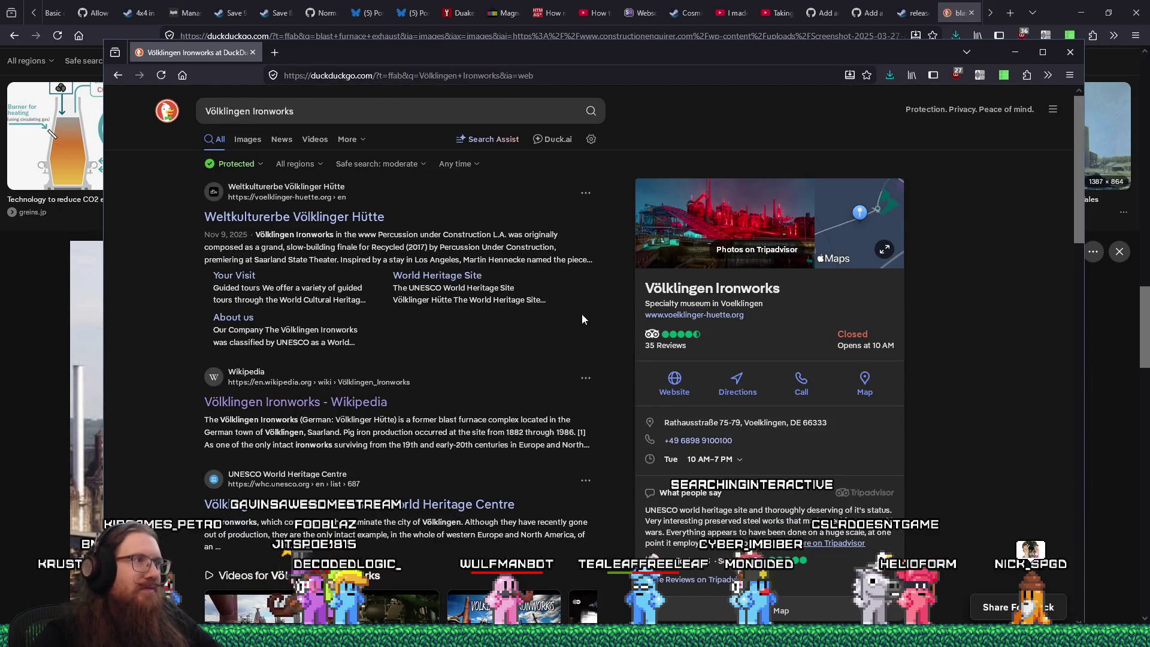
pyautogui.click(248, 139)
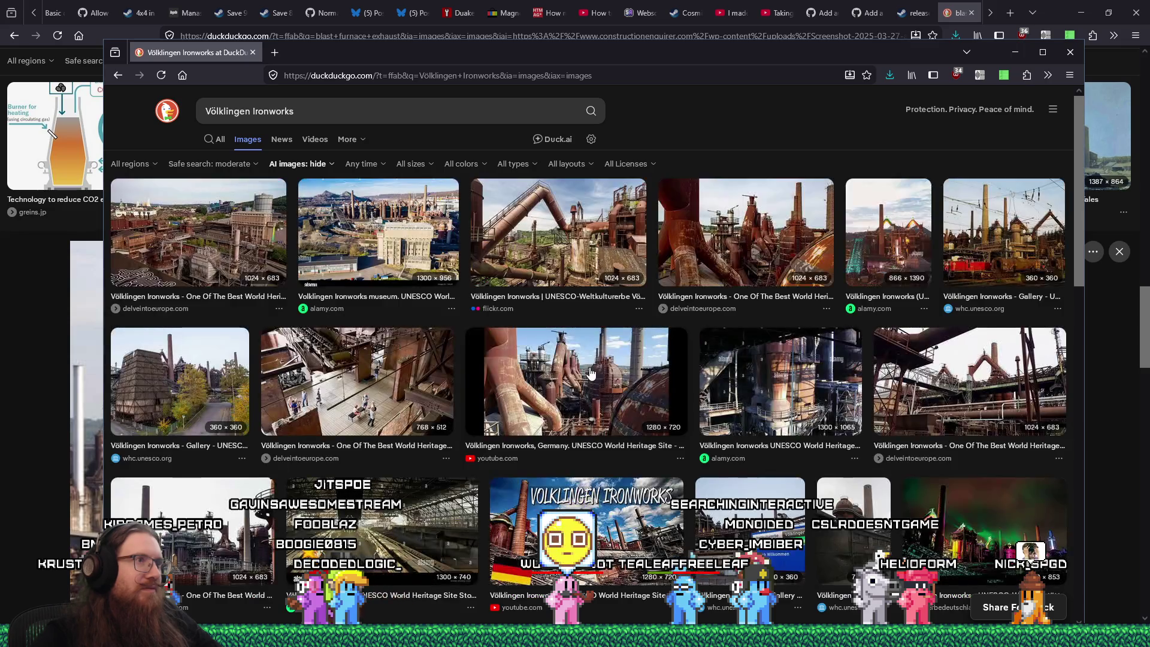
# Step: Save the delveintoeurope rusty blast furnace photo
pyautogui.click(710, 291)
pyautogui.scroll(-2, 571, 400)
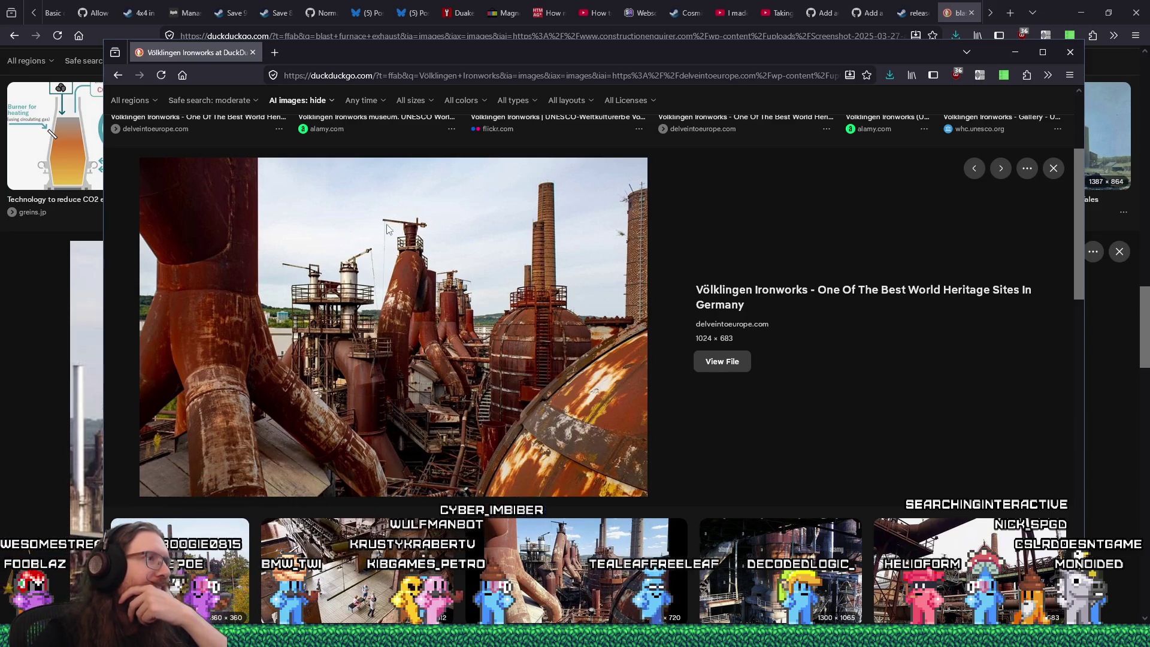
pyautogui.rightClick(487, 282)
pyautogui.click(523, 315)
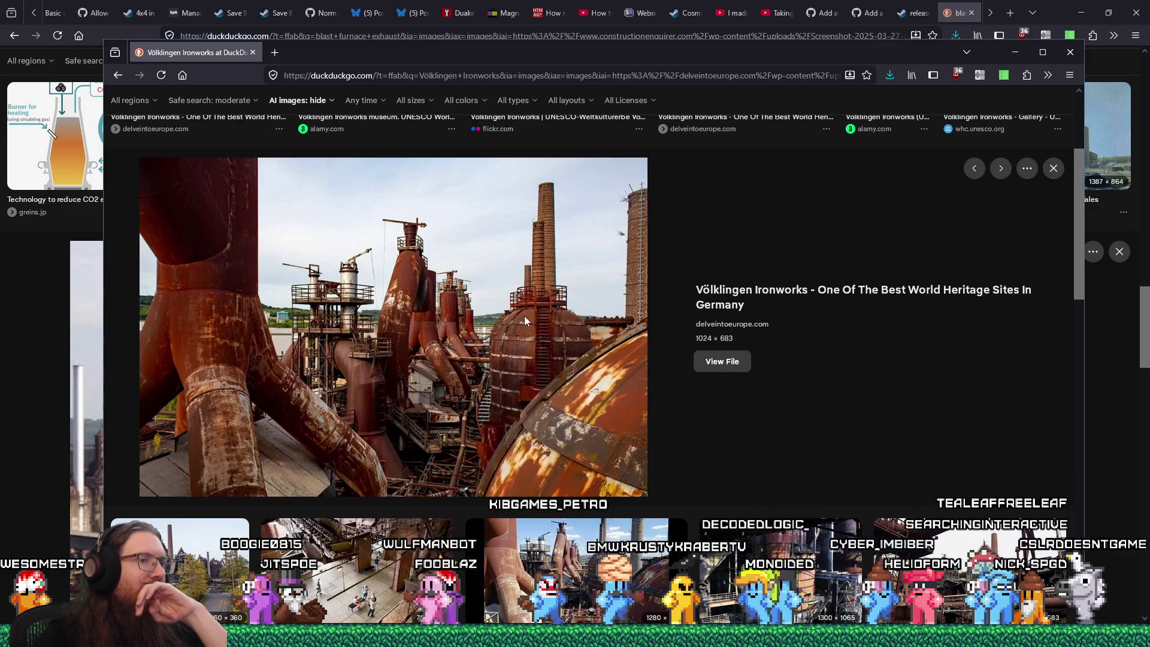
pyautogui.press('Return')
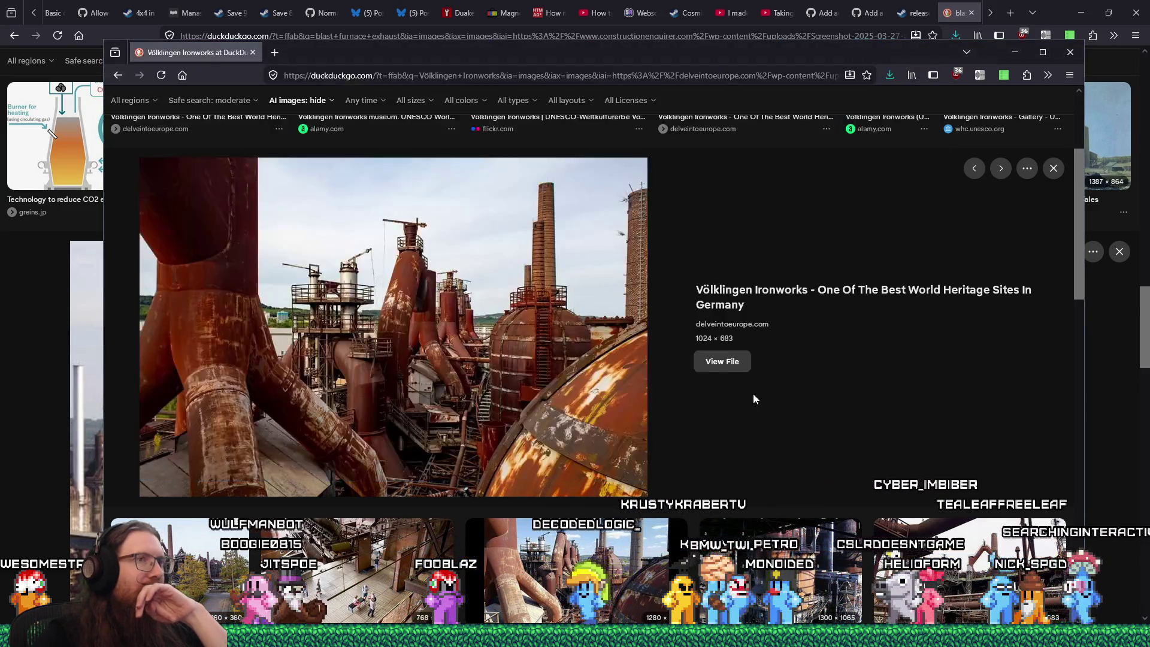
# Step: Save the YouTube blast furnace photo
pyautogui.scroll(-5, 754, 395)
pyautogui.scroll(1, 750, 389)
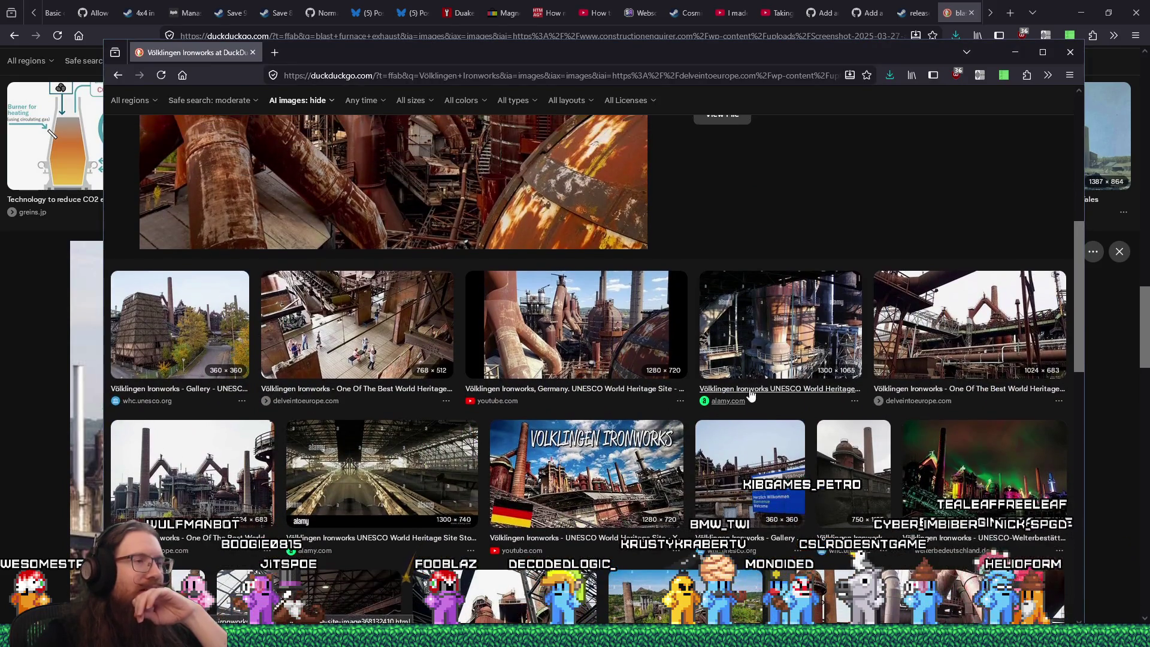
pyautogui.click(606, 349)
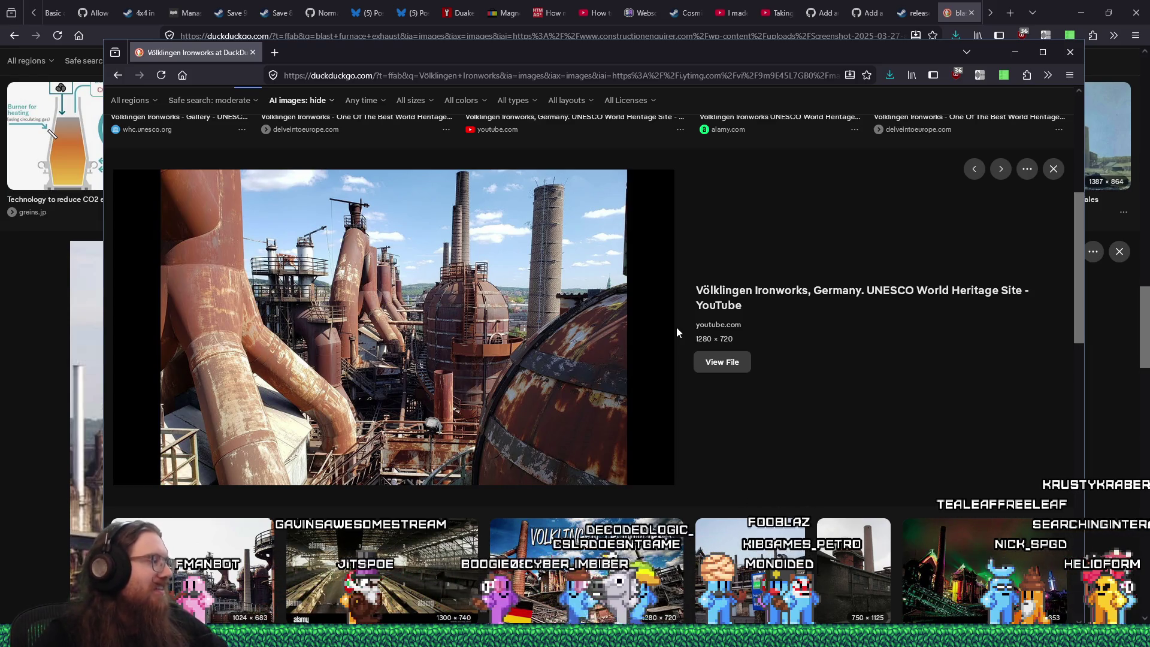
pyautogui.rightClick(566, 304)
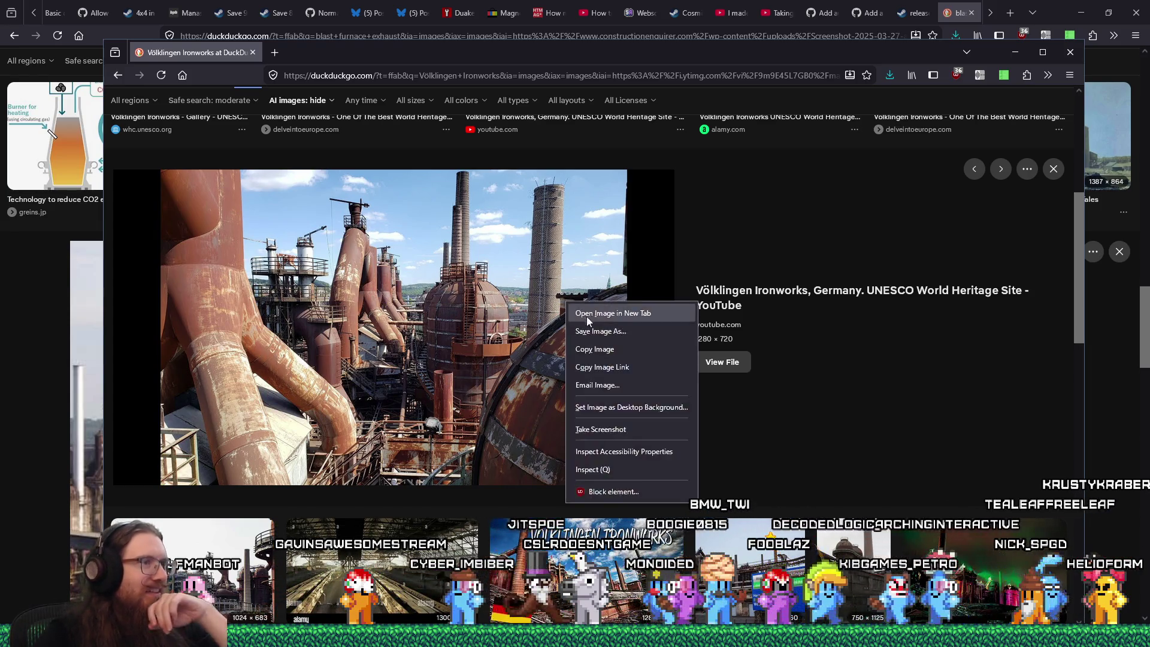
pyautogui.click(590, 328)
pyautogui.click(832, 472)
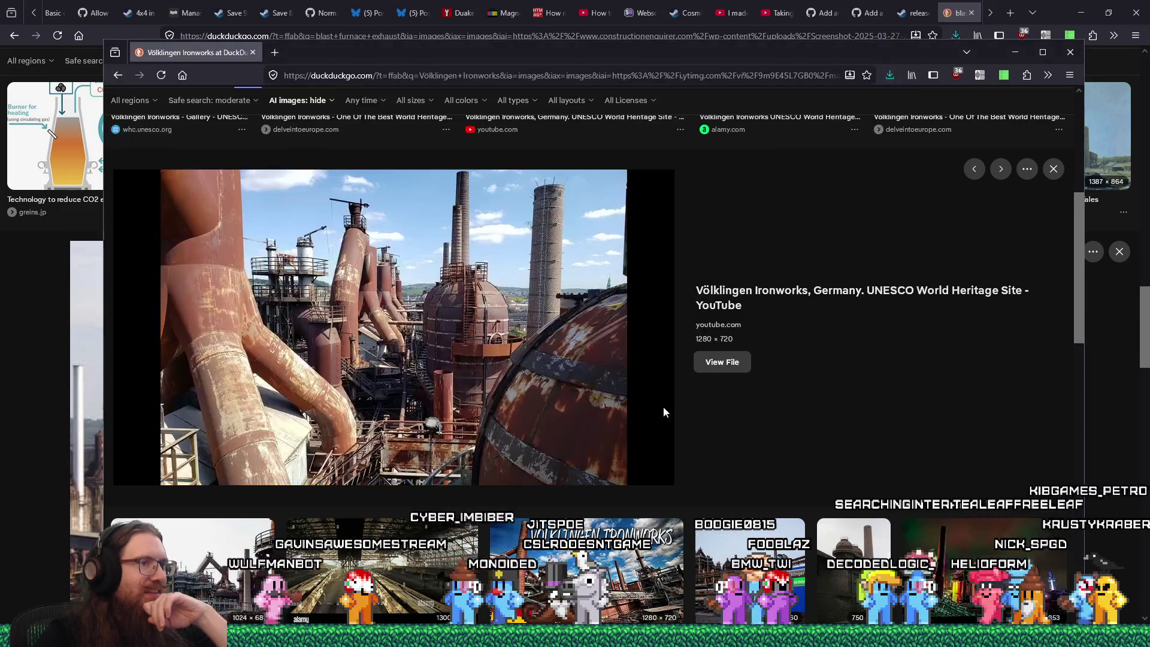
# Step: Enlarge the alamy Völklingen Hutte Ironworks photo and bring up its image options
pyautogui.scroll(-4, 664, 407)
pyautogui.scroll(-2, 665, 414)
pyautogui.click(687, 376)
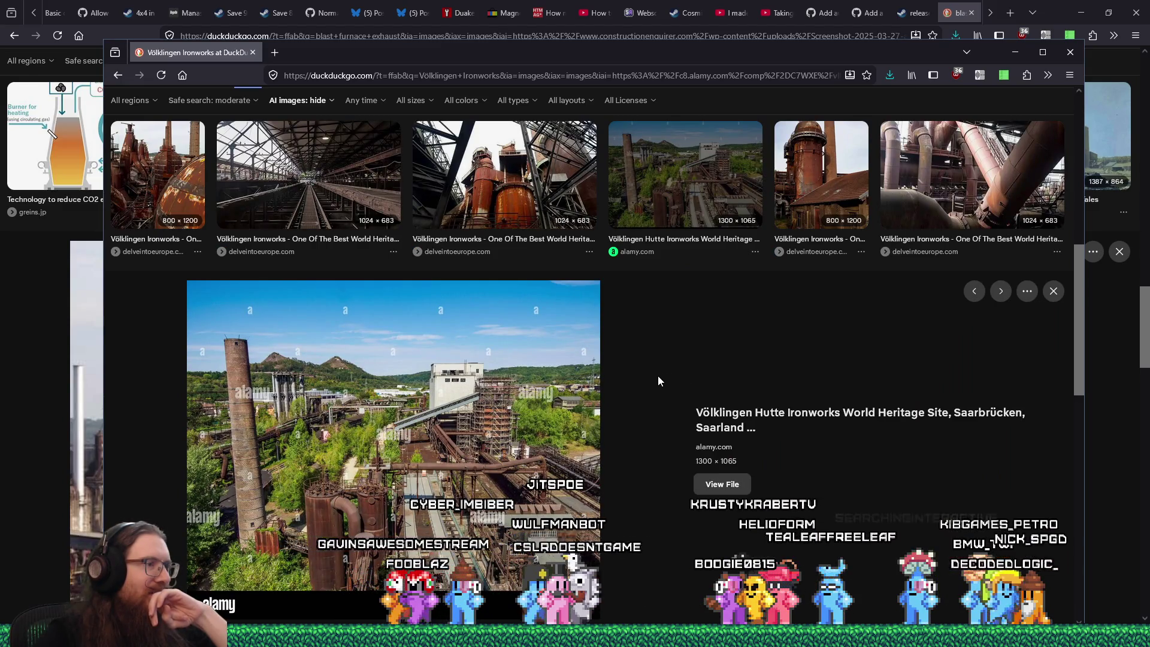
pyautogui.rightClick(495, 399)
# Step: Save the alamy photo and the DEMAG machinery photo into industrial_steampunk
pyautogui.click(537, 429)
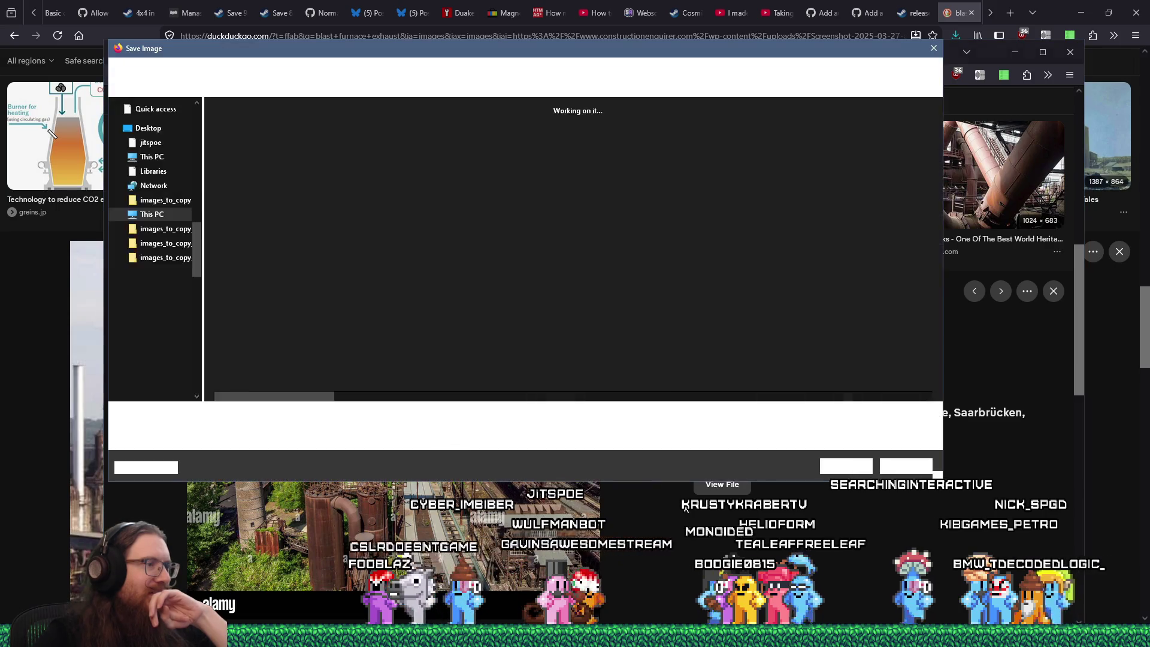
pyautogui.click(845, 471)
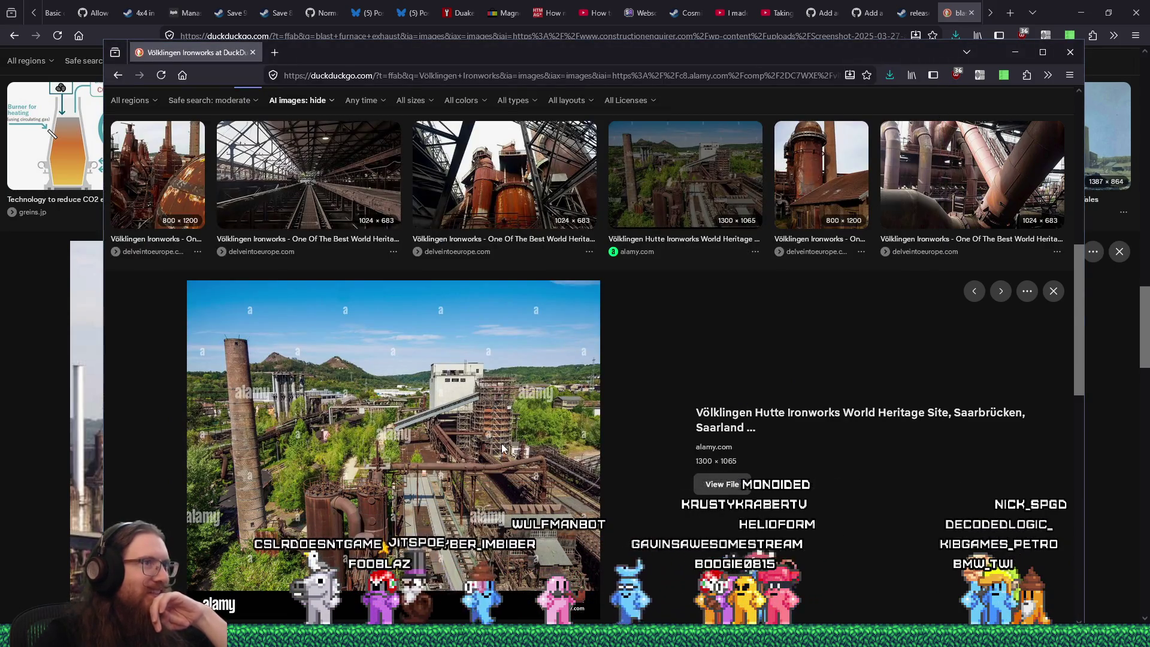
pyautogui.scroll(-3, 502, 444)
pyautogui.scroll(-2, 502, 448)
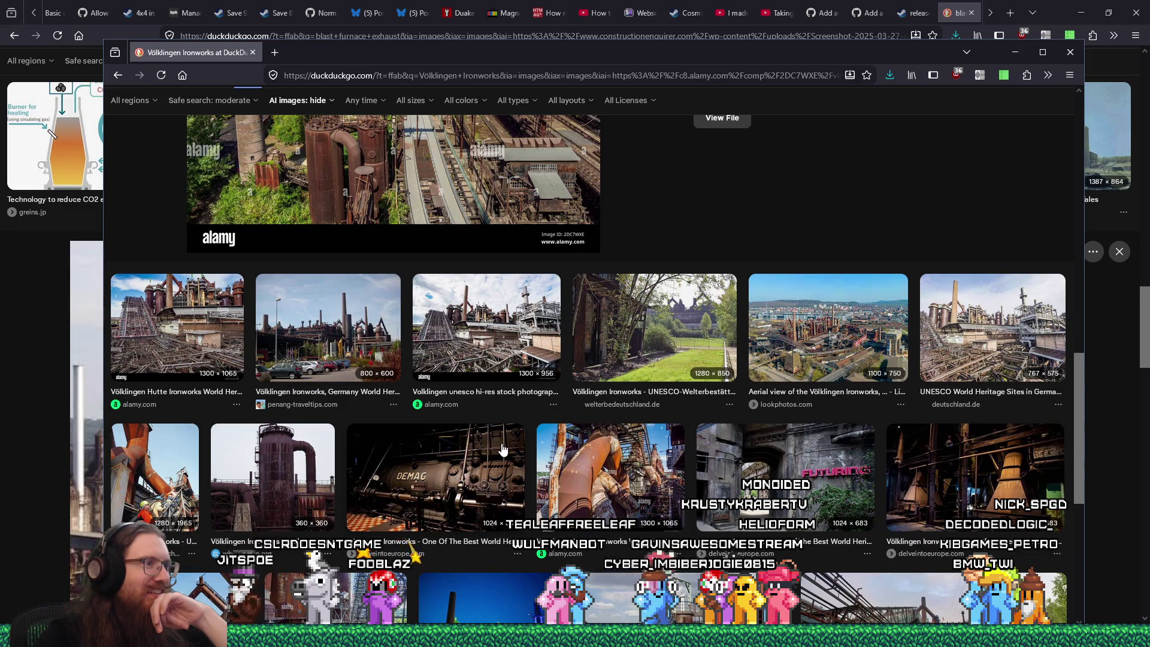
pyautogui.click(483, 455)
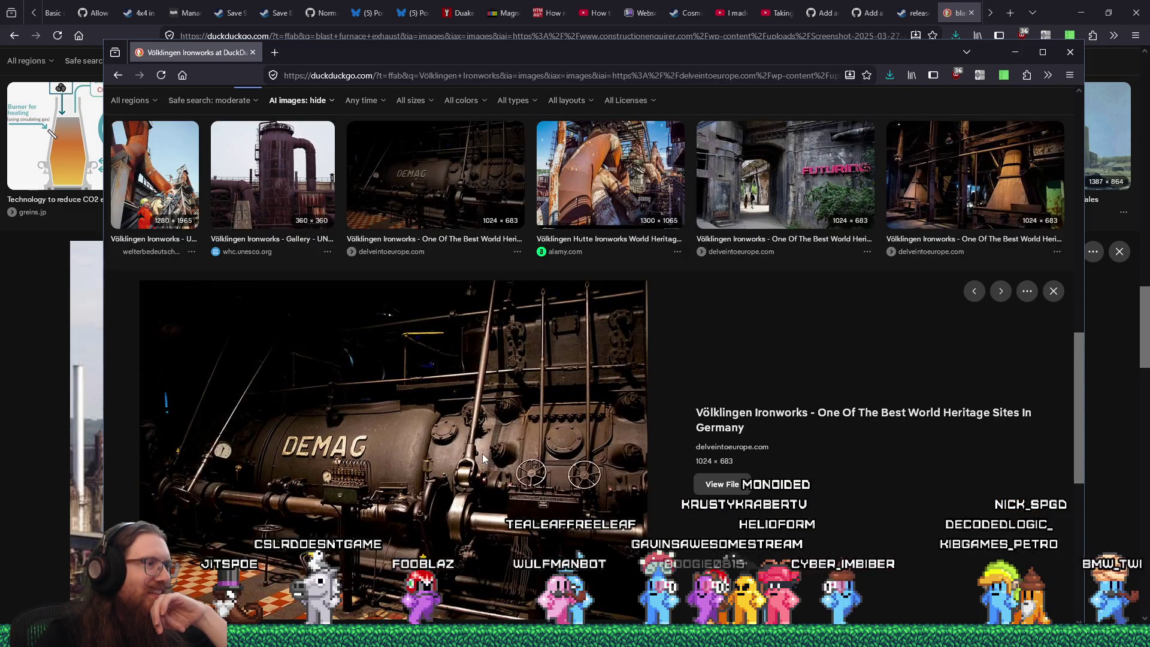
pyautogui.rightClick(545, 399)
pyautogui.click(585, 426)
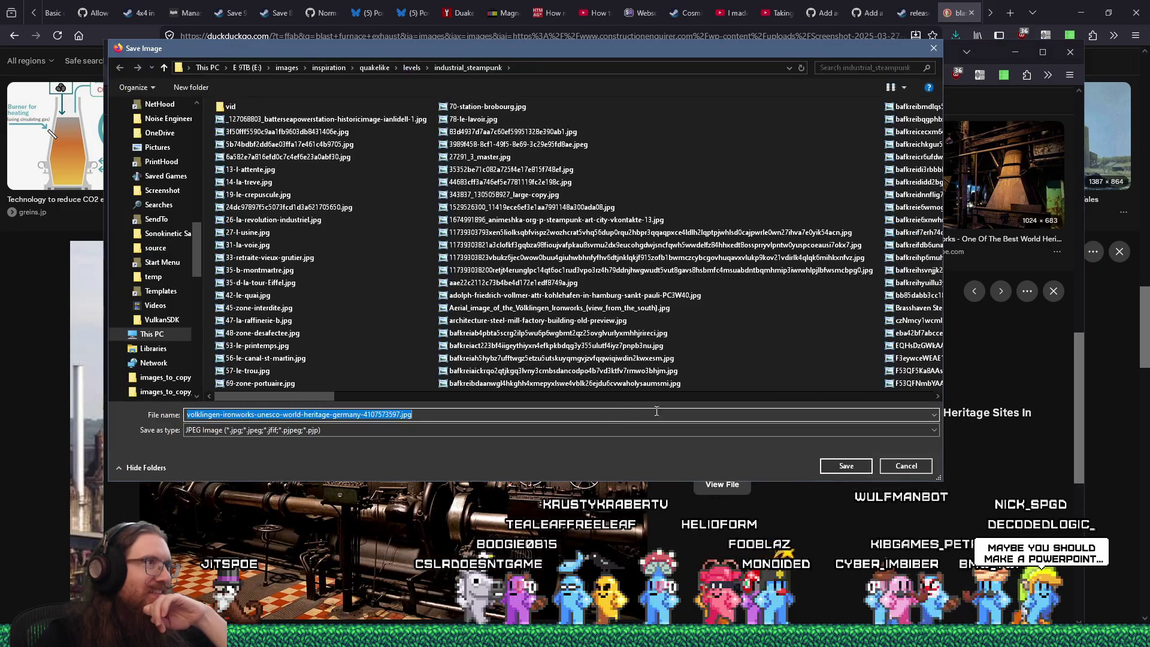
pyautogui.click(826, 466)
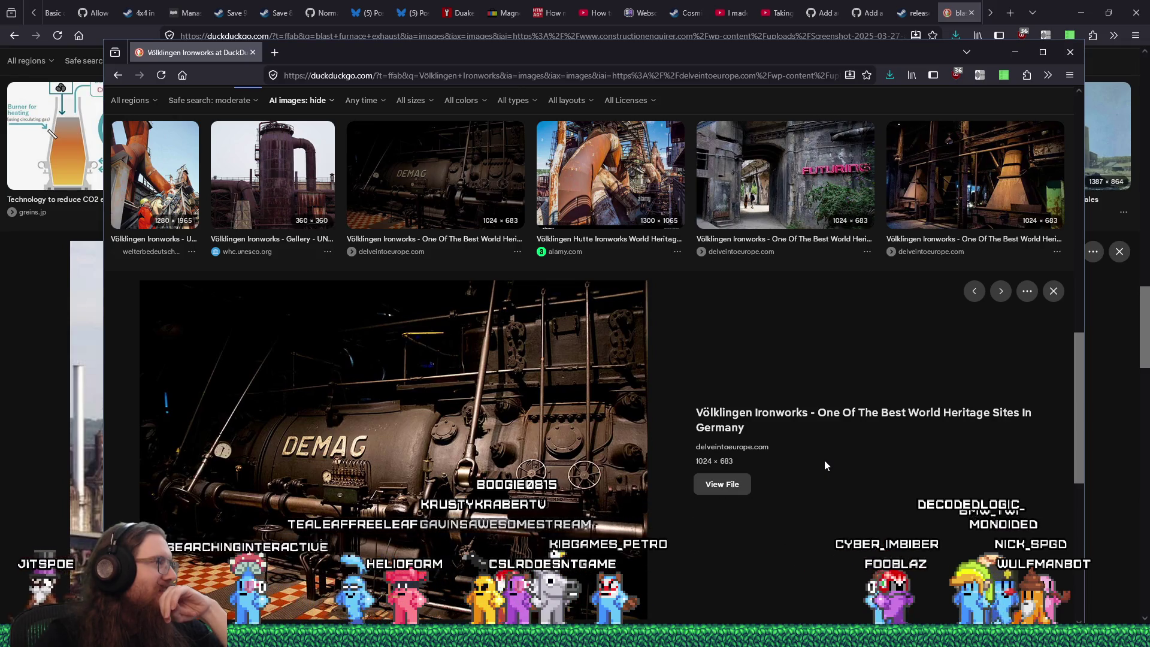
# Step: Save the unescohunt.com pipes photo, then preview the World Heritage Photos image
pyautogui.scroll(-3, 824, 462)
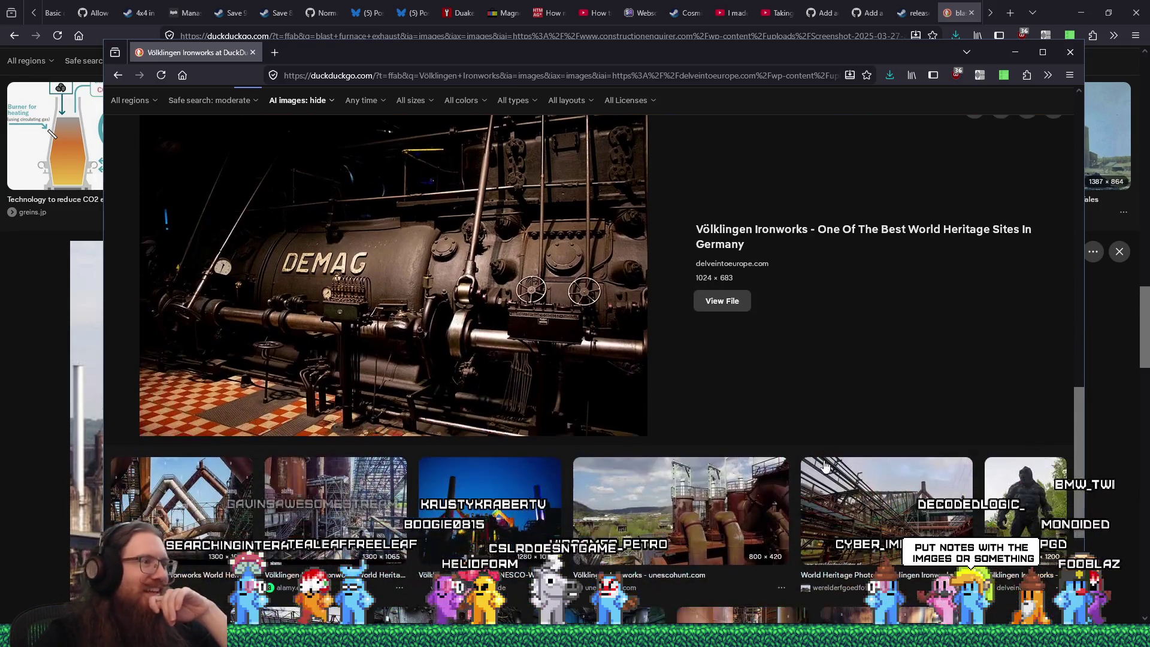
pyautogui.click(698, 508)
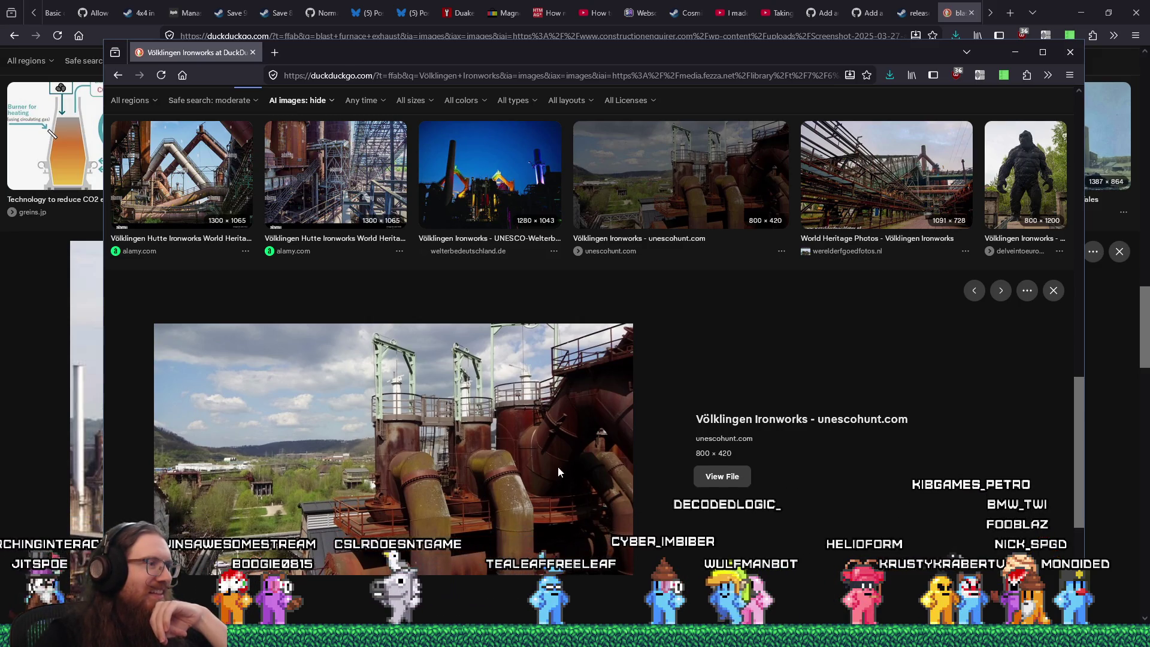
pyautogui.rightClick(498, 451)
pyautogui.click(565, 279)
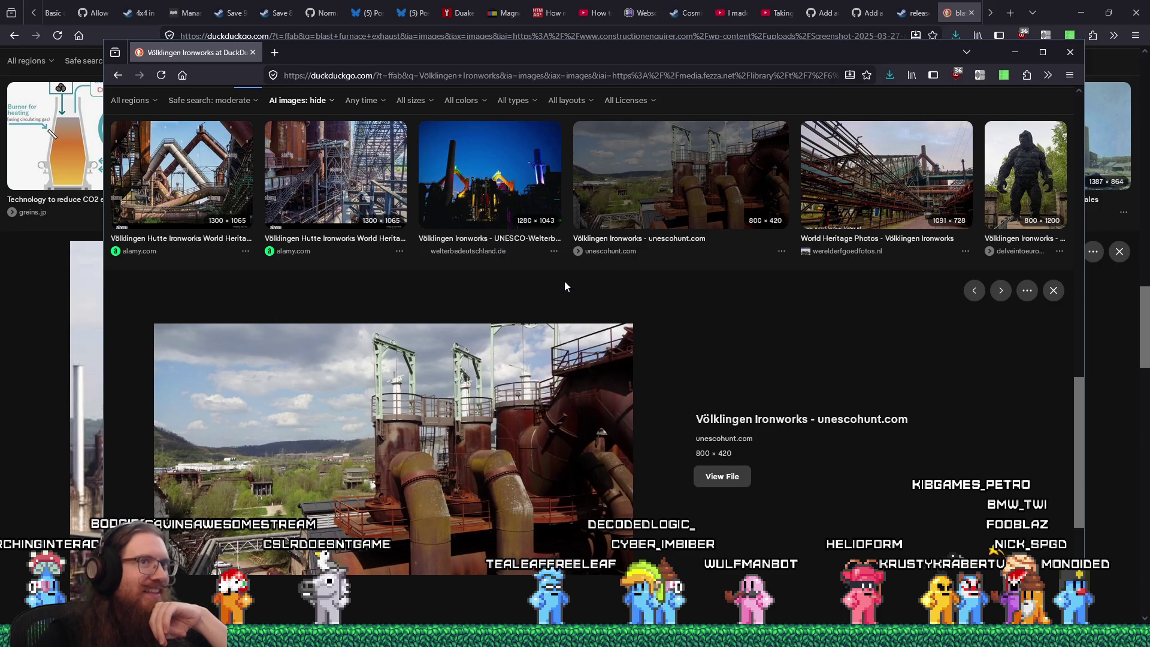
pyautogui.click(844, 467)
pyautogui.click(842, 233)
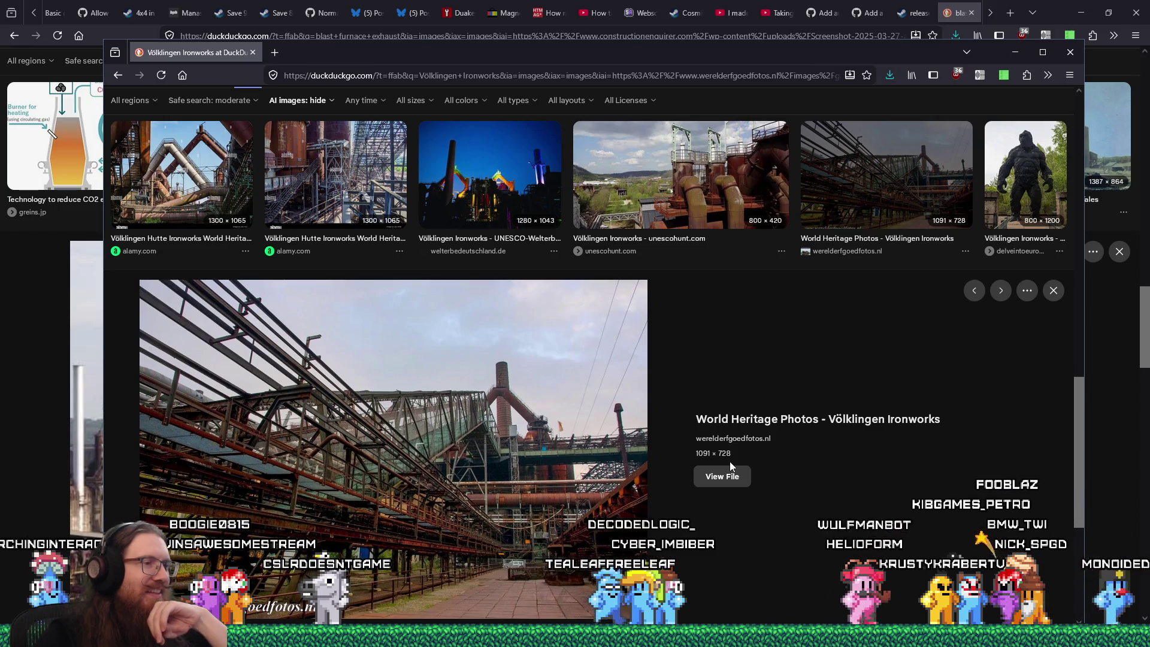
# Step: Save the we-travel.at Völklingen Ironworks photo into industrial_steampunk
pyautogui.scroll(-5, 730, 461)
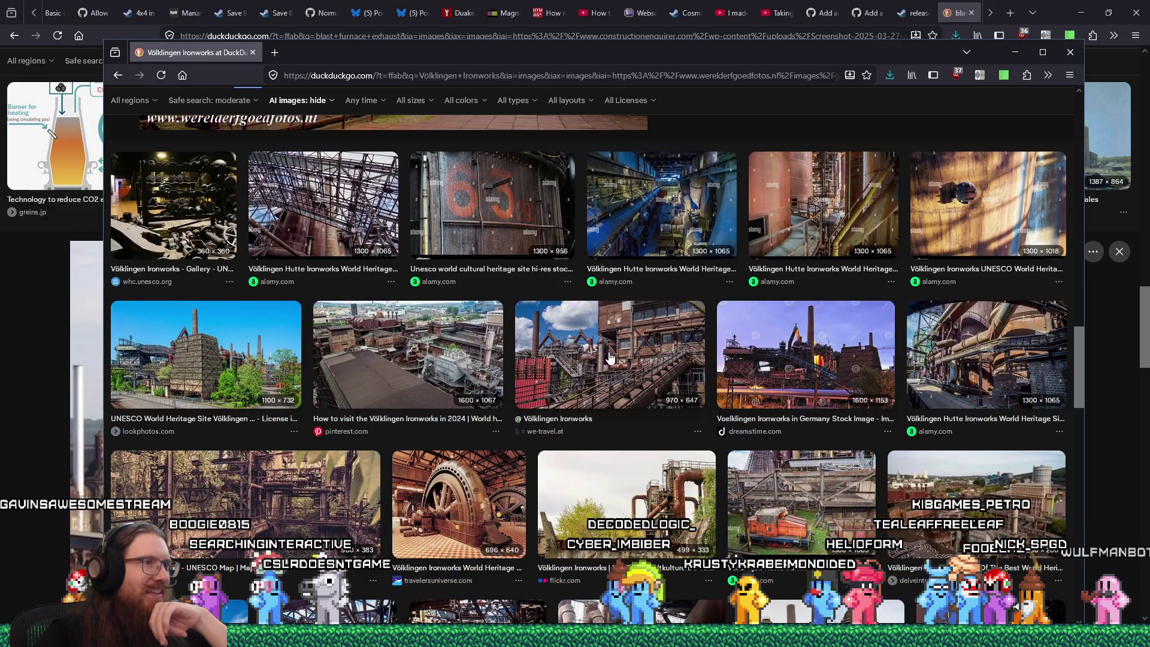
pyautogui.click(604, 359)
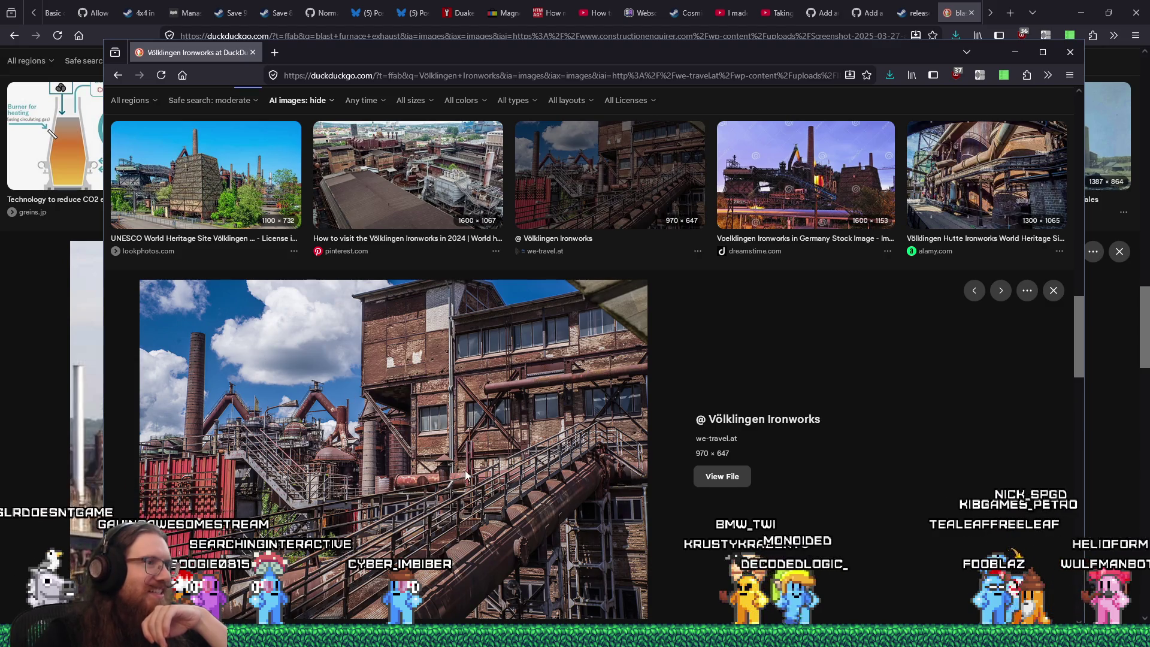
pyautogui.moveTo(884, 60); pyautogui.dragTo(879, 8)
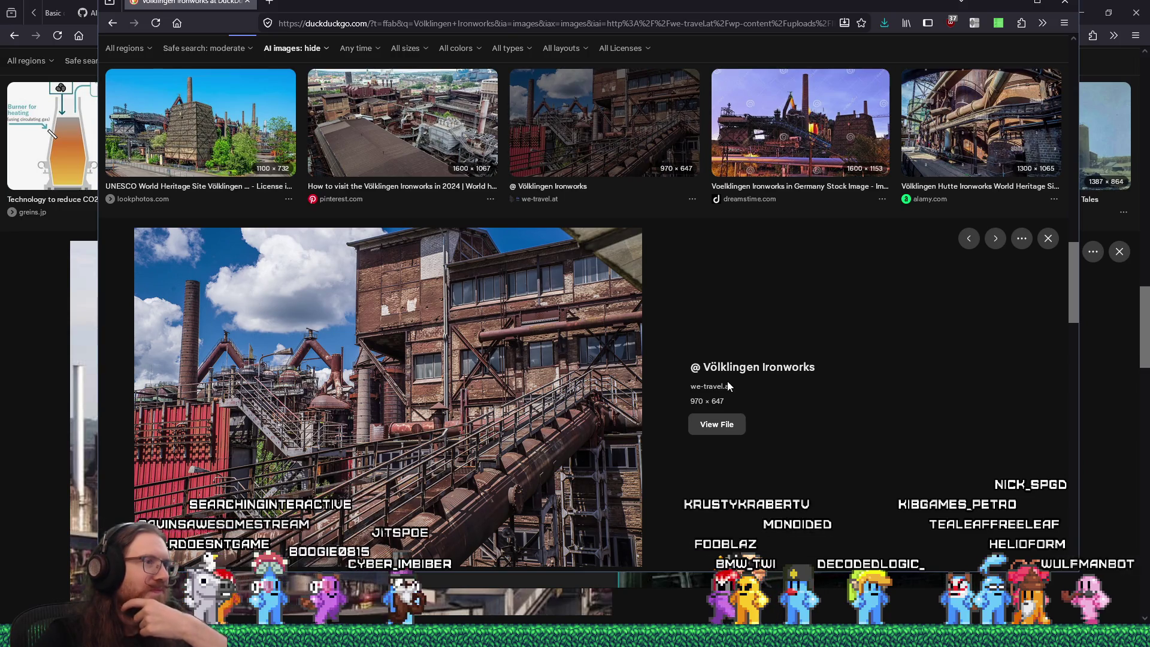
pyautogui.rightClick(605, 361)
pyautogui.click(637, 391)
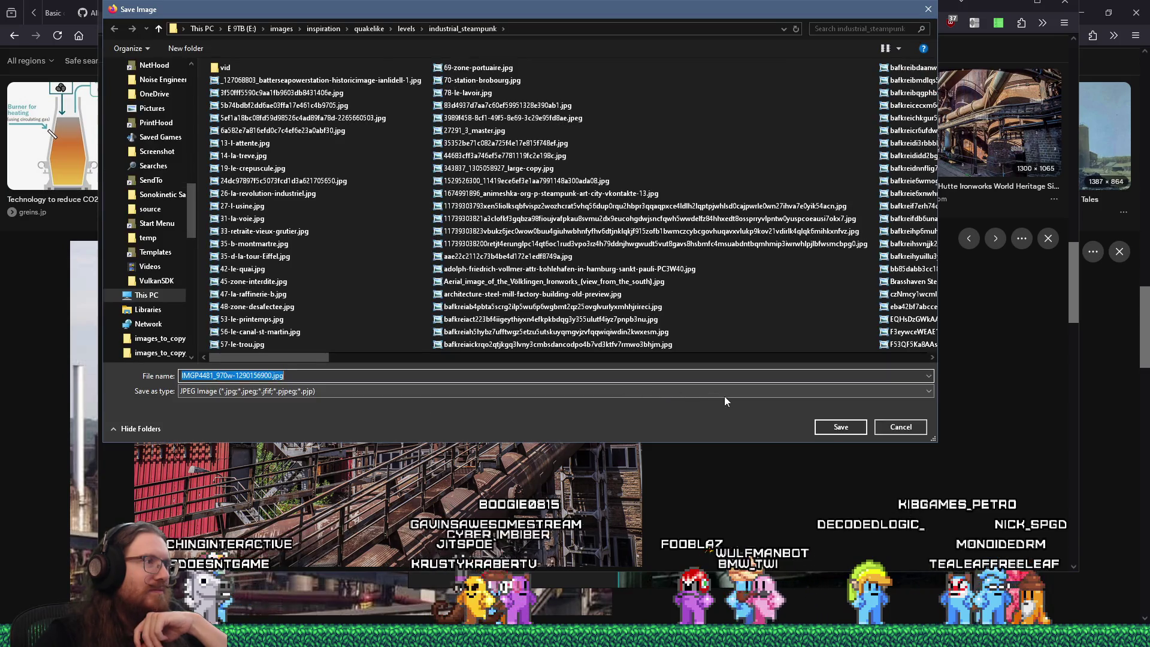
pyautogui.click(818, 424)
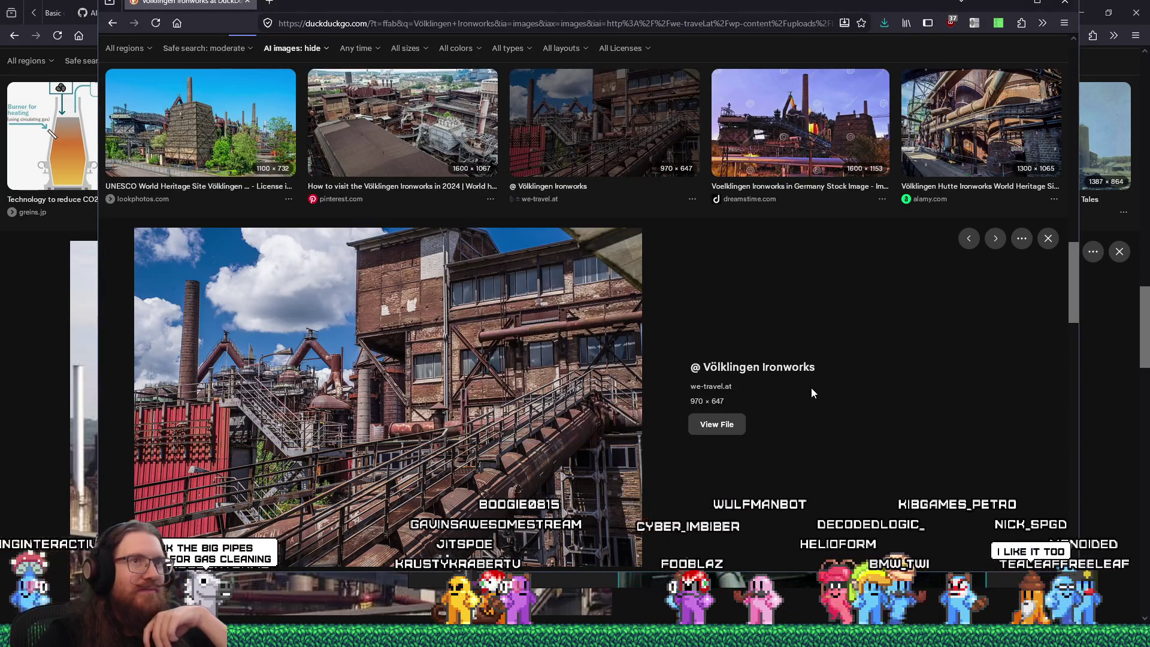
# Step: Save the overgrown Mapotic ironworks photo, then preview the Flickr rusty pipes photo
pyautogui.scroll(-4, 811, 387)
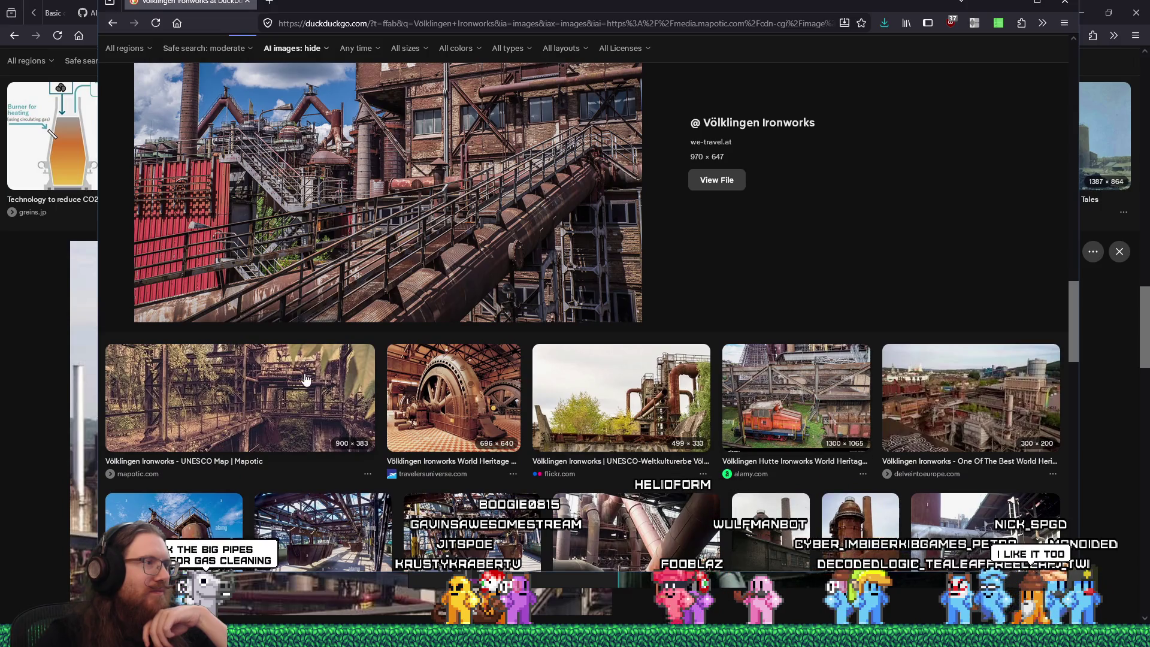
pyautogui.click(305, 379)
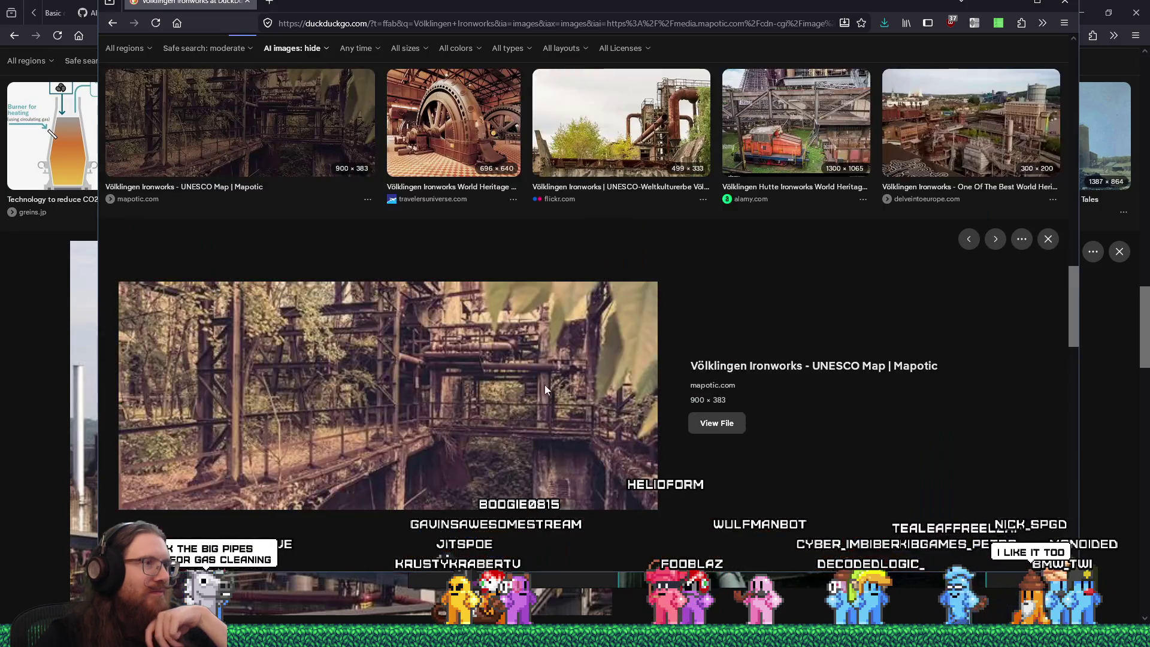
pyautogui.rightClick(607, 380)
pyautogui.click(644, 400)
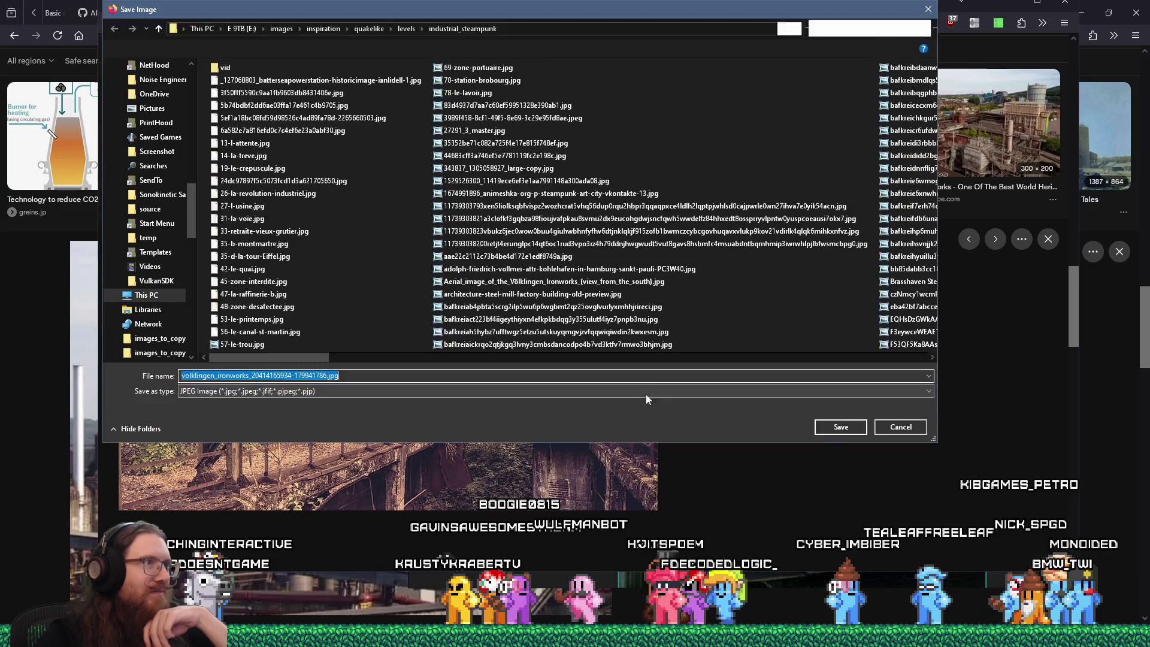
pyautogui.click(848, 423)
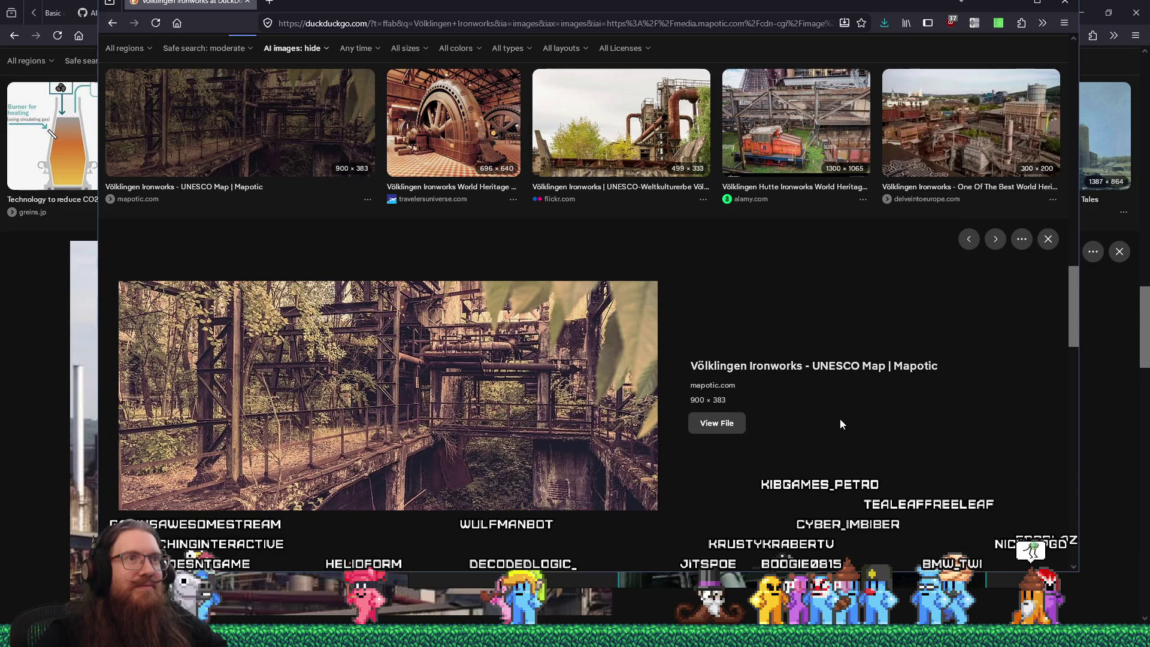
pyautogui.click(649, 187)
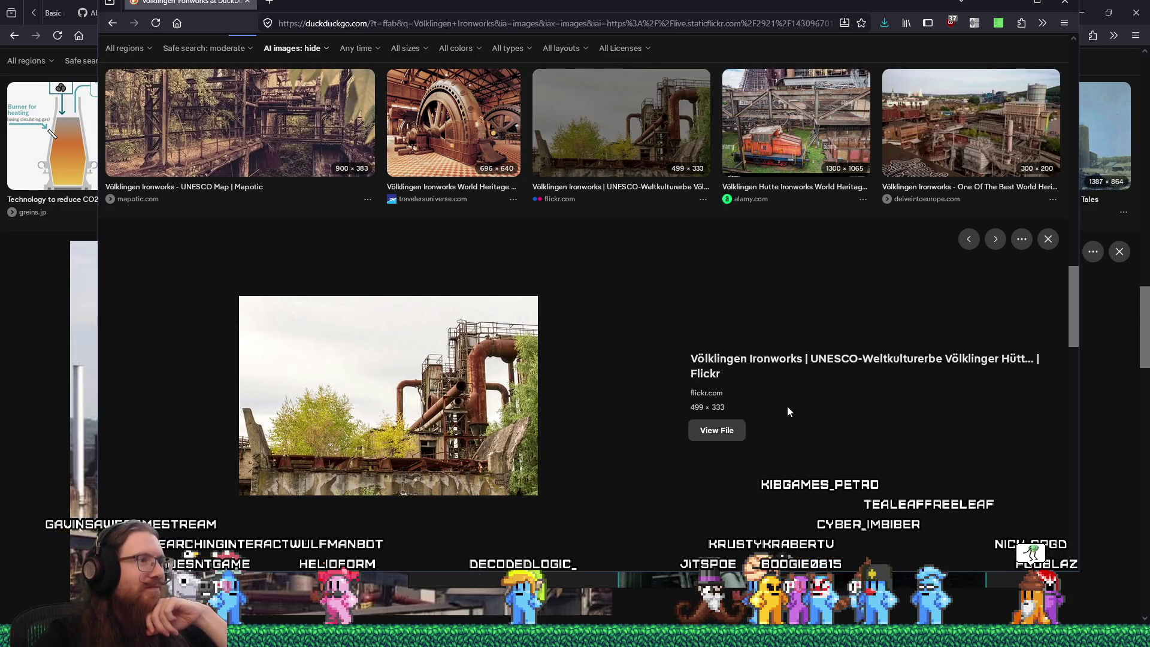
# Step: Save the 768×512 photo of huge rusty pipes
pyautogui.click(959, 139)
pyautogui.scroll(-5, 821, 405)
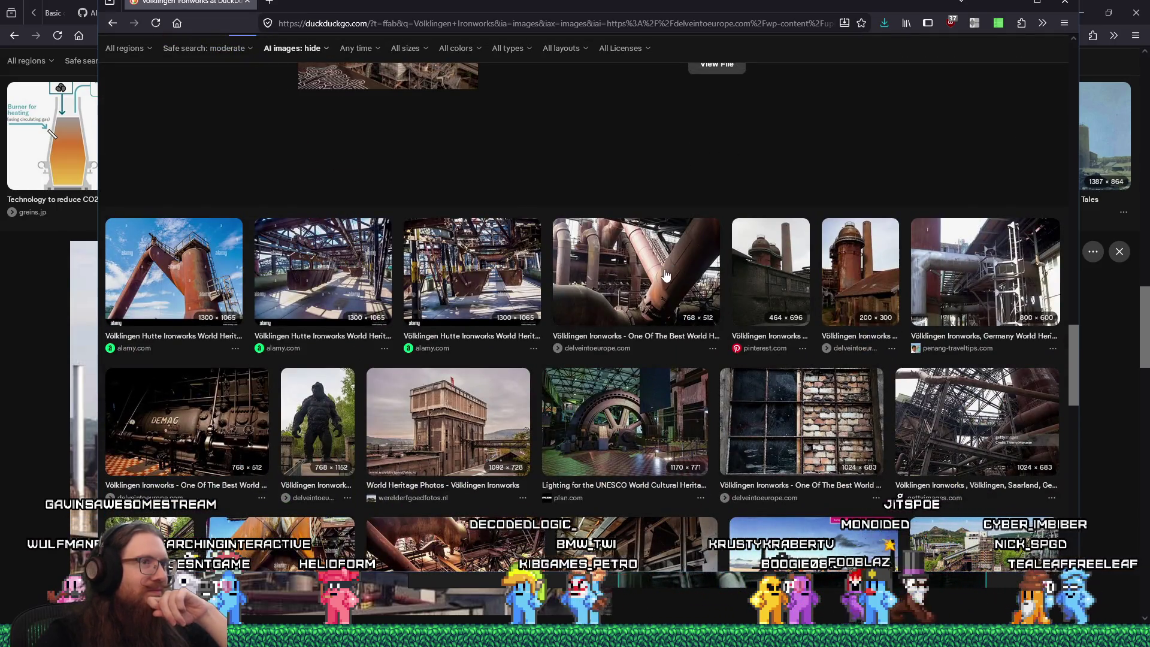
pyautogui.click(672, 300)
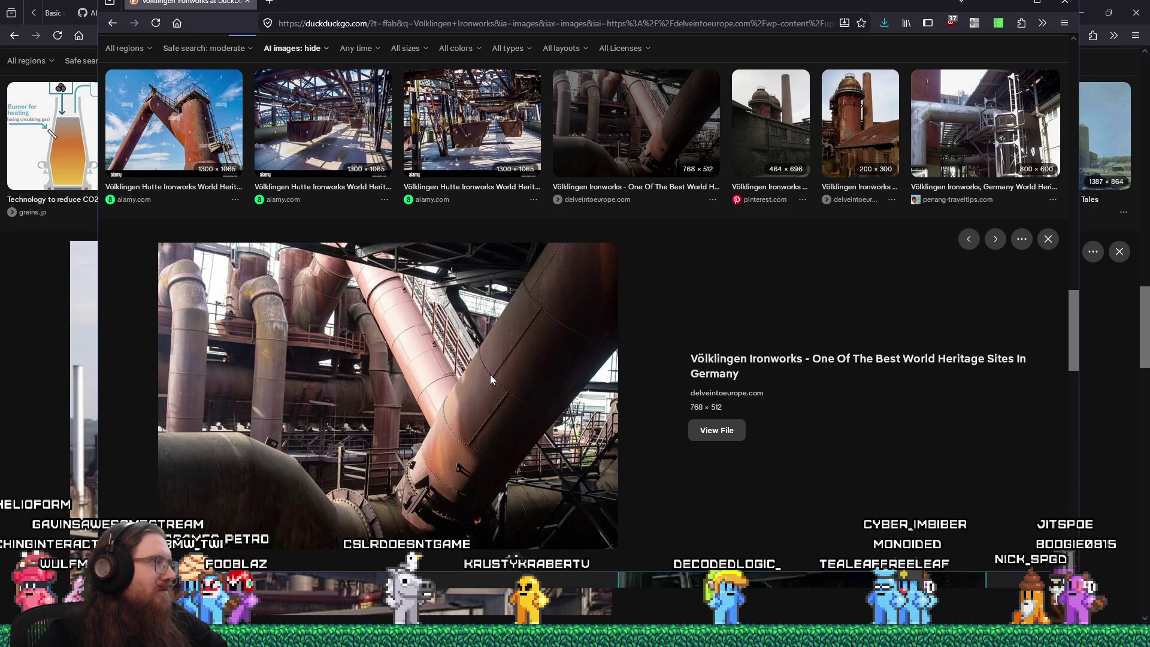
pyautogui.rightClick(474, 355)
pyautogui.click(513, 385)
pyautogui.click(839, 430)
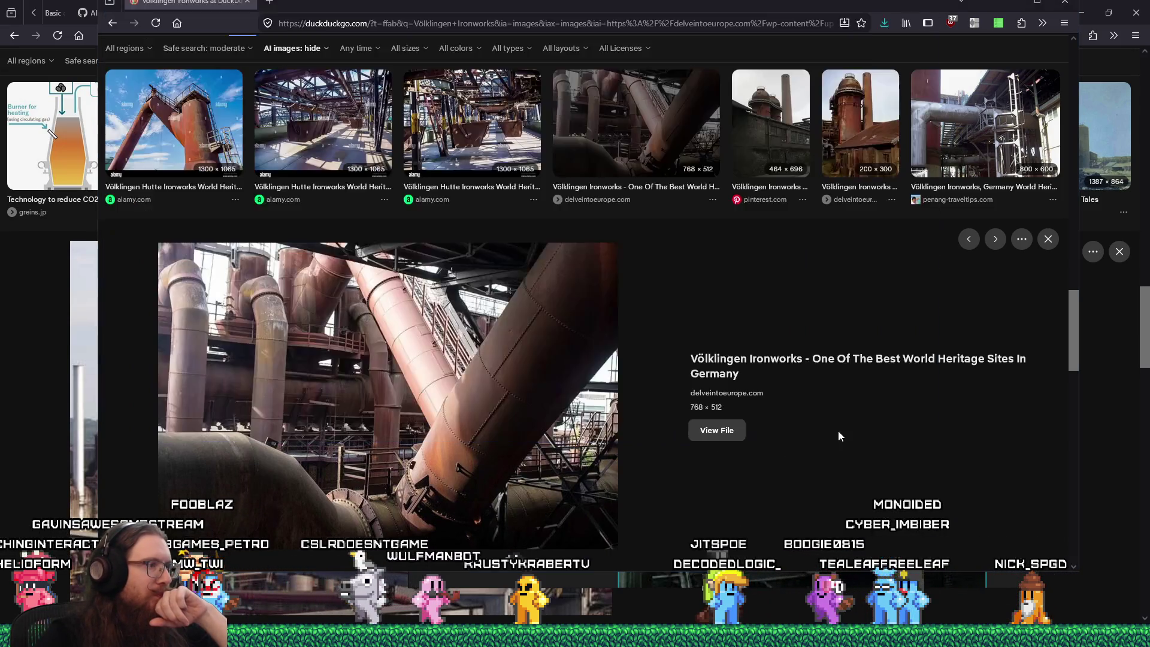
# Step: Save the orange-lit pipework photo and step back to the previous result
pyautogui.scroll(-4, 839, 431)
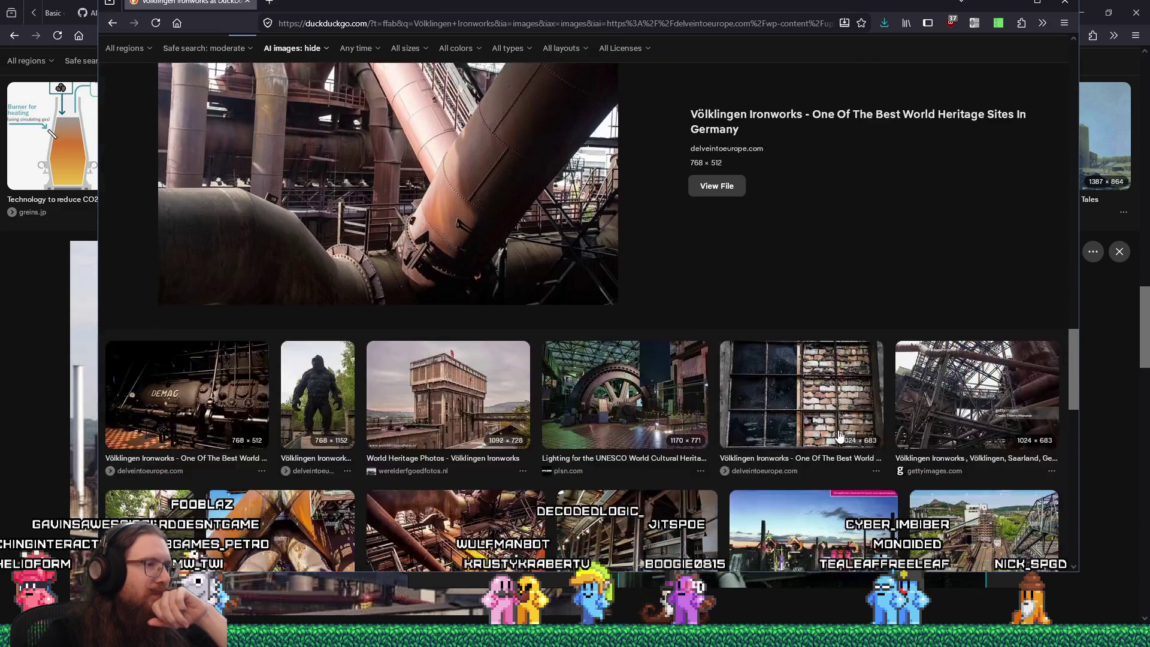
pyautogui.click(479, 429)
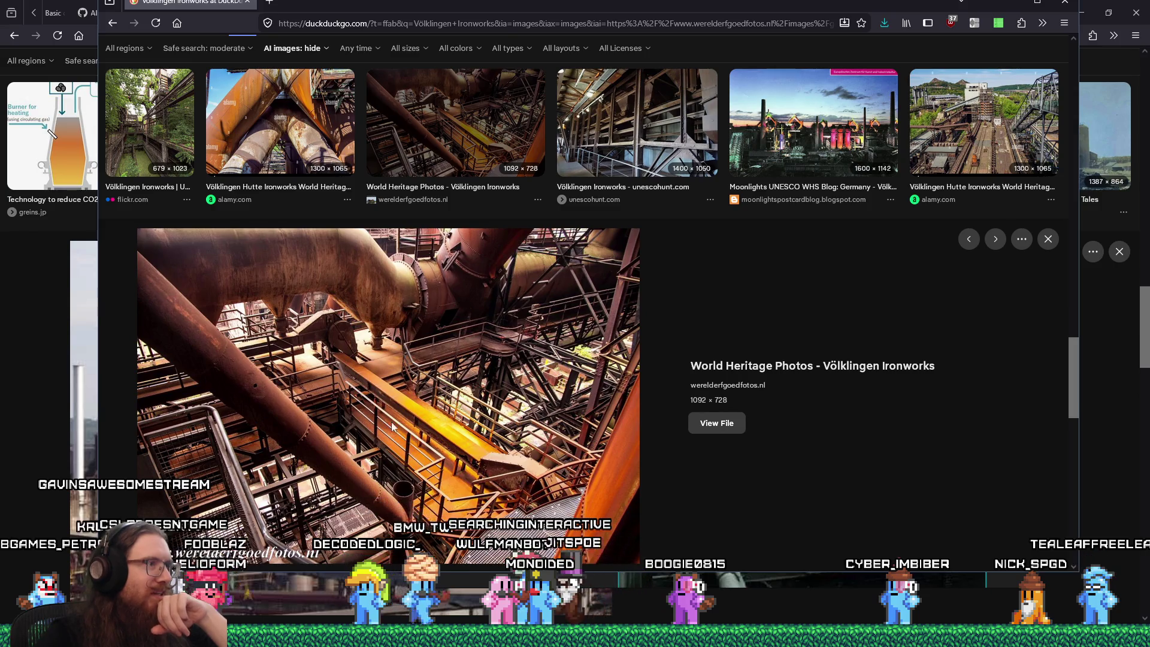
pyautogui.rightClick(445, 371)
pyautogui.click(473, 395)
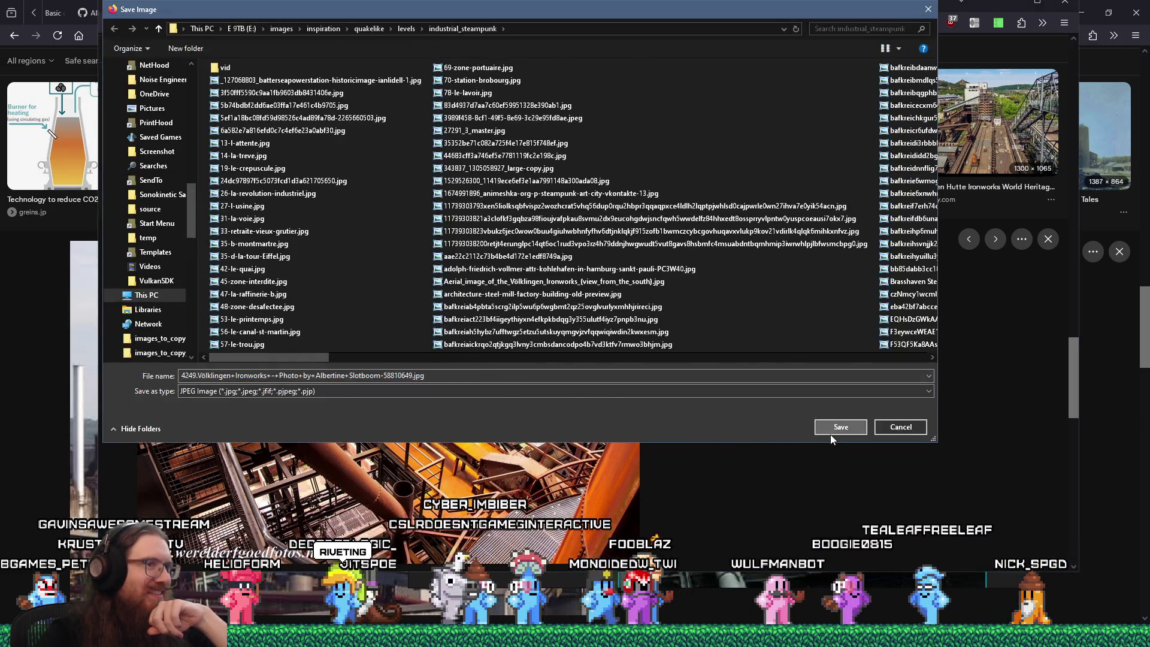
pyautogui.click(833, 430)
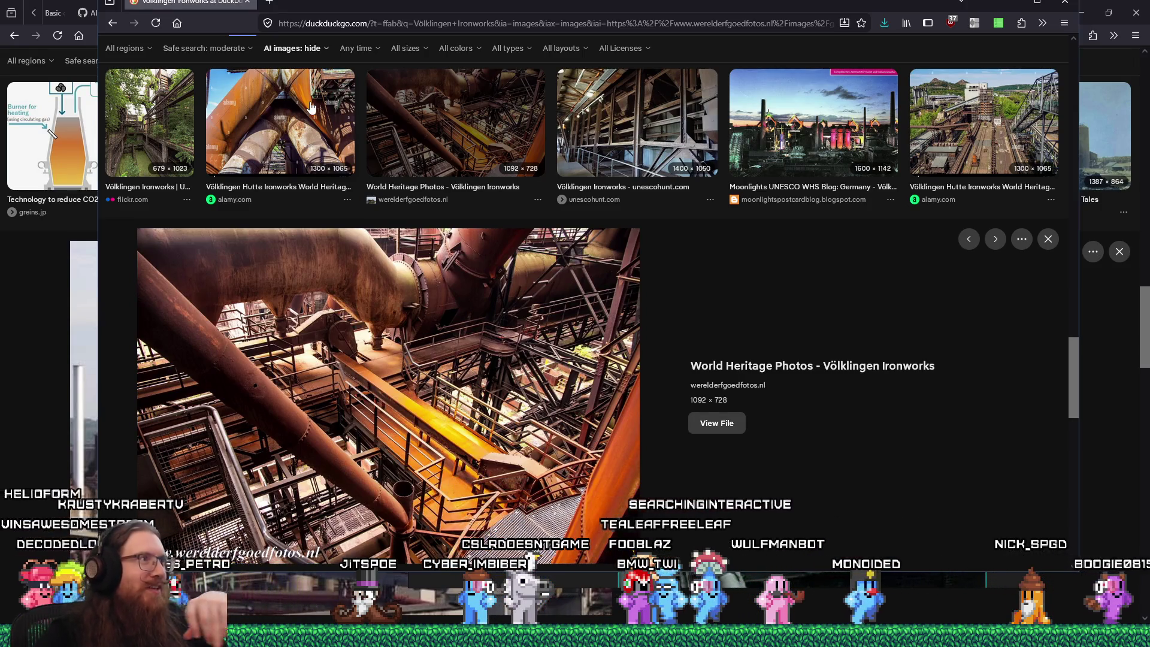
pyautogui.press('Left')
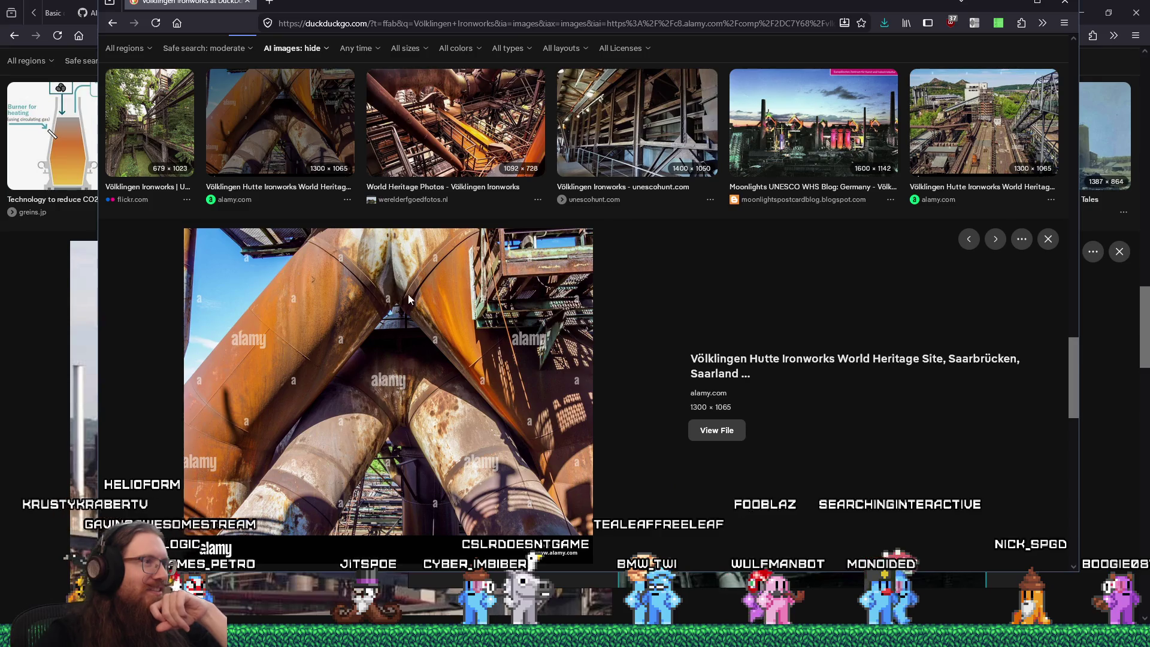
# Step: Save the photo of the rusty tower with green railing
pyautogui.scroll(-1, 777, 441)
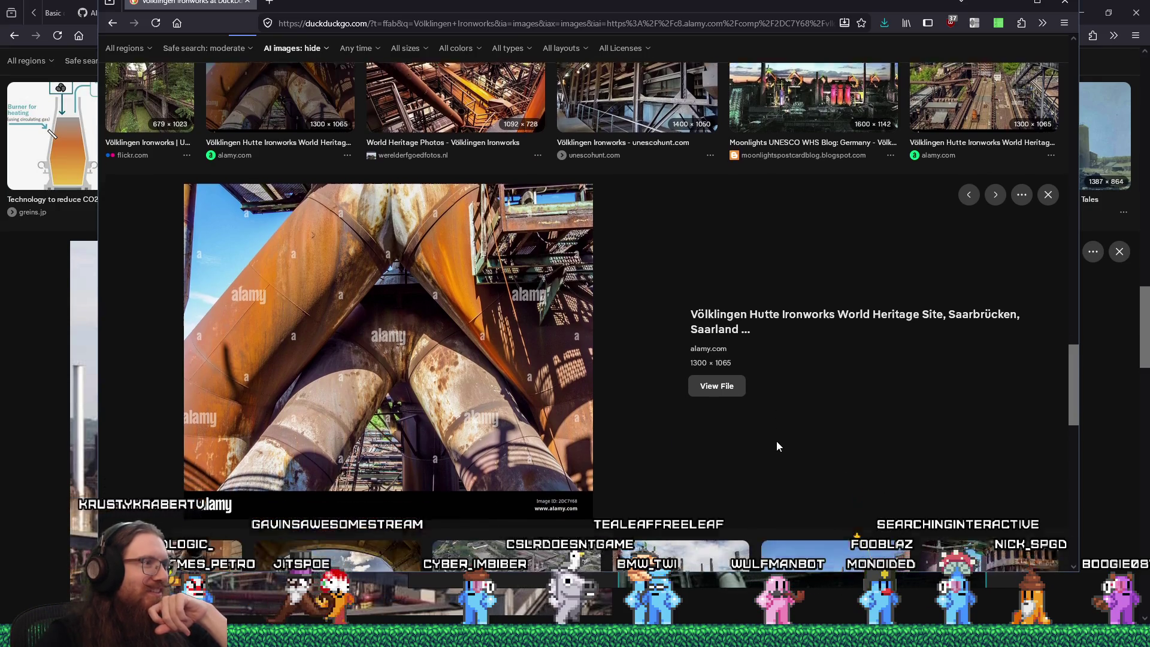
pyautogui.scroll(-2, 776, 441)
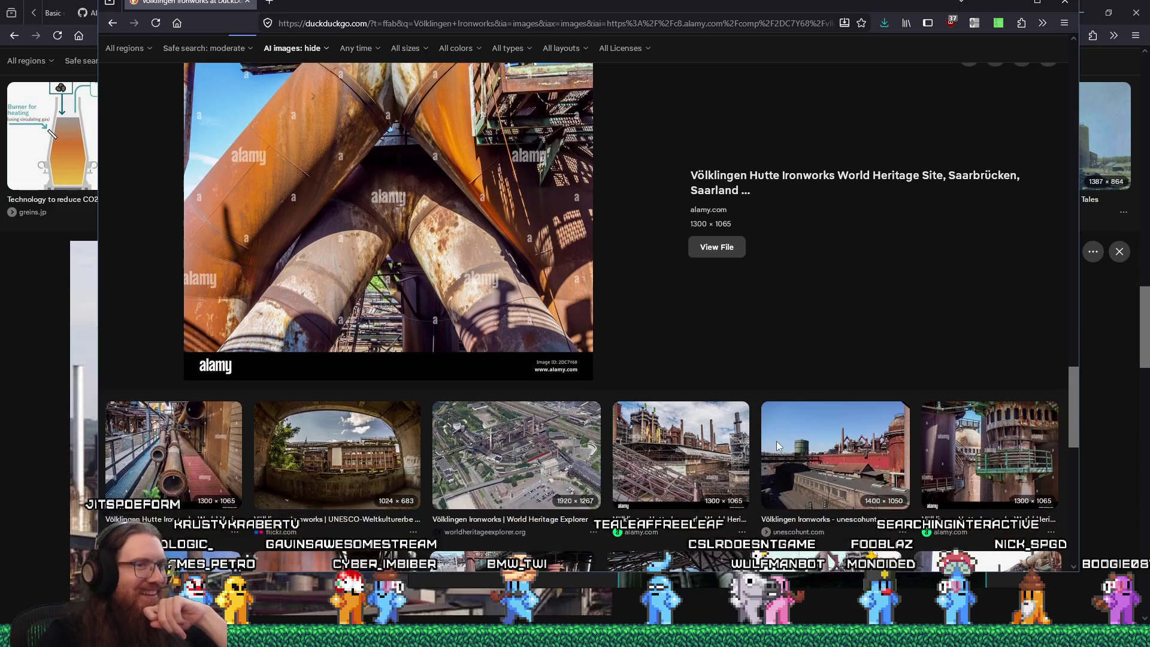
pyautogui.click(996, 461)
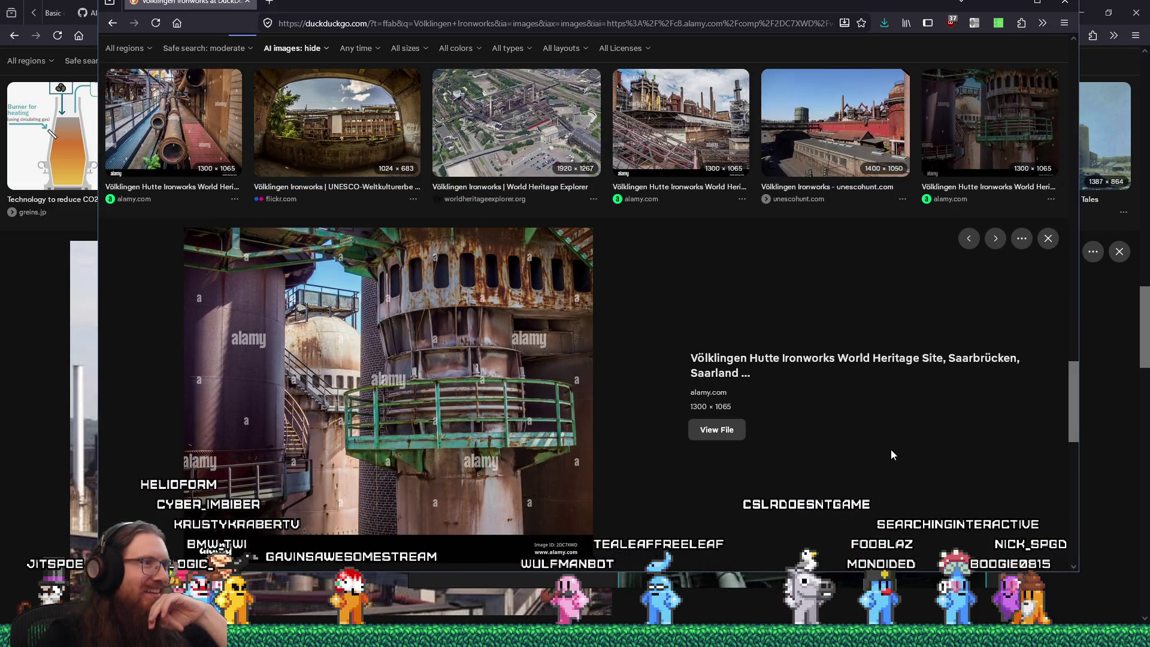
pyautogui.rightClick(482, 334)
pyautogui.click(530, 368)
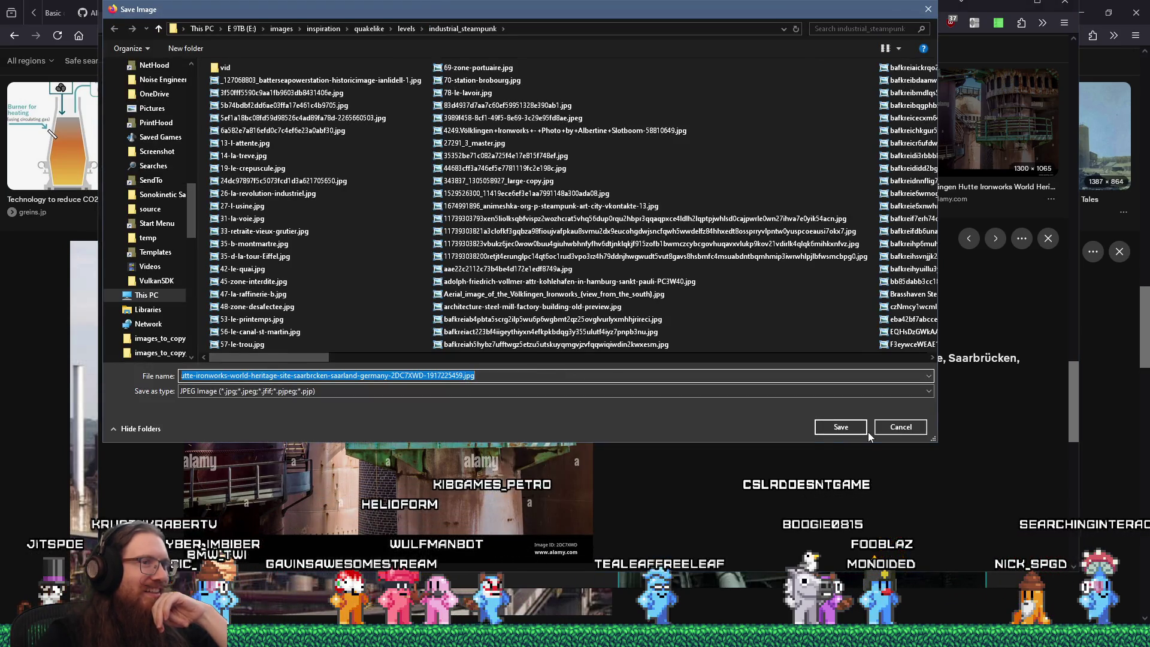
pyautogui.click(859, 431)
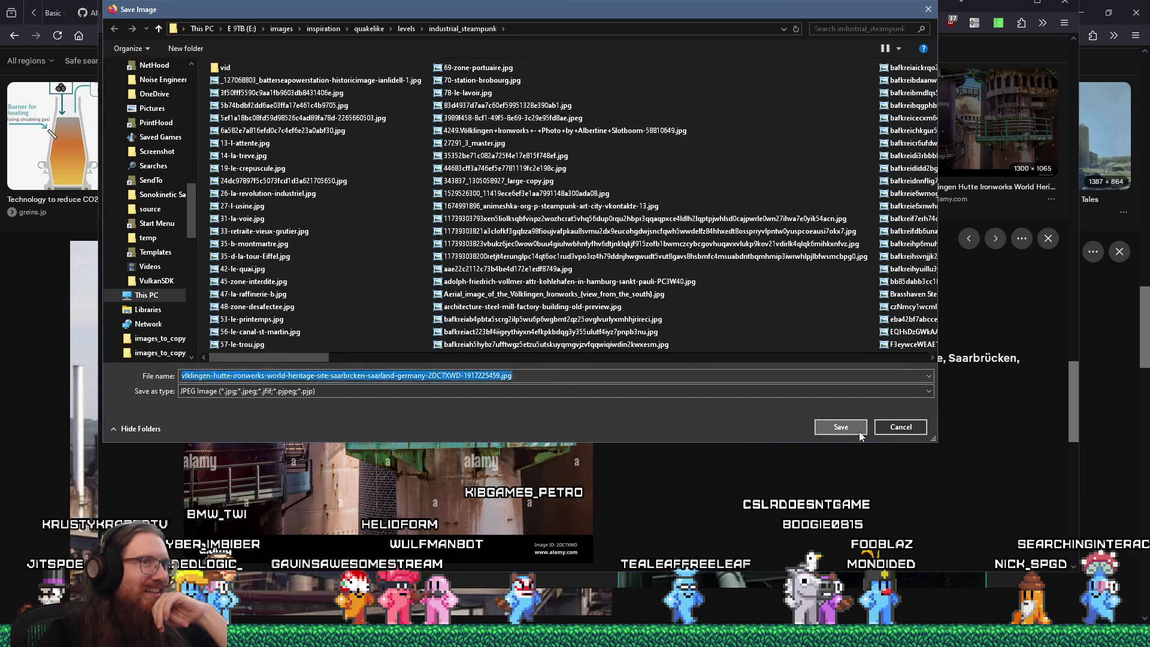
# Step: Preview the tank painted with a giant face
pyautogui.scroll(-5, 733, 448)
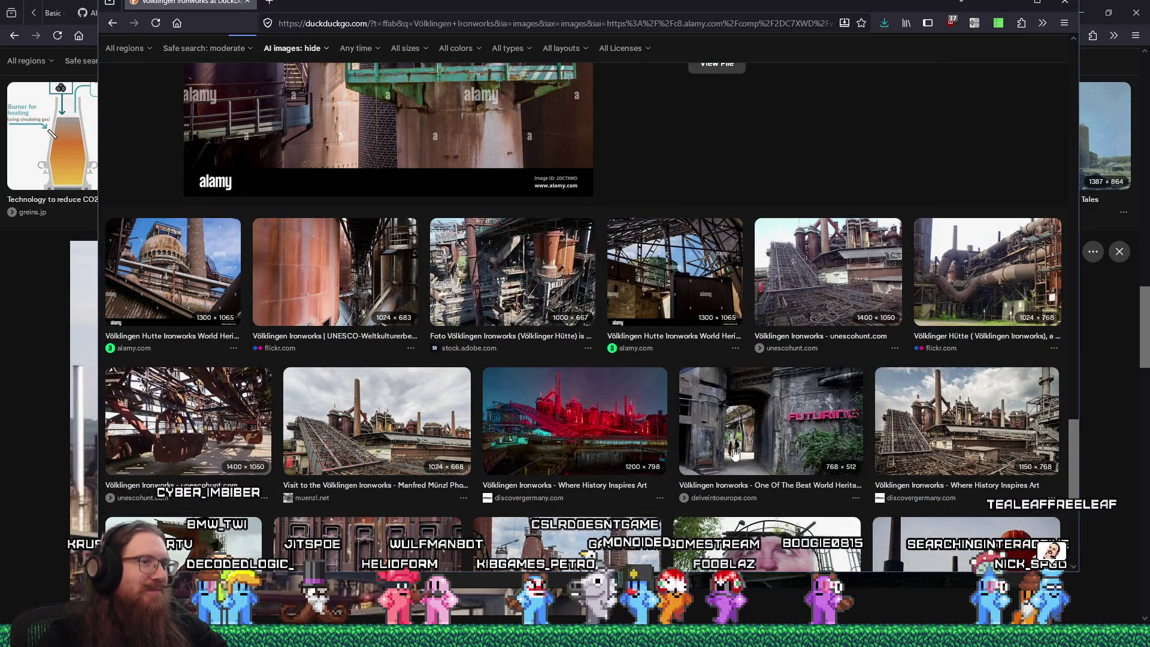
pyautogui.scroll(-3, 734, 453)
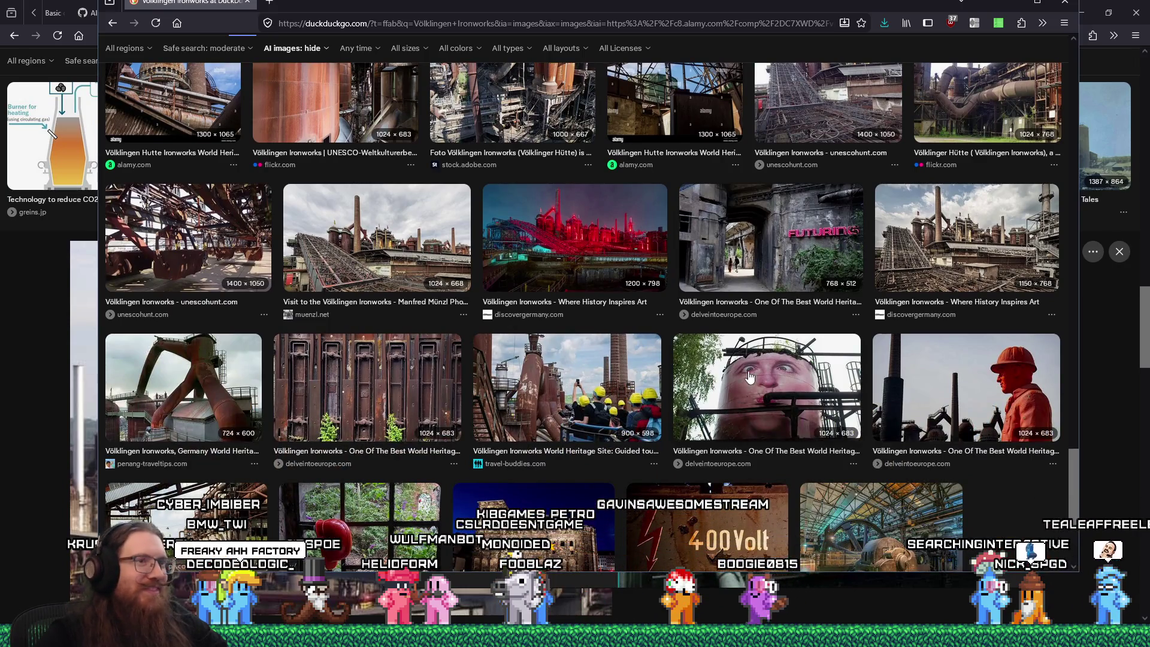
pyautogui.click(750, 376)
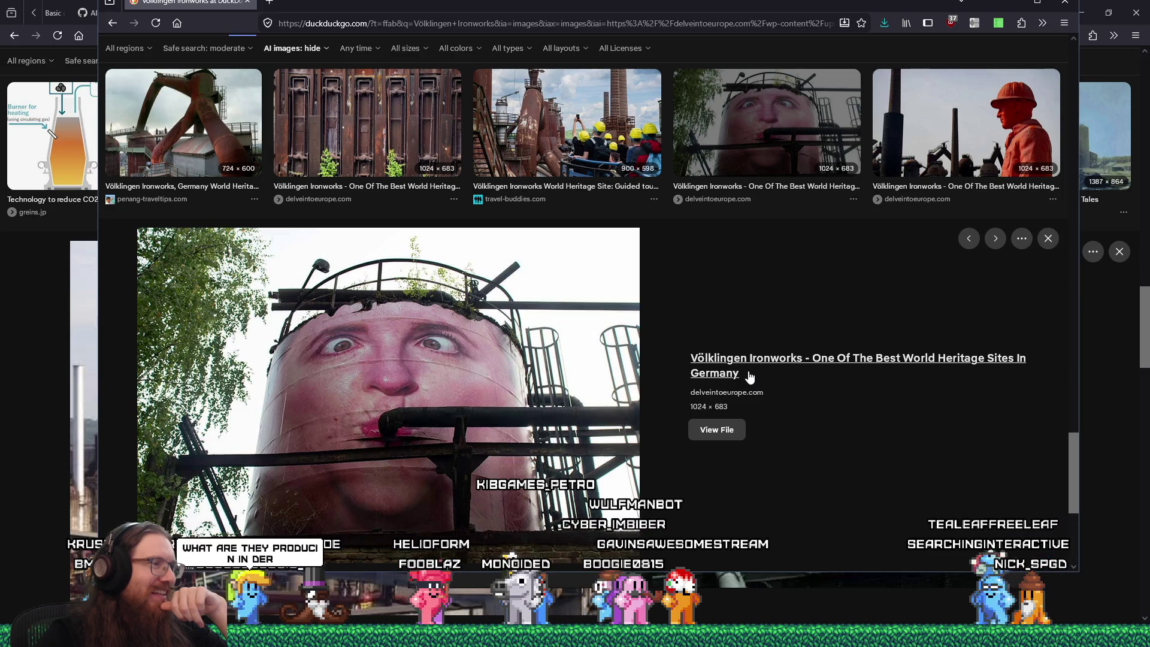
pyautogui.scroll(-2, 750, 376)
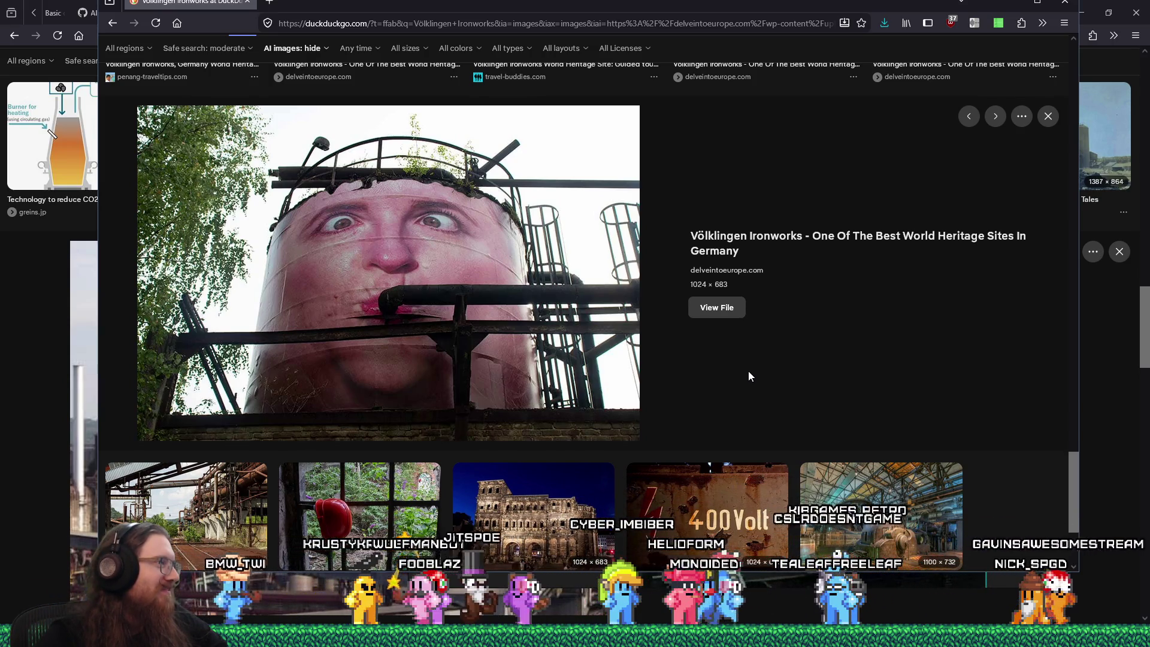
pyautogui.scroll(-2, 749, 377)
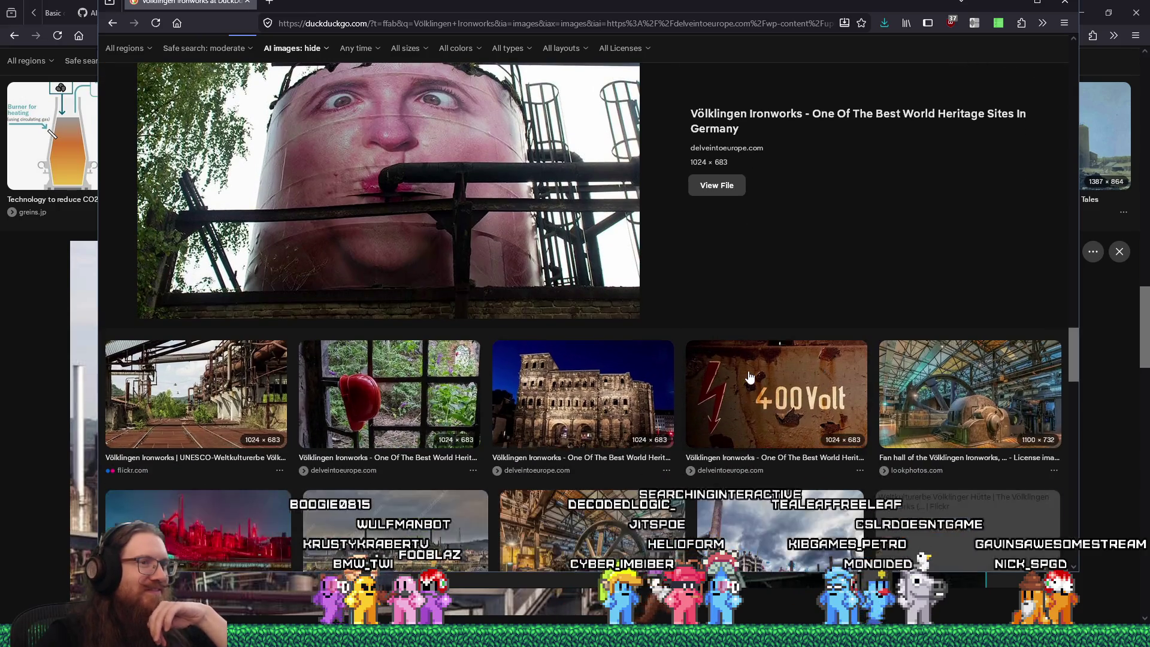
# Step: Save the lookphotos.com Fan hall of the Völklingen Ironworks photo
pyautogui.click(967, 401)
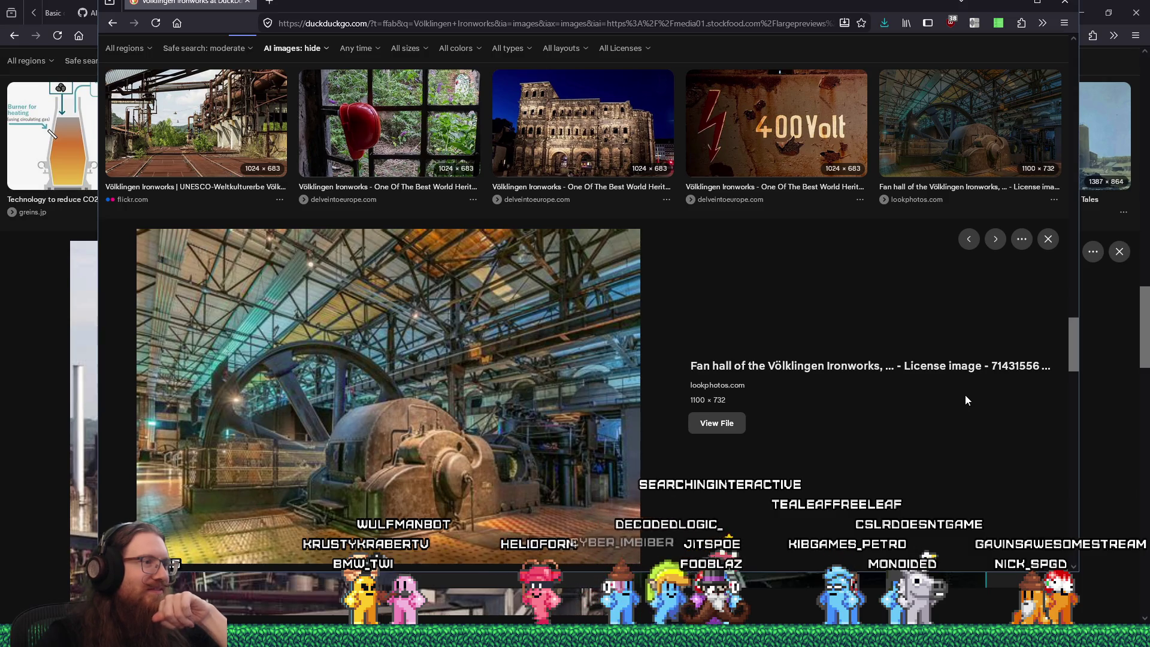
pyautogui.scroll(-1, 966, 396)
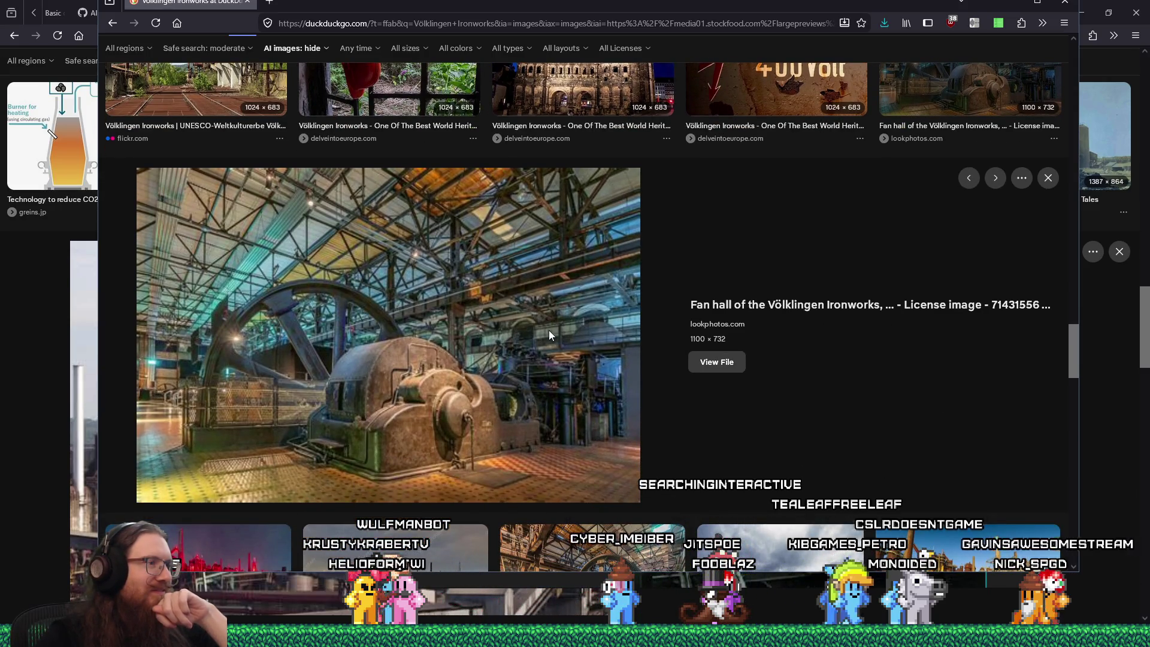
pyautogui.rightClick(520, 336)
pyautogui.click(544, 358)
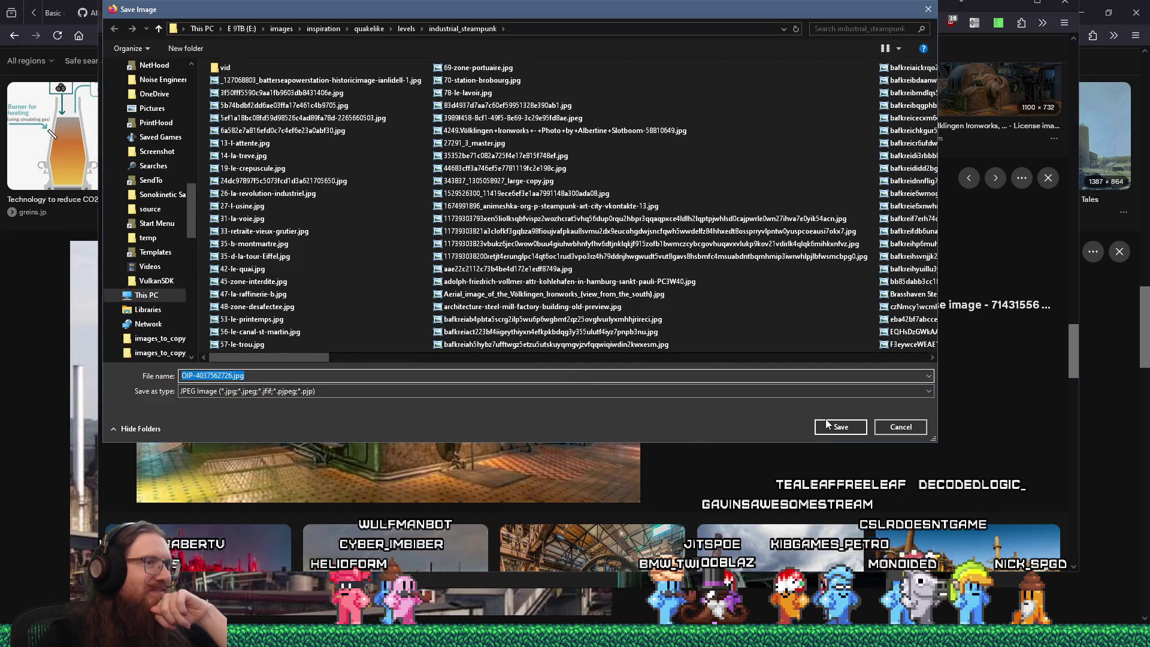
pyautogui.click(828, 426)
pyautogui.scroll(-5, 814, 433)
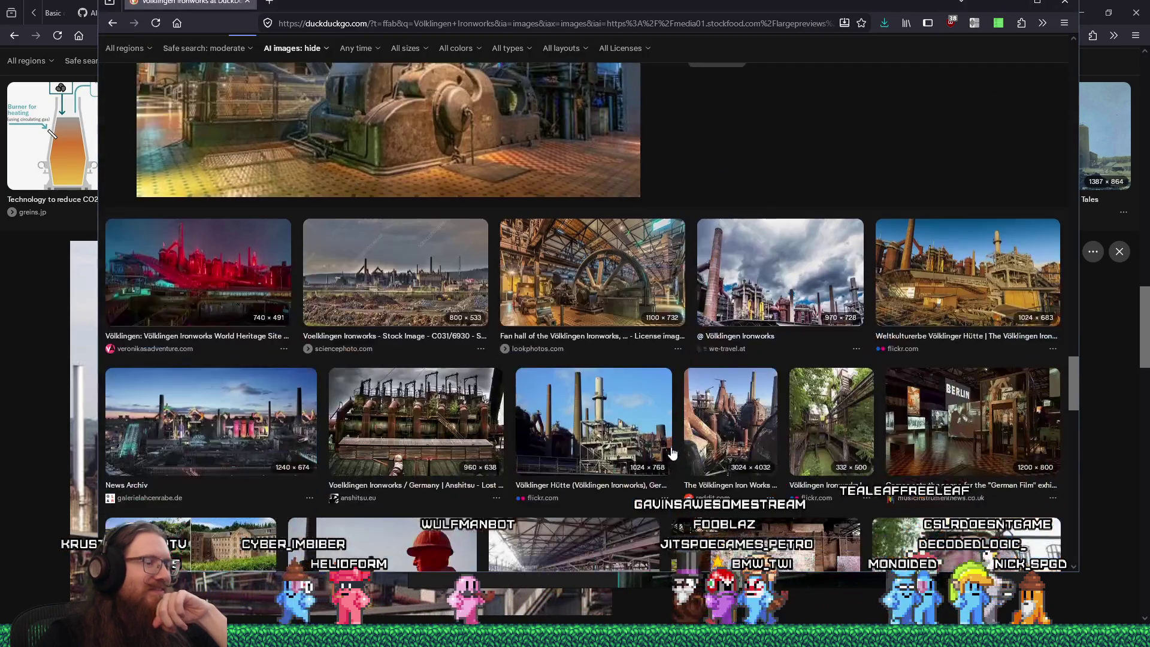
# Step: Save the second Fan hall photo into the industrial_steampunk folder
pyautogui.click(599, 307)
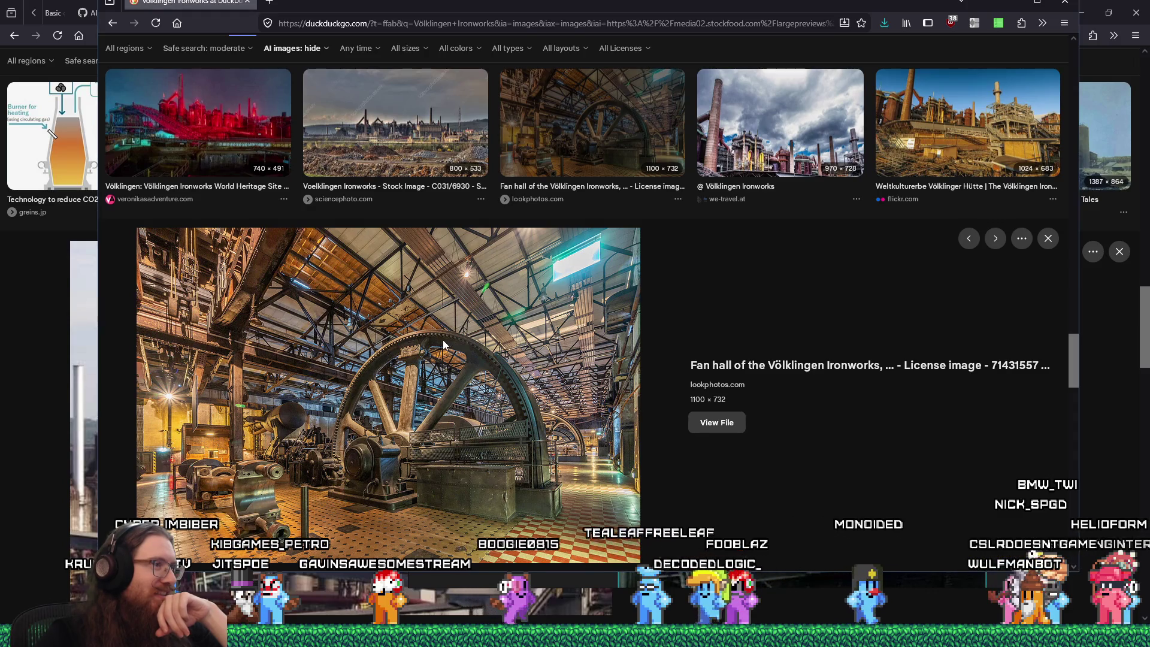
pyautogui.rightClick(472, 354)
pyautogui.click(507, 379)
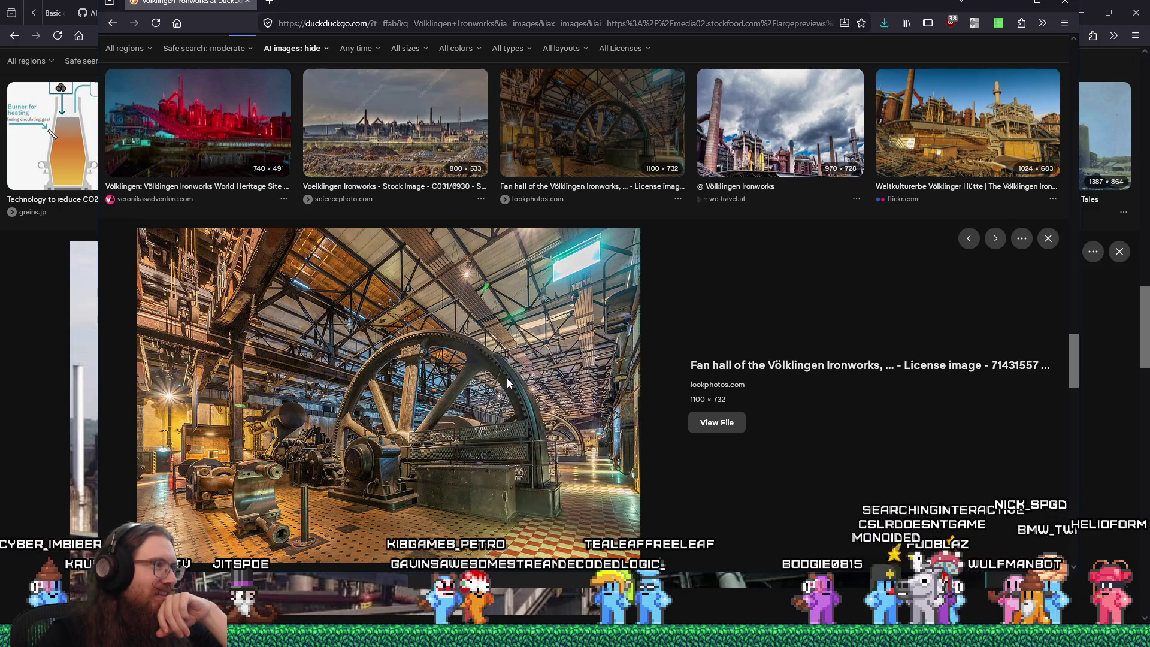
pyautogui.hotkey('ctrl', 'v')
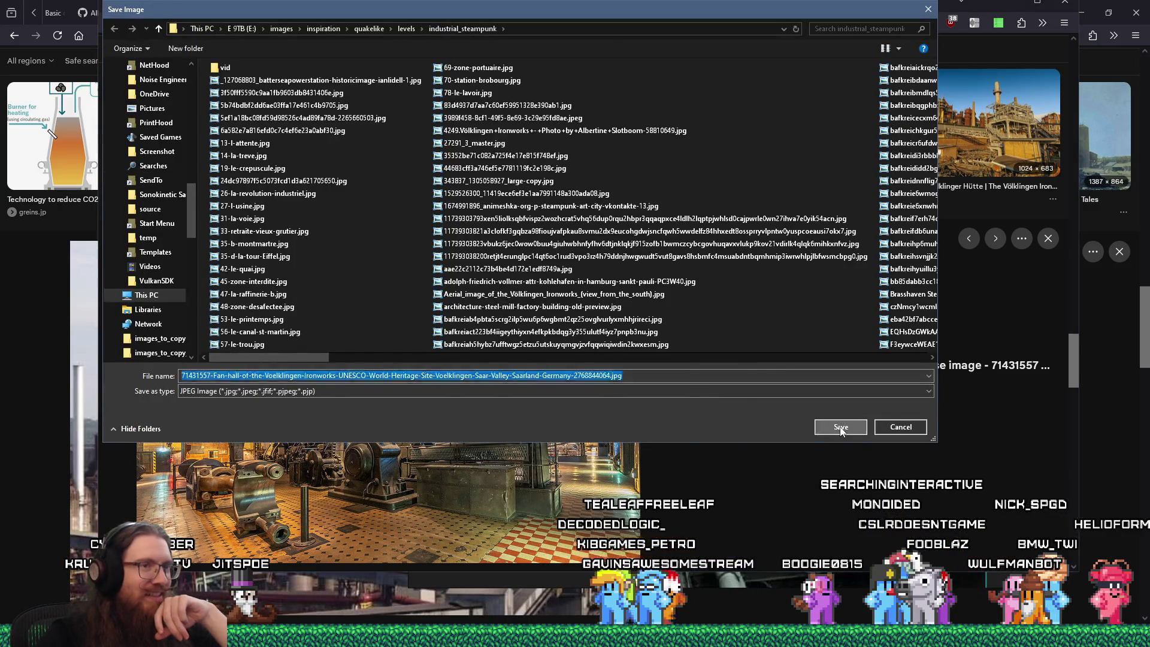
pyautogui.click(841, 427)
# Step: Save the flickr Völklinger Hütte panorama, then preview the anshitsu Ironworks photo
pyautogui.press('Right')
pyautogui.press('Right')
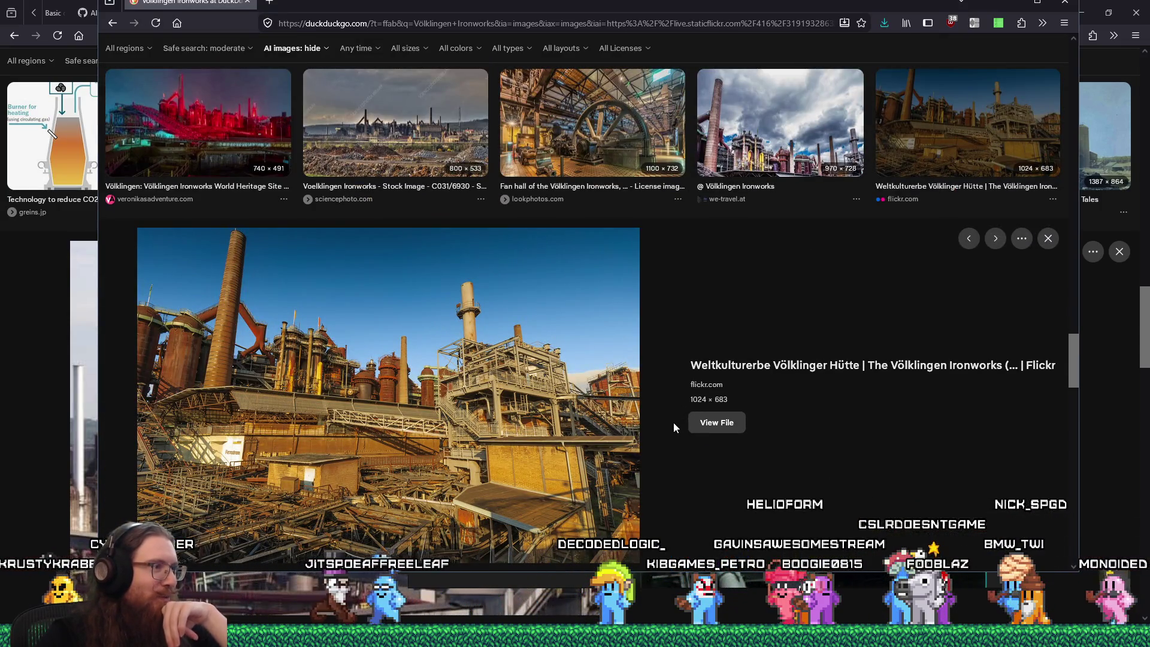
pyautogui.rightClick(497, 406)
pyautogui.click(538, 437)
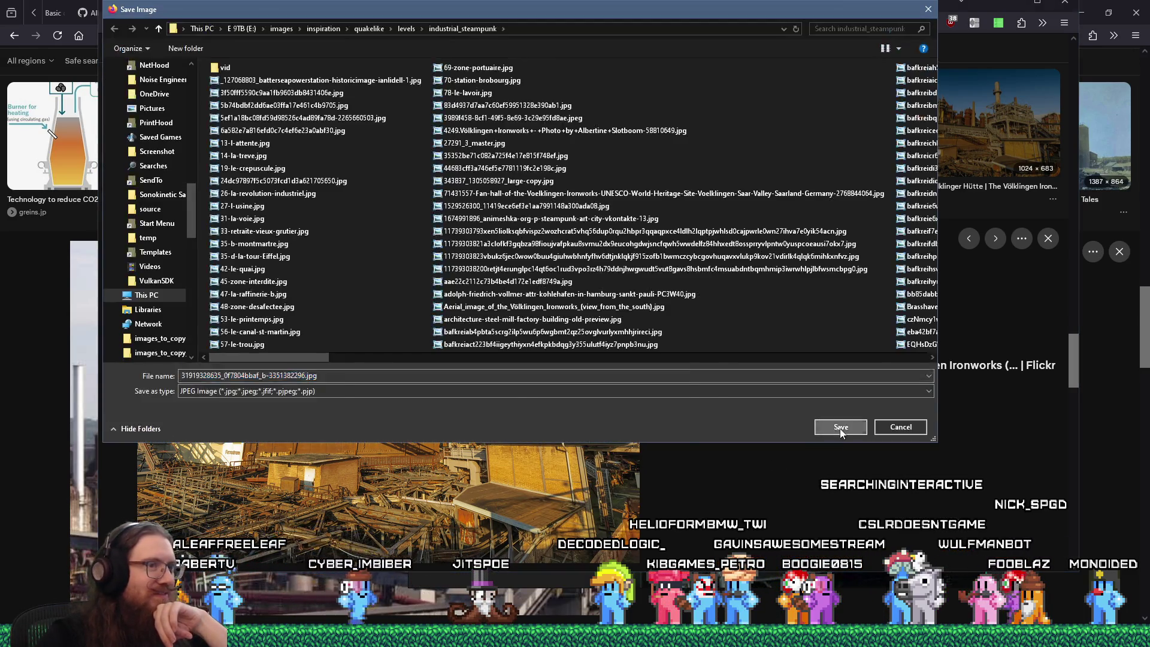
pyautogui.click(841, 428)
pyautogui.scroll(-5, 838, 456)
pyautogui.click(474, 340)
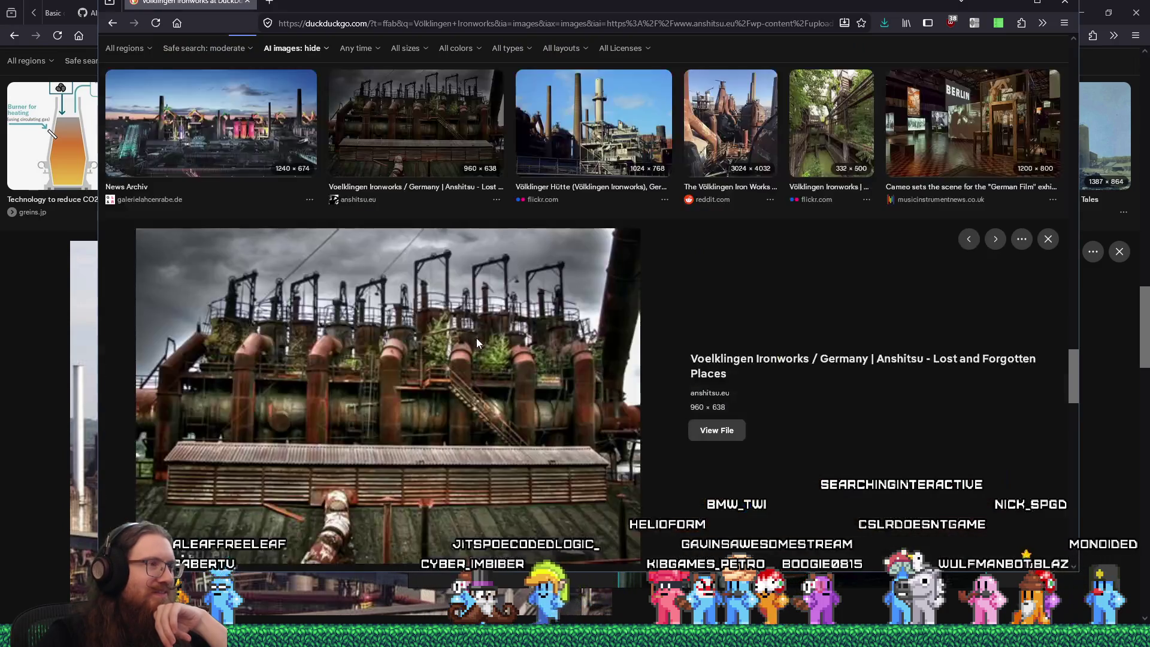
# Step: Save the anshitsu Voelklingen Ironworks photo into industrial_steampunk
pyautogui.rightClick(506, 347)
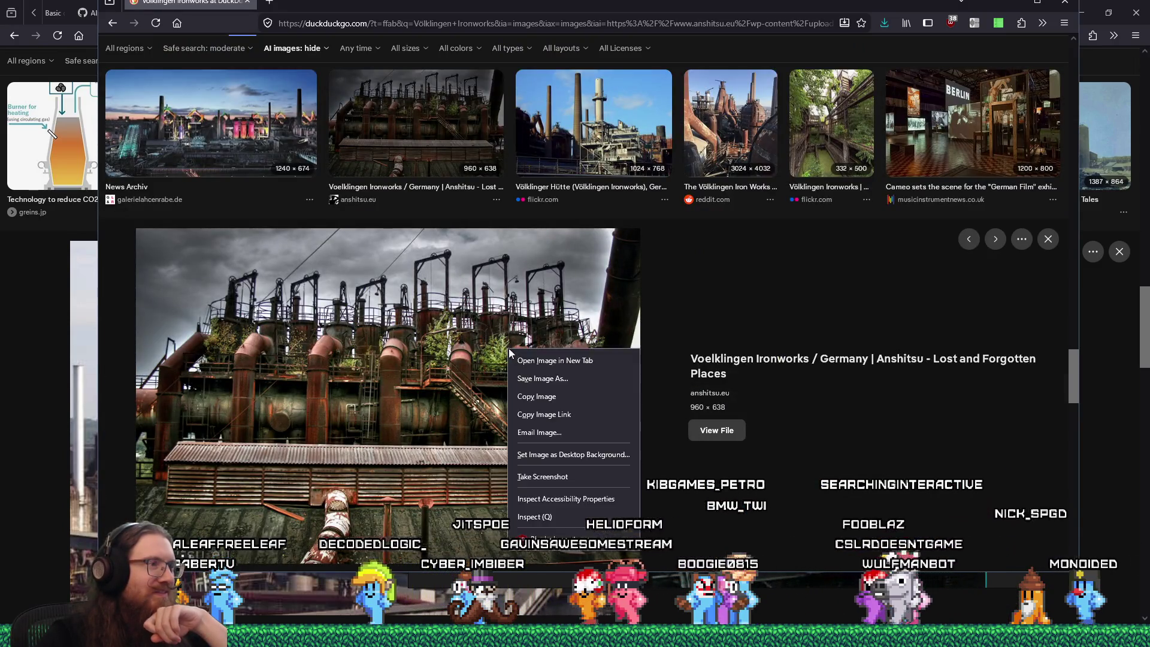
pyautogui.click(540, 373)
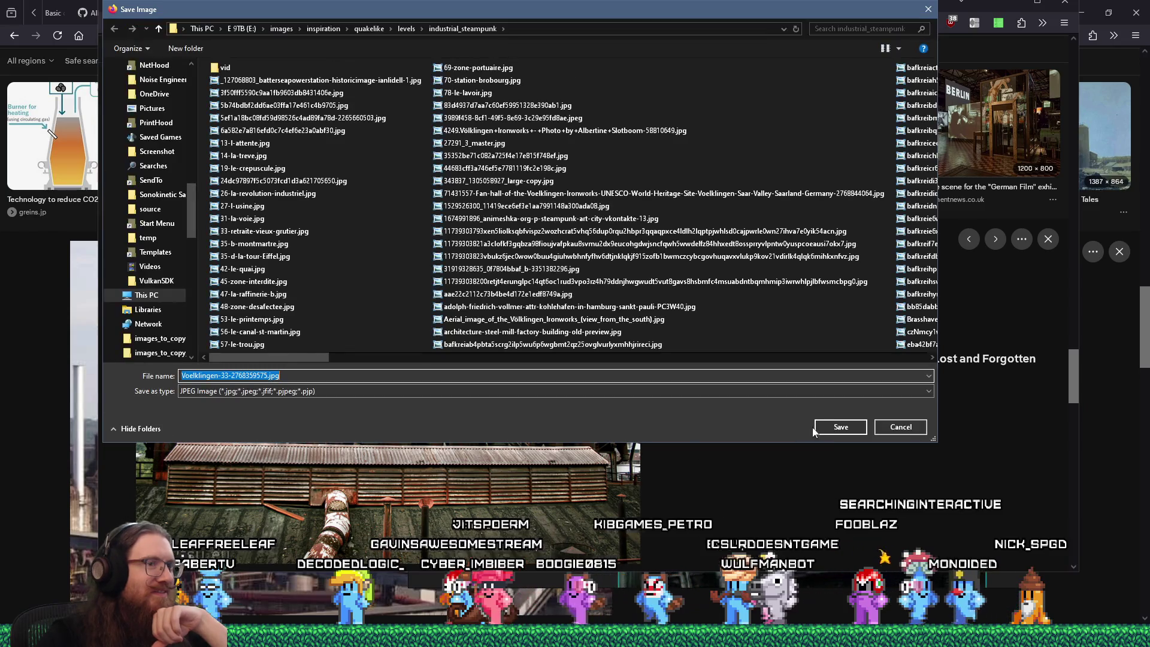
pyautogui.click(831, 429)
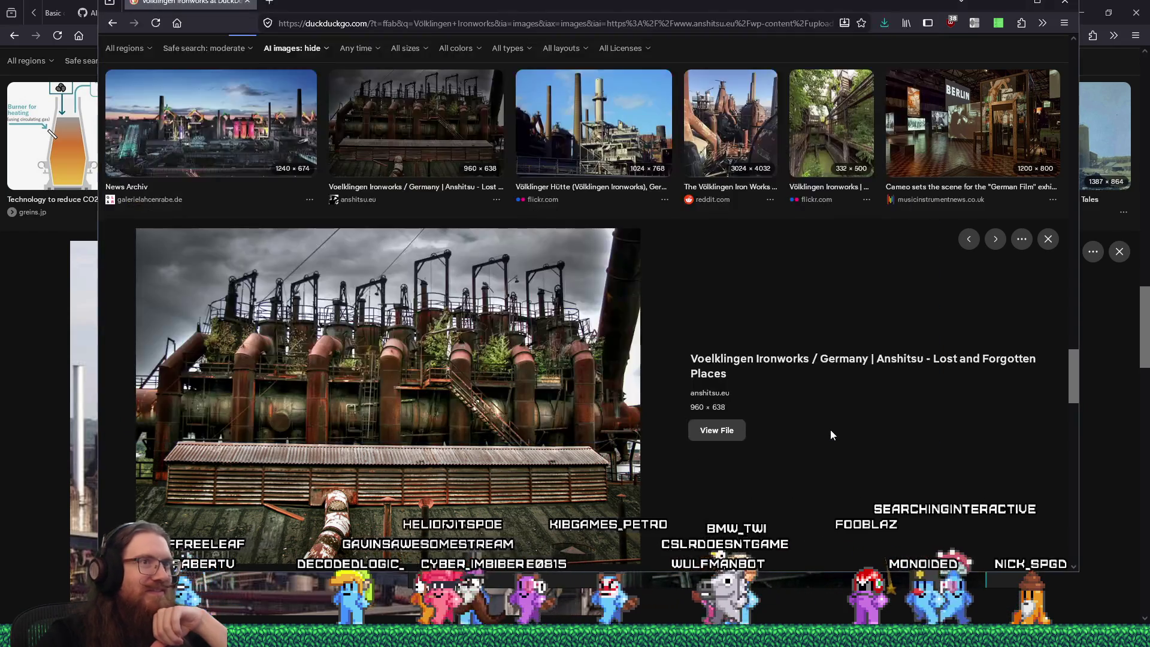
# Step: Save the overgrown flickr walkway photo into industrial_steampunk
pyautogui.click(736, 128)
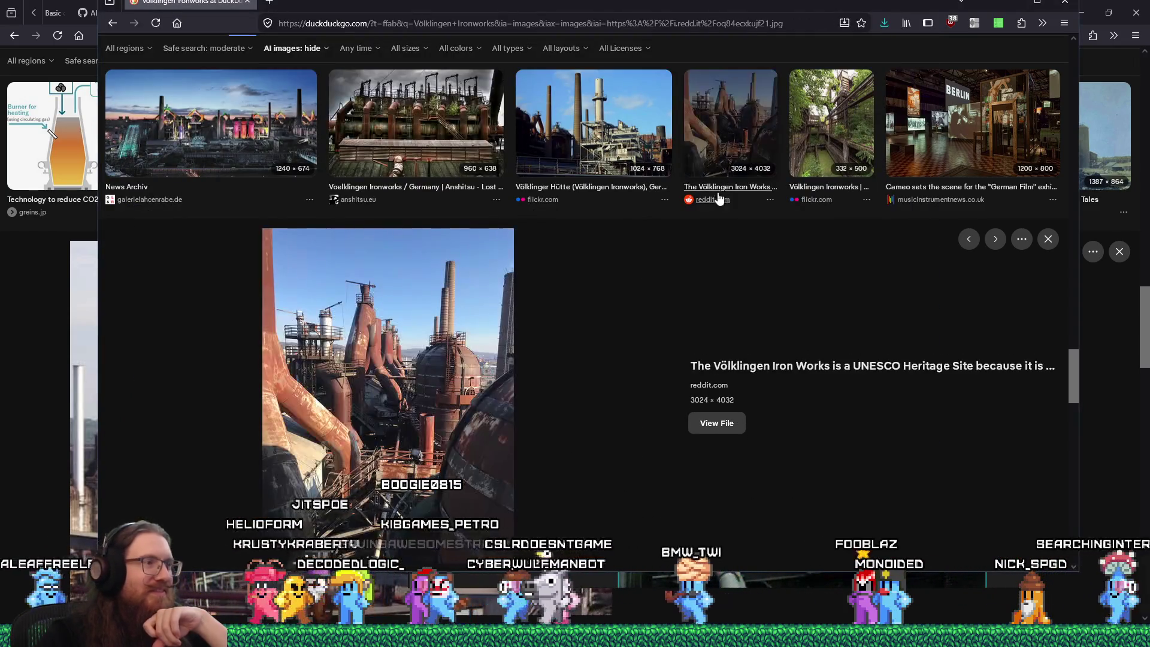
pyautogui.press('Right')
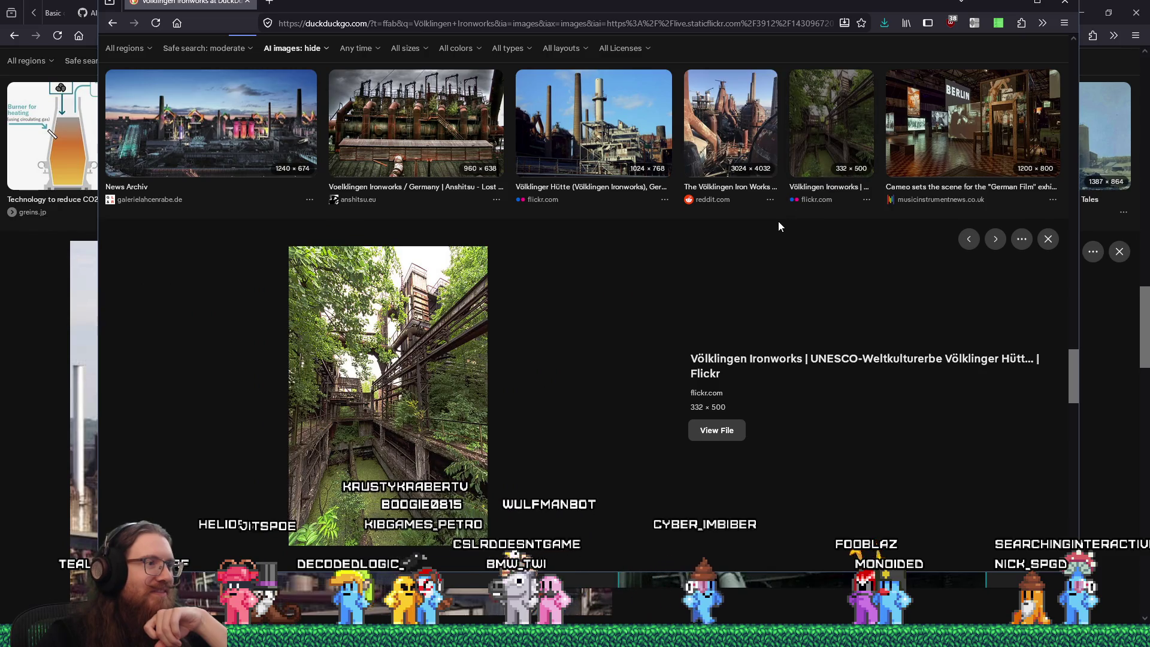
pyautogui.rightClick(465, 376)
pyautogui.click(511, 414)
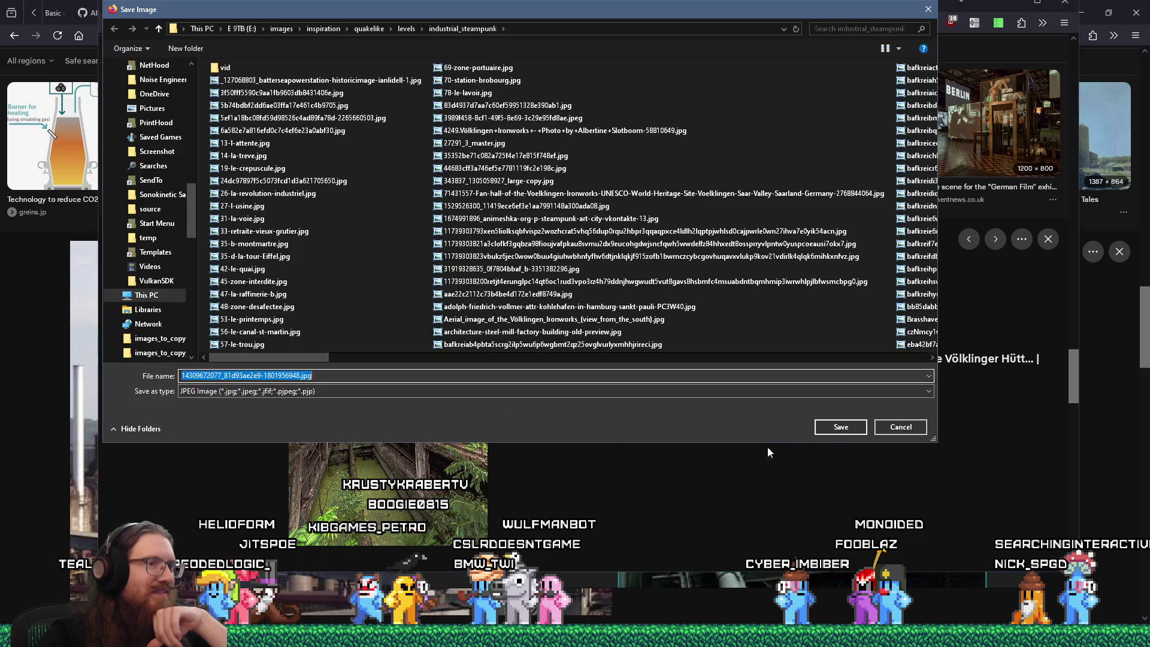
pyautogui.click(819, 427)
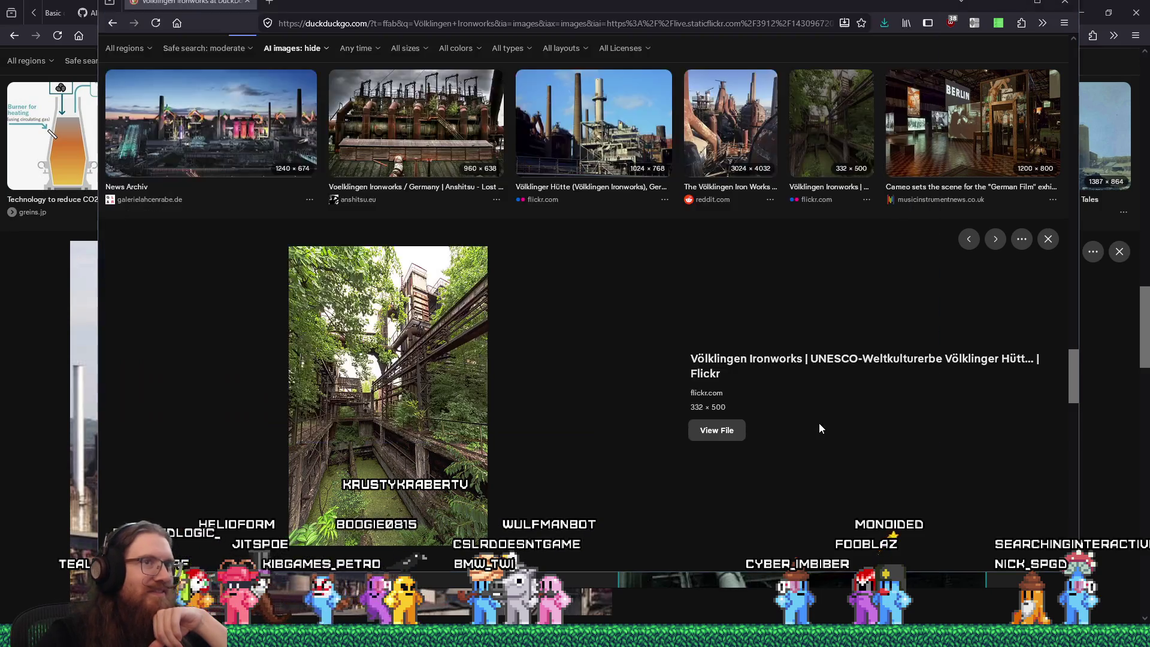
# Step: Preview the UNESCO glass-tubes photo and open its gallery page in a new tab
pyautogui.scroll(-5, 689, 480)
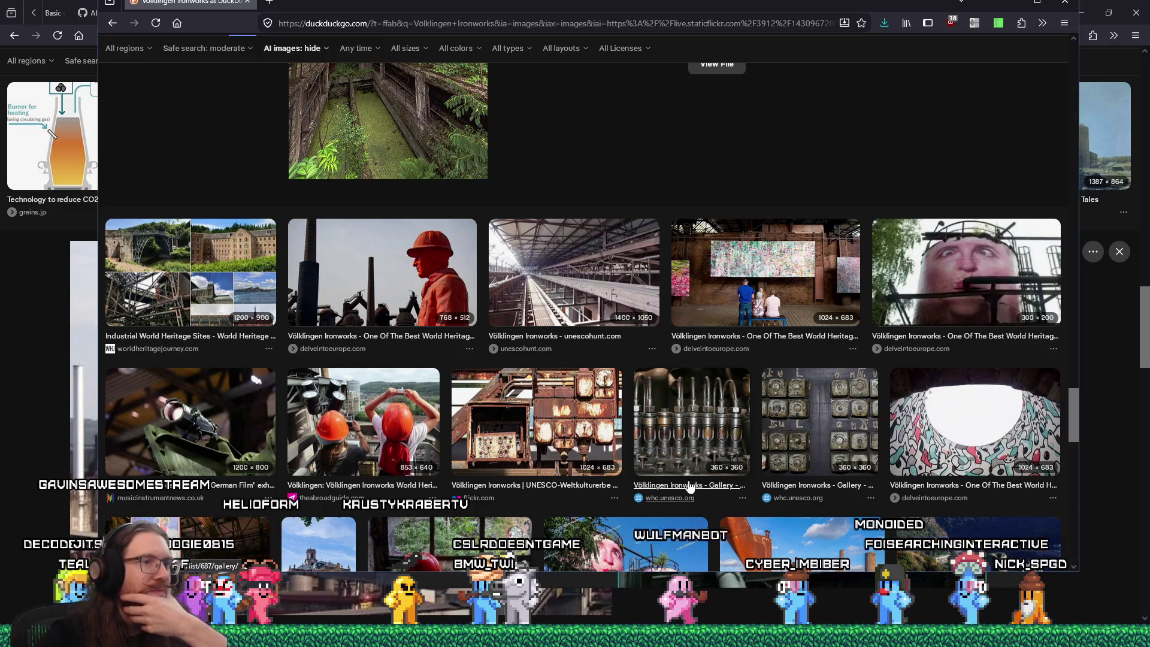
pyautogui.click(678, 443)
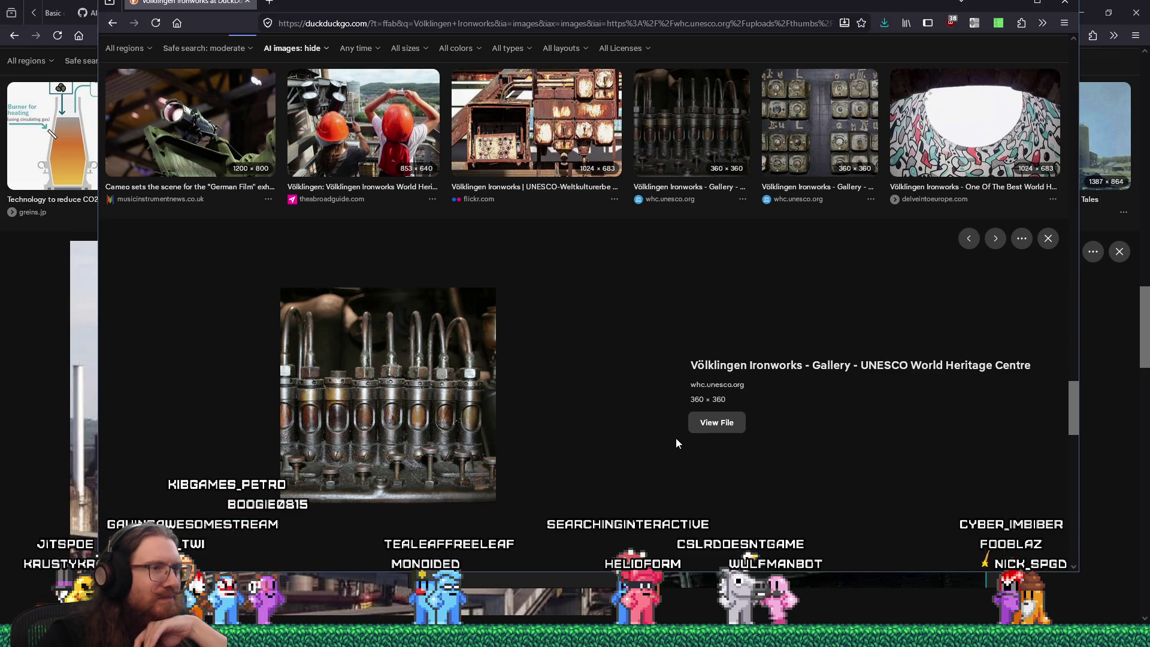
pyautogui.click(769, 366)
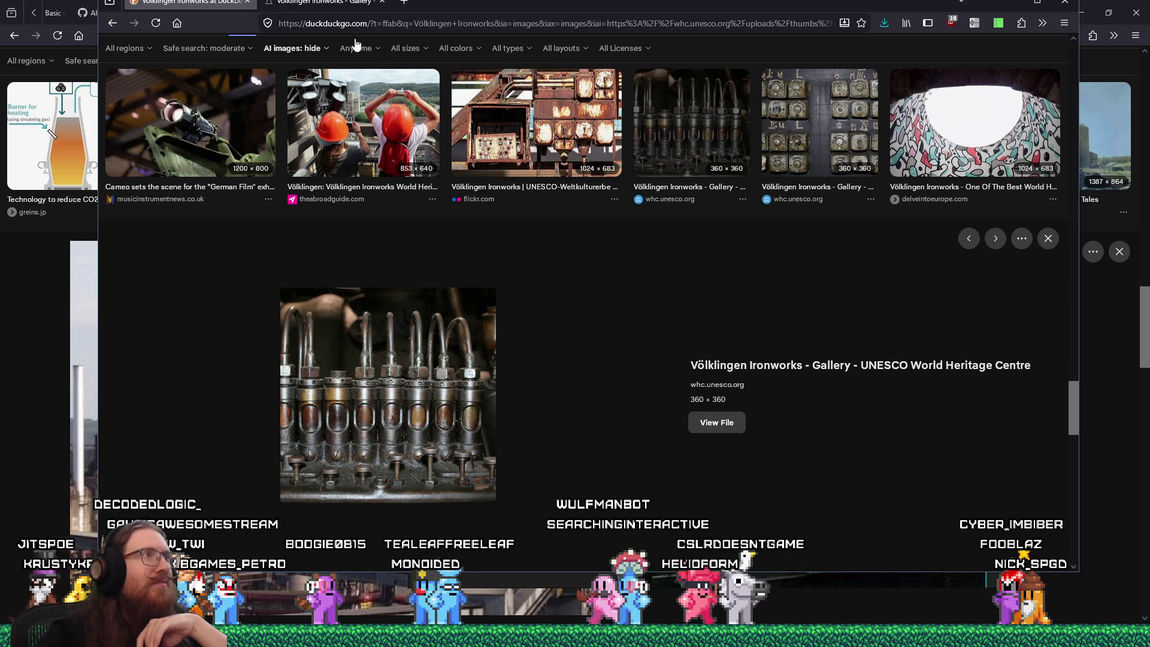
# Step: Save UNESCO gallery Photo 4 of 15 into industrial_steampunk and close that tab
pyautogui.scroll(-1, 512, 359)
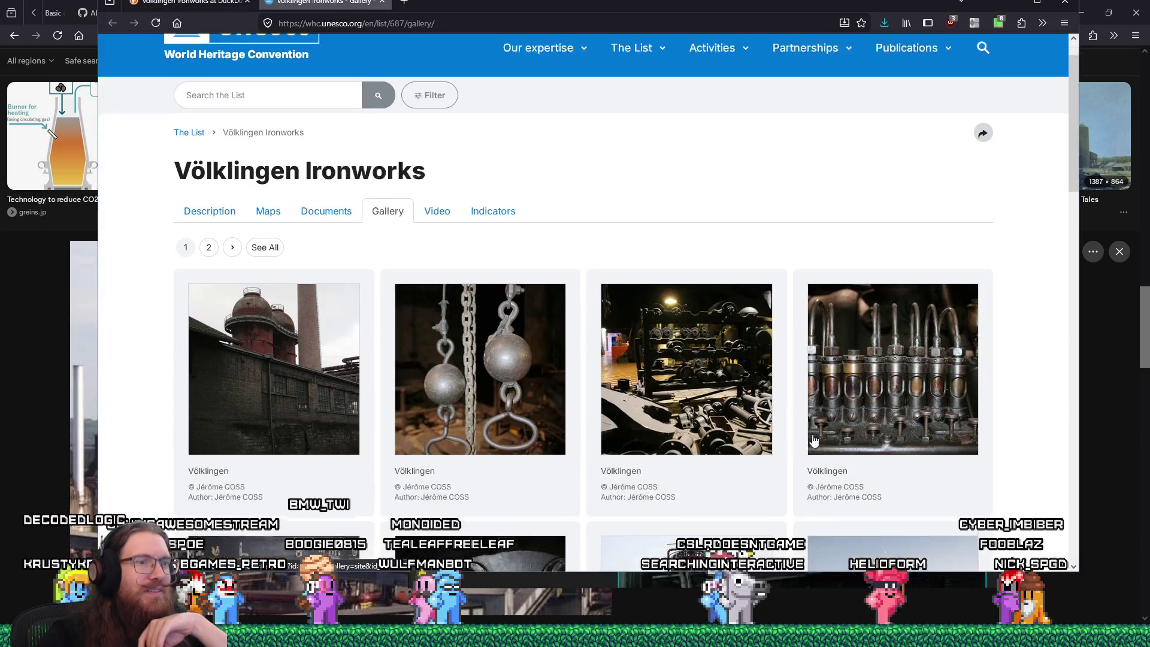
pyautogui.click(894, 427)
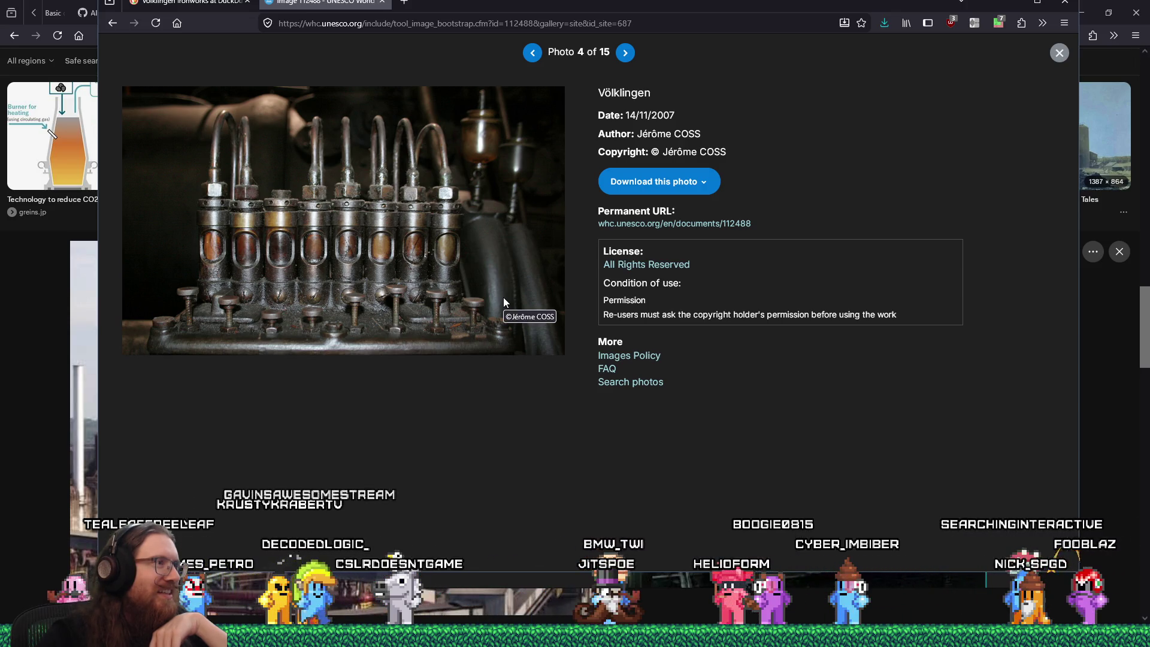
pyautogui.rightClick(456, 245)
pyautogui.click(485, 273)
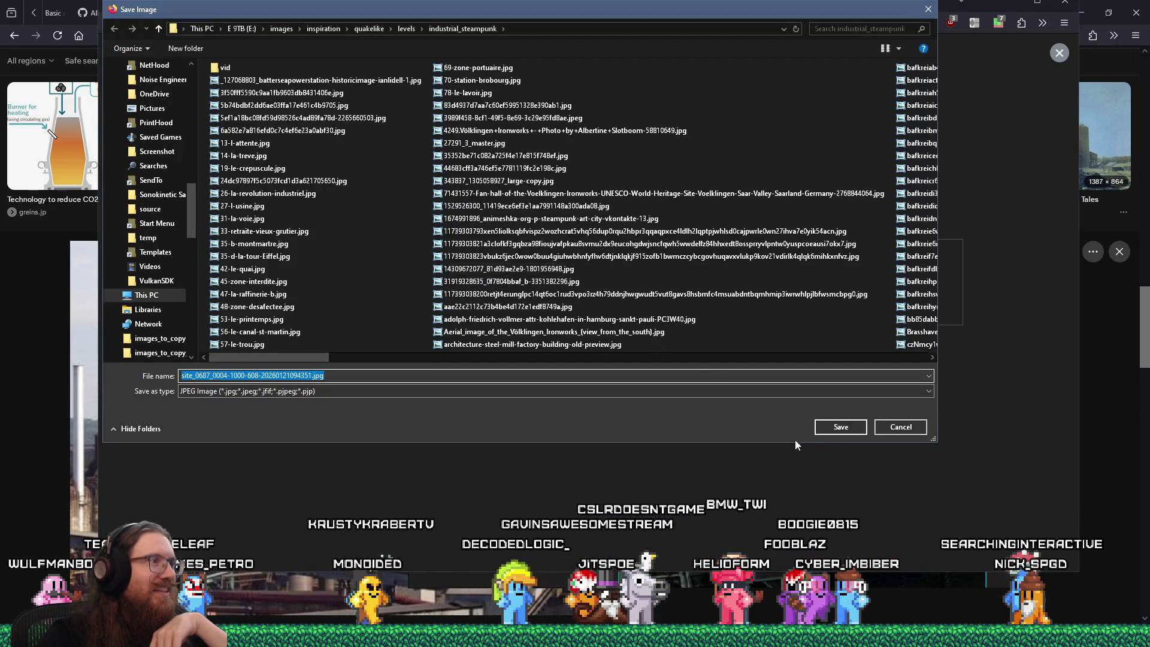
pyautogui.click(841, 427)
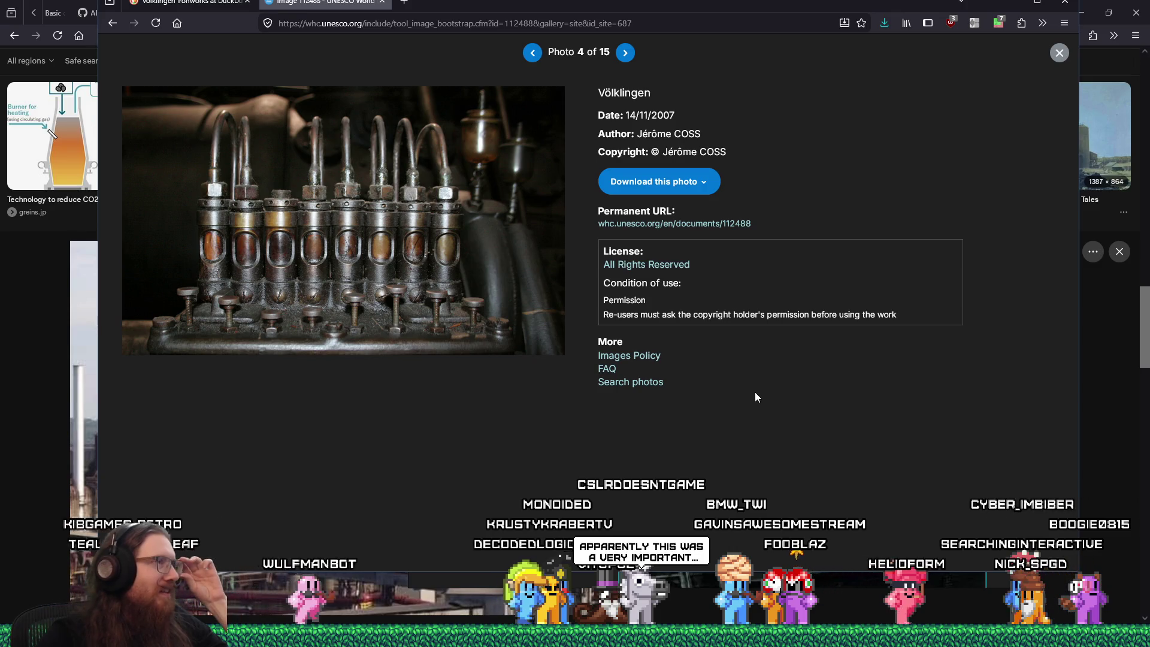
pyautogui.middleClick(329, 4)
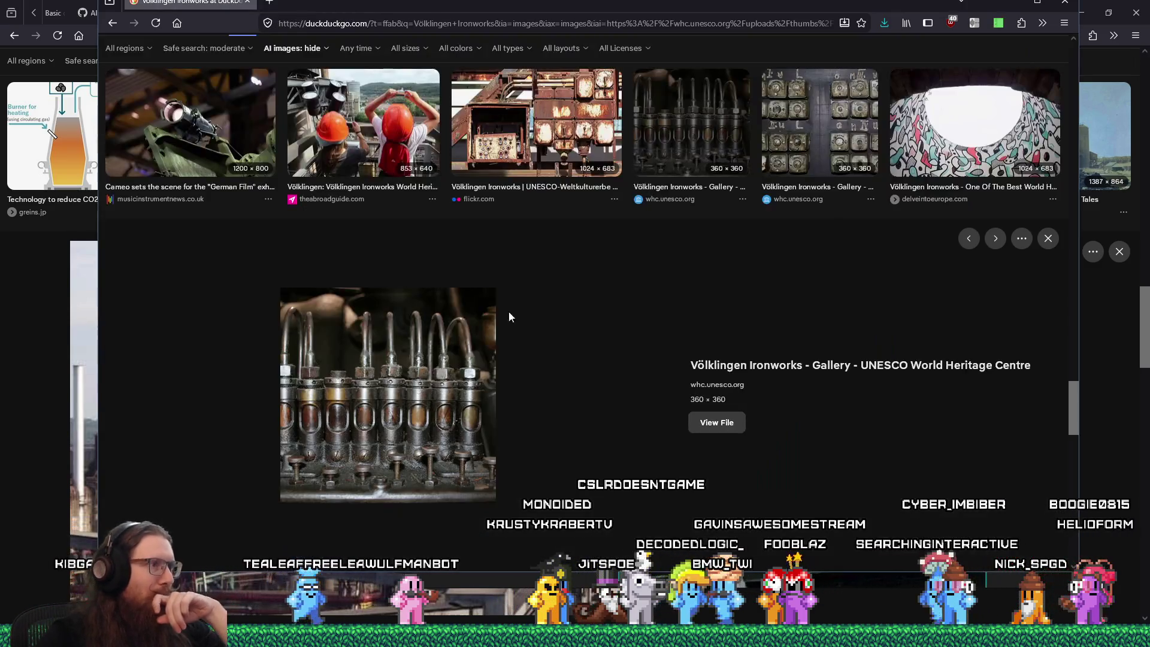
# Step: Save the flickr rusty control panels photo into industrial_steampunk
pyautogui.press('Left')
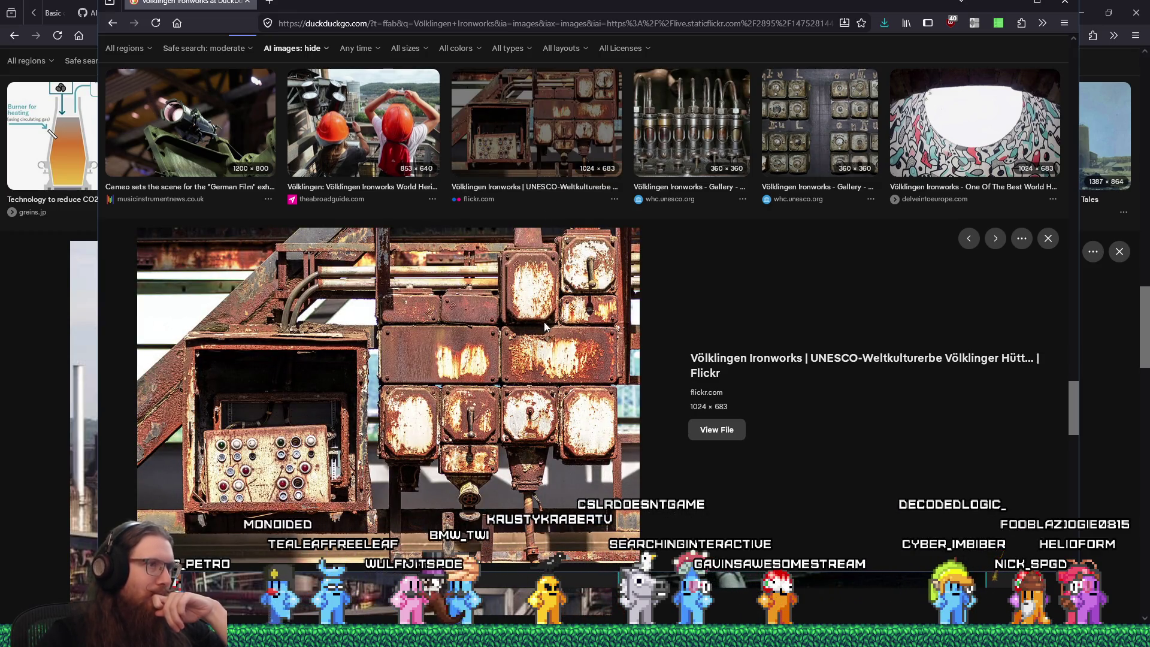
pyautogui.rightClick(512, 380)
pyautogui.click(551, 403)
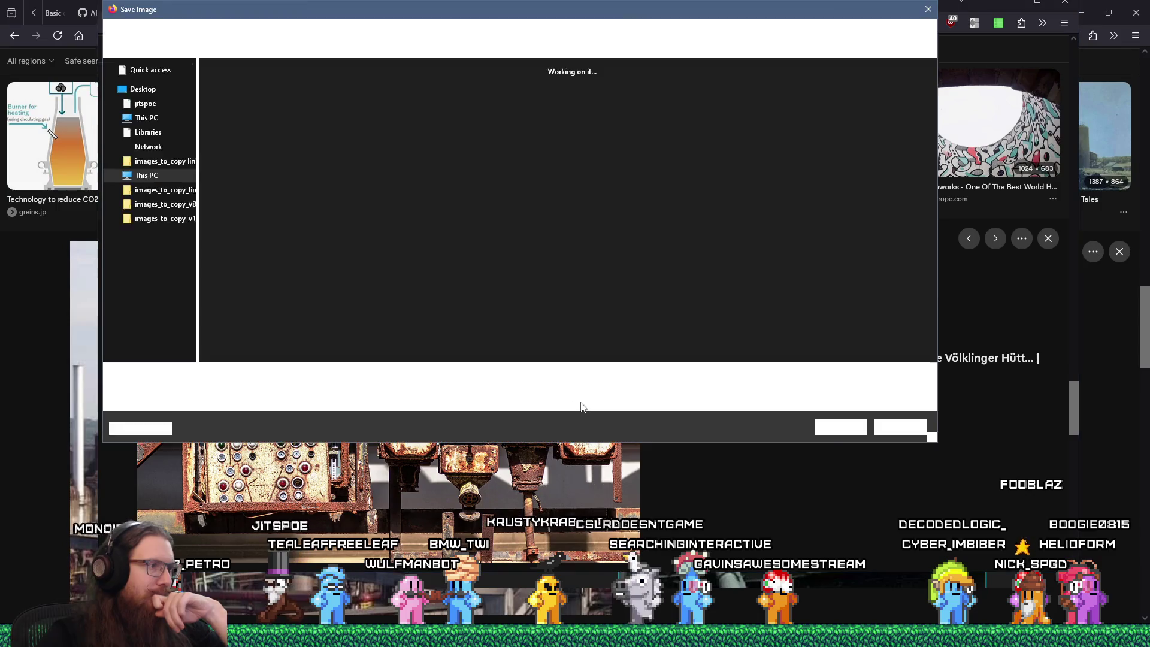
pyautogui.click(838, 427)
pyautogui.scroll(-5, 654, 439)
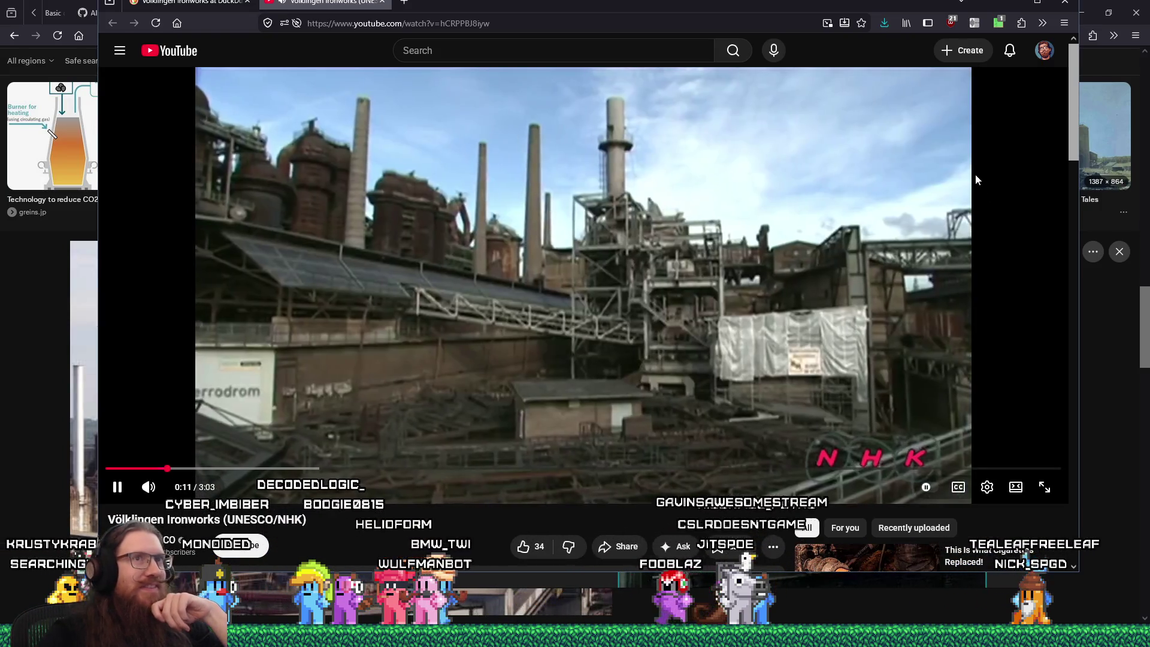
# Step: Enable Jump Cutter silence skipping for the video, then check the player's Quality options
pyautogui.click(975, 23)
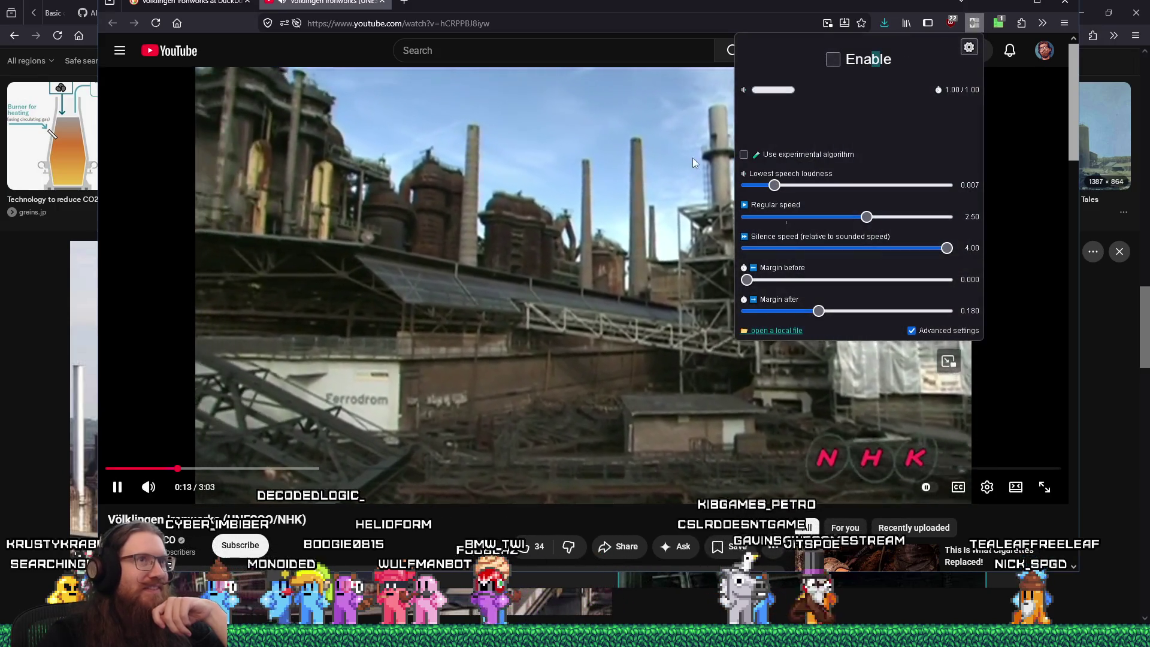
pyautogui.click(833, 59)
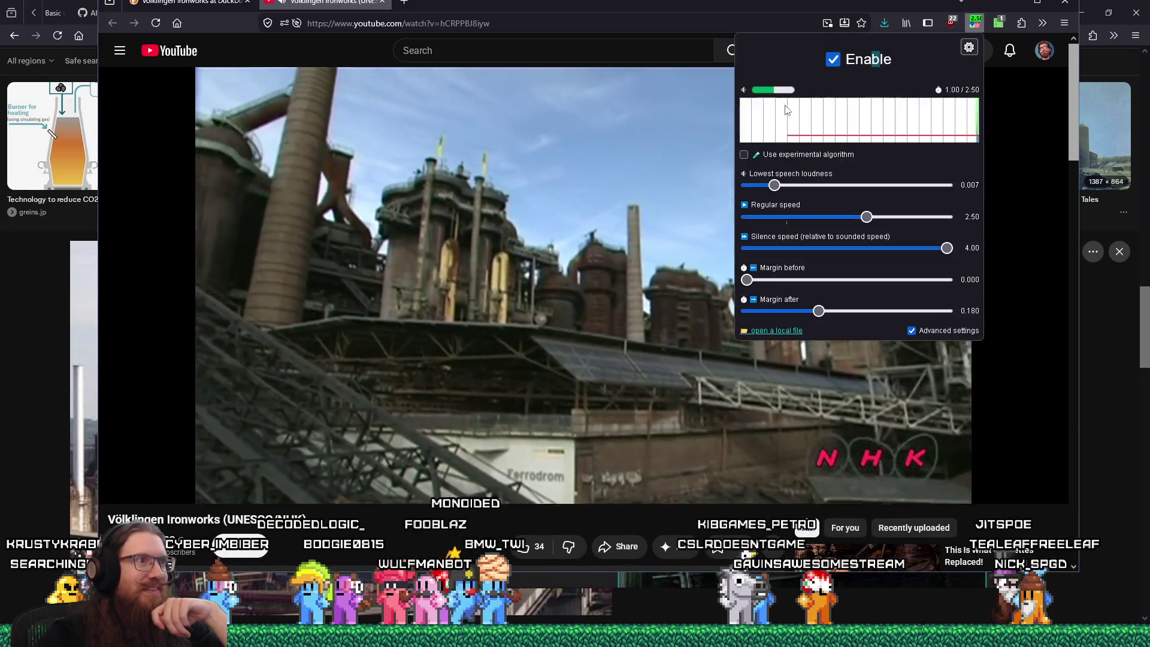
pyautogui.click(403, 542)
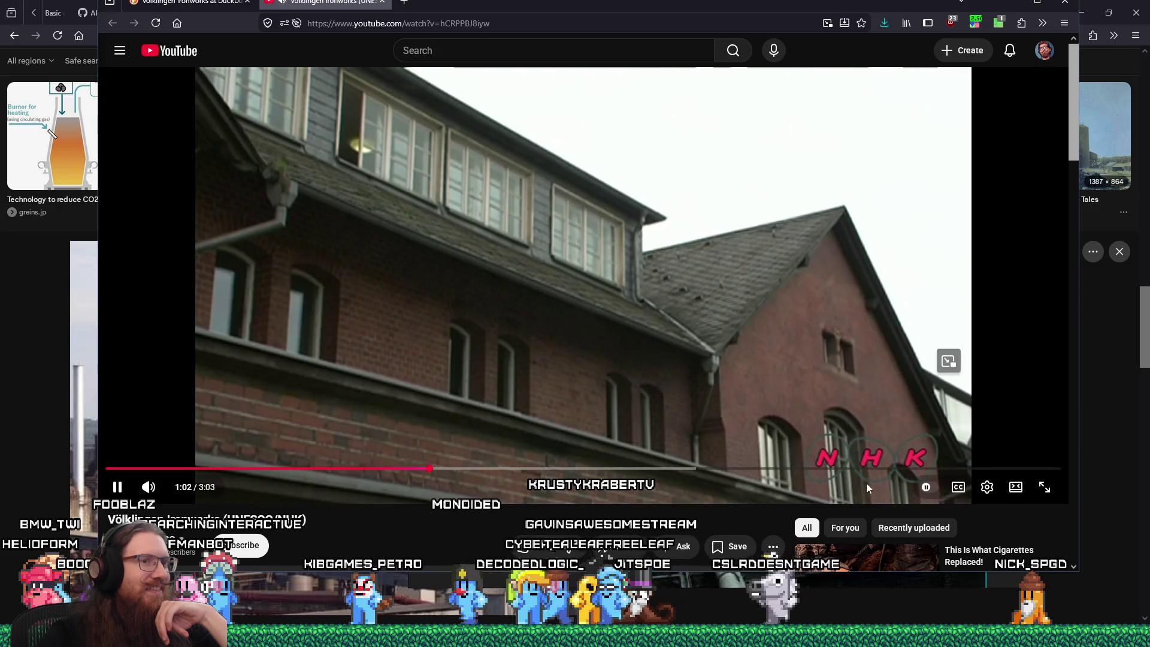
pyautogui.click(988, 487)
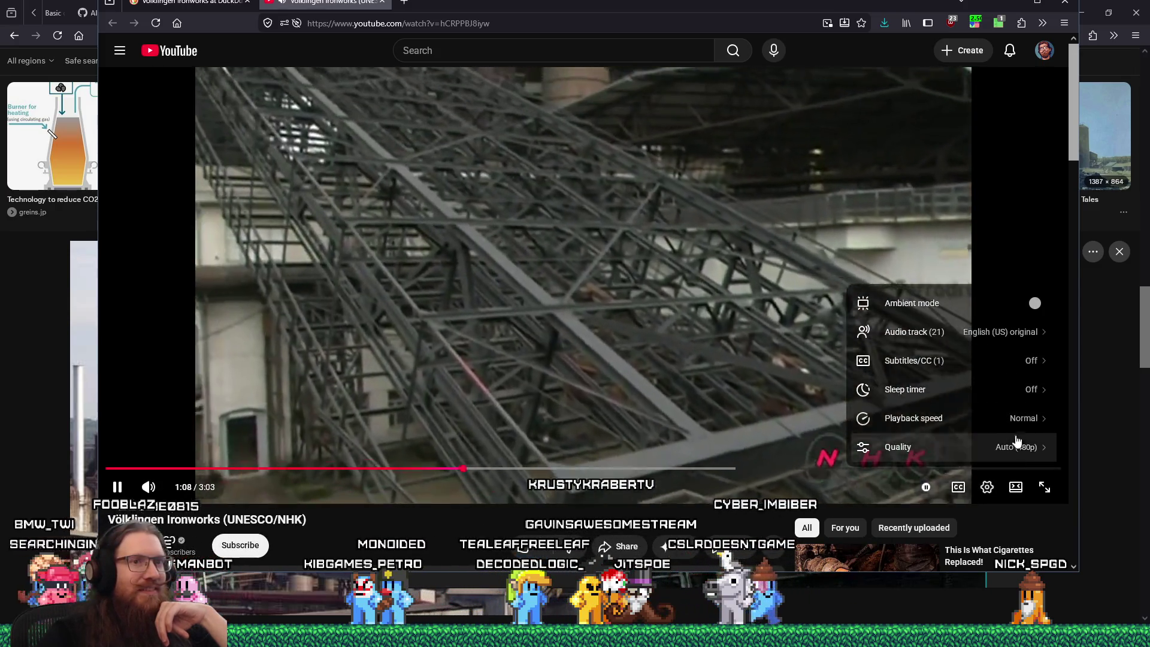
pyautogui.click(1017, 444)
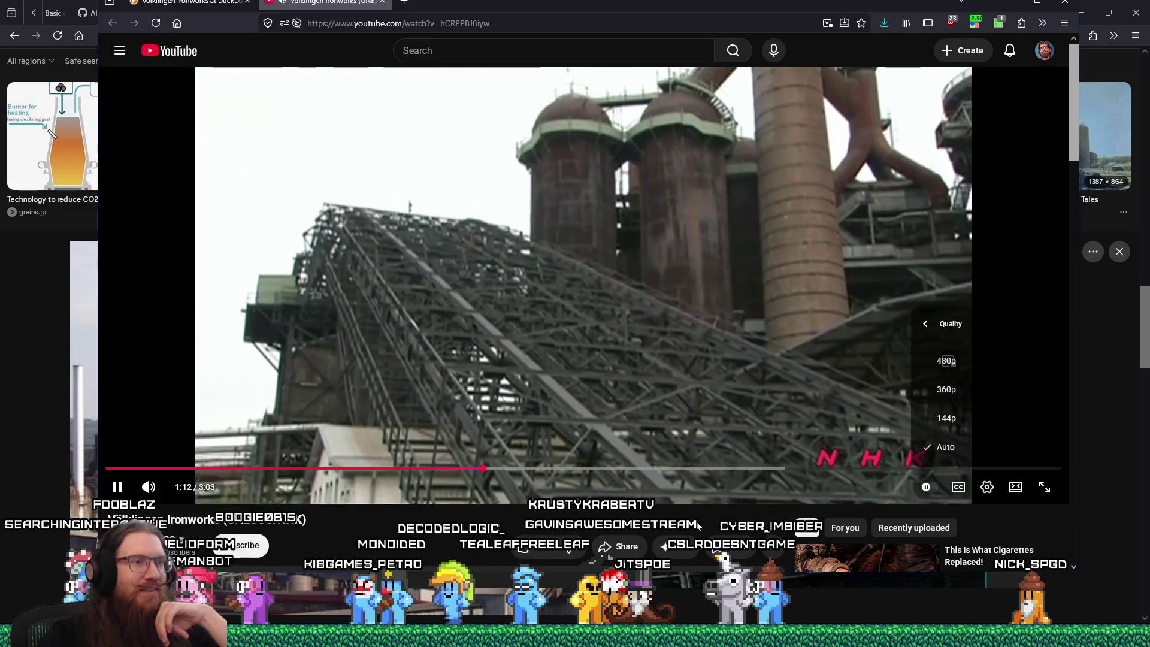
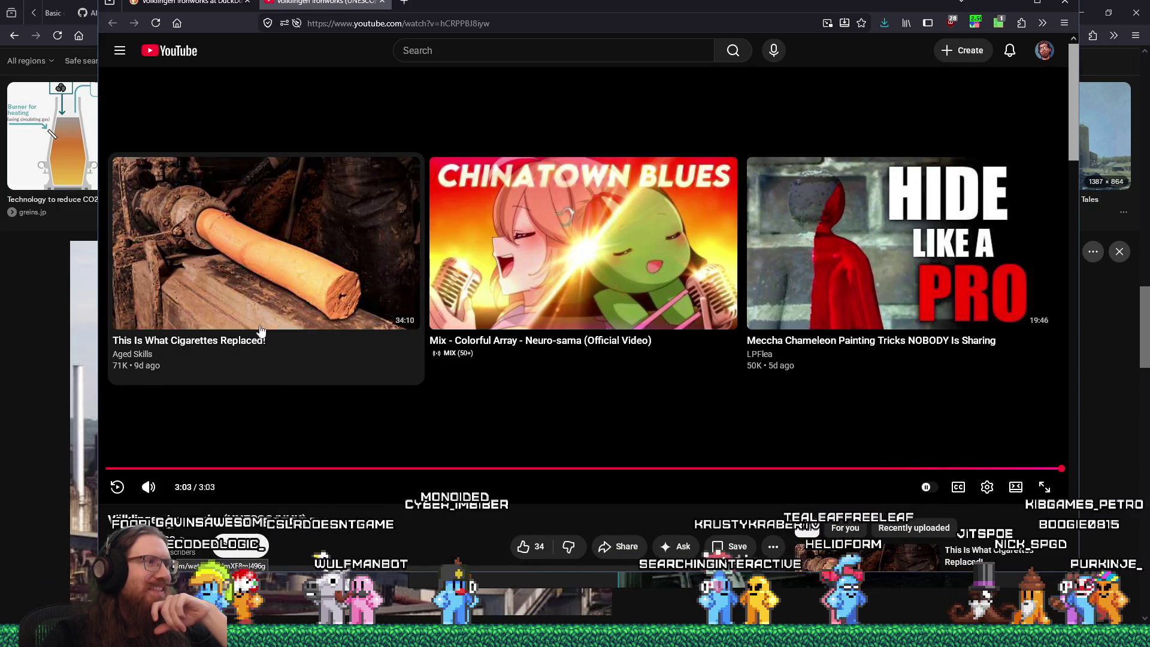
# Step: Move the YouTube window aside to reveal the 'blast furnace exhaust' image search results
pyautogui.moveTo(671, 5); pyautogui.dragTo(0, 5)
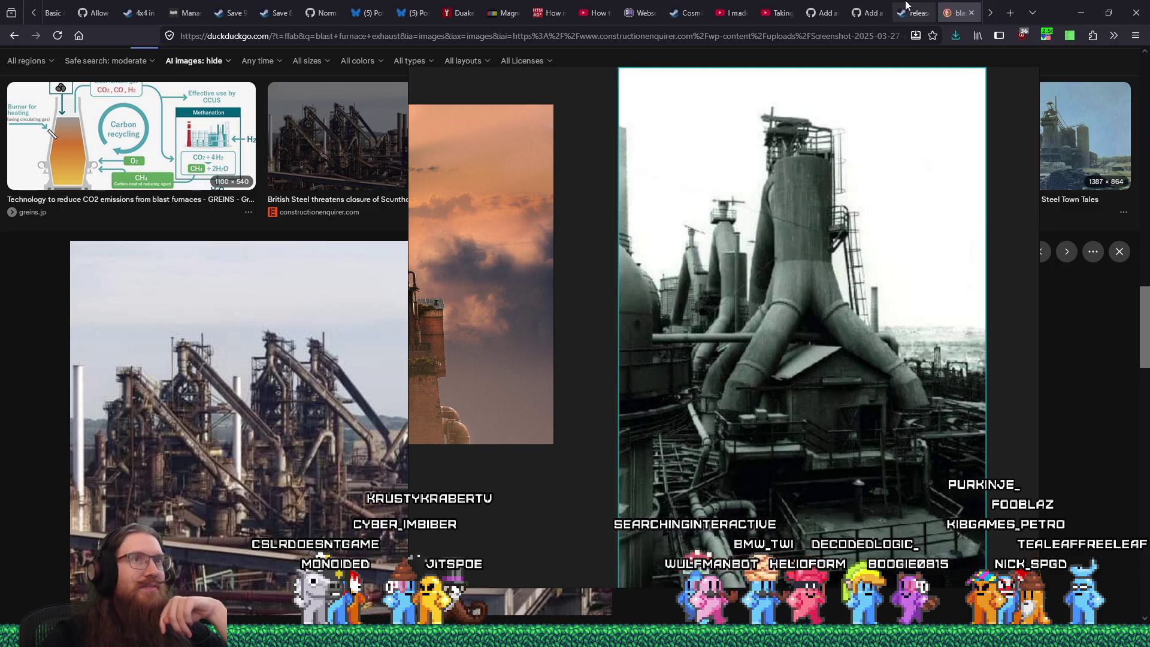
pyautogui.scroll(-1, 570, 393)
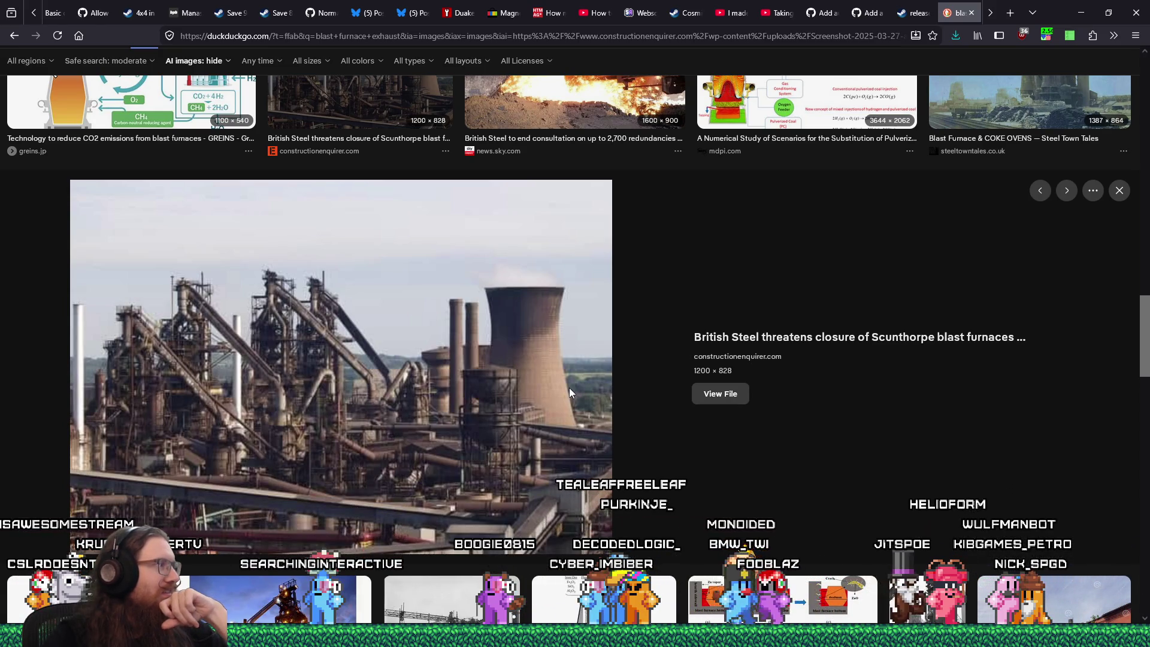
# Step: Save the aerial Port Talbot photo as skynews-port-talbot-steelworks_6937105-305111875.jpg in industrial_steampunk
pyautogui.scroll(3, 569, 390)
pyautogui.scroll(-8, 569, 390)
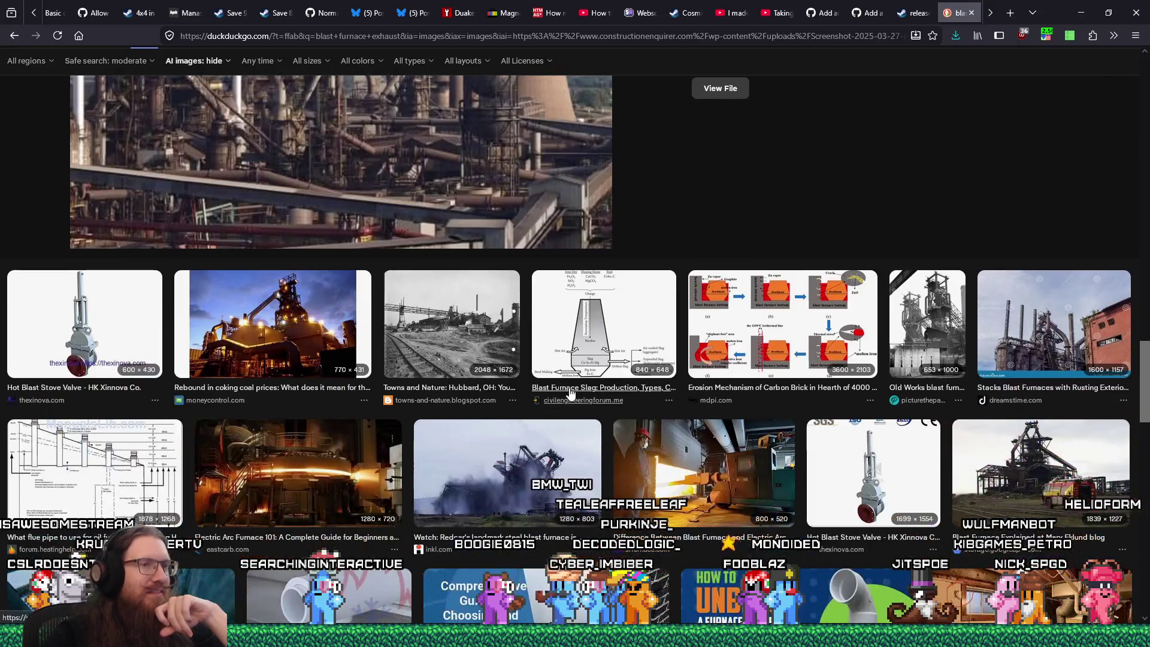
pyautogui.scroll(-2, 571, 393)
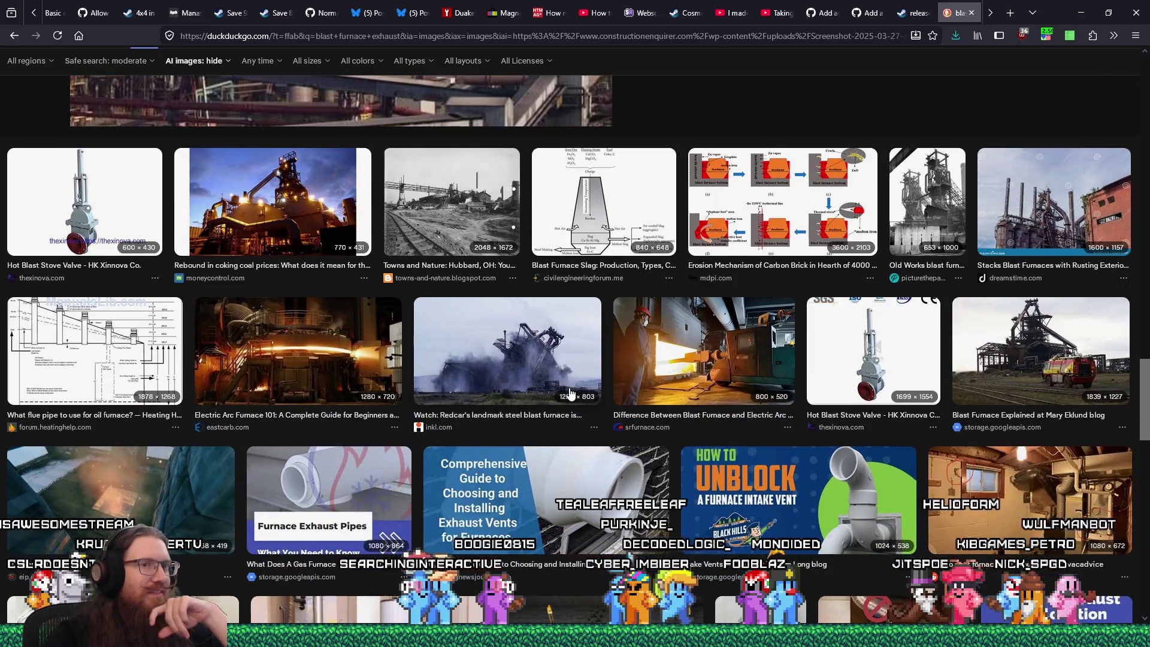
pyautogui.scroll(-5, 570, 393)
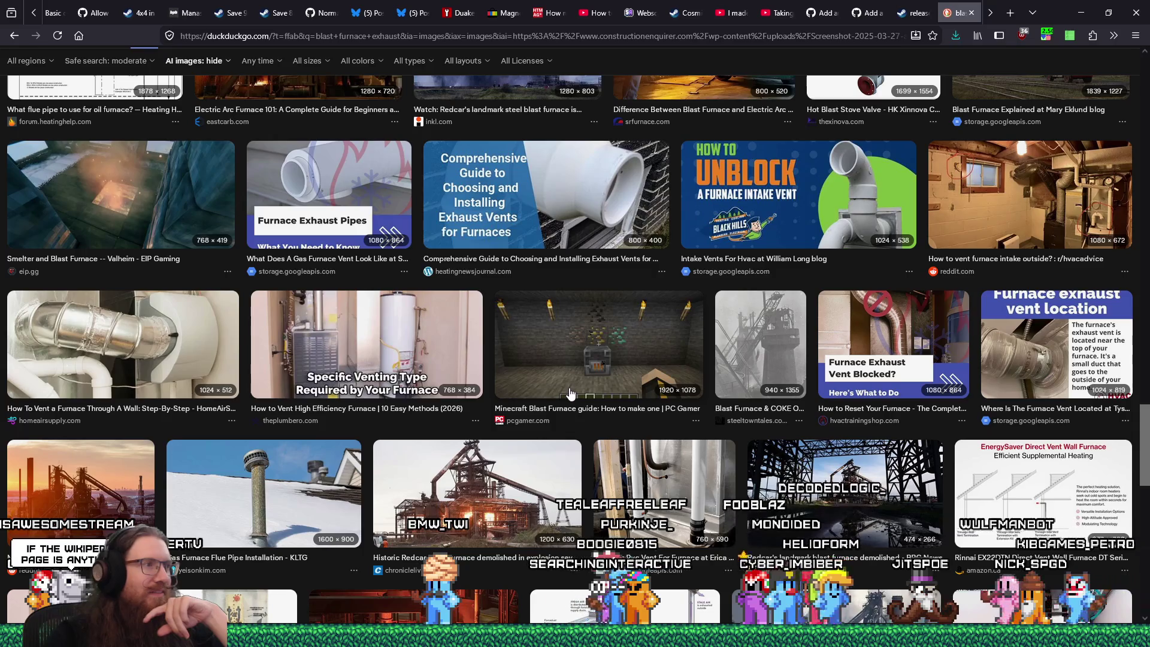
pyautogui.scroll(-3, 571, 393)
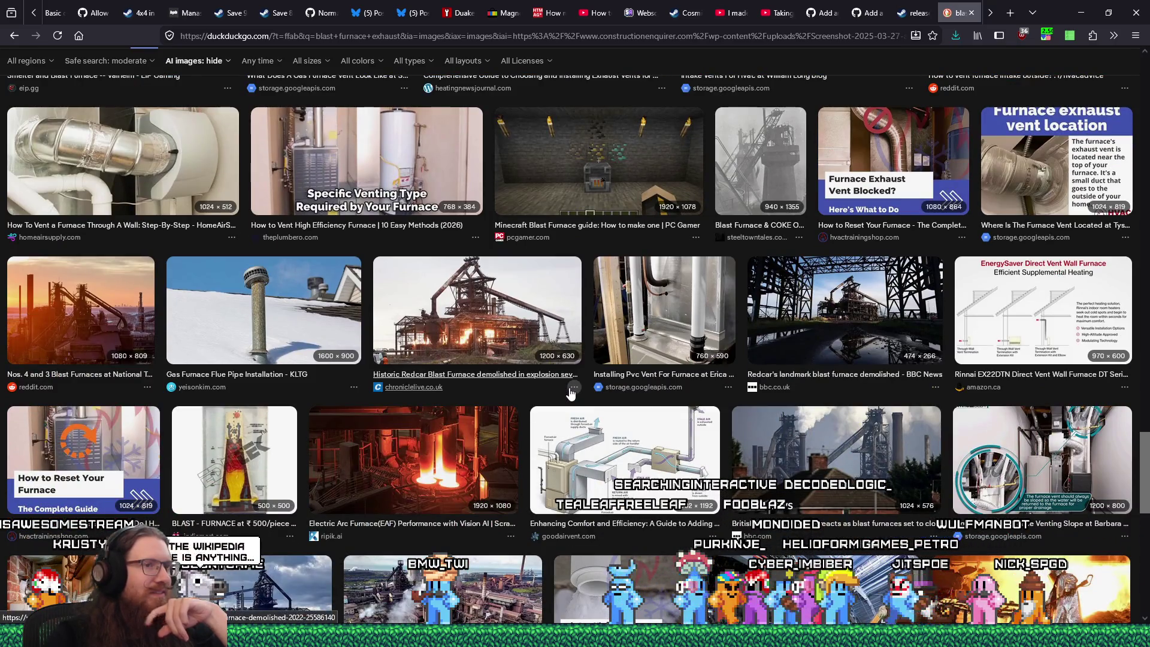
pyautogui.scroll(-4, 571, 393)
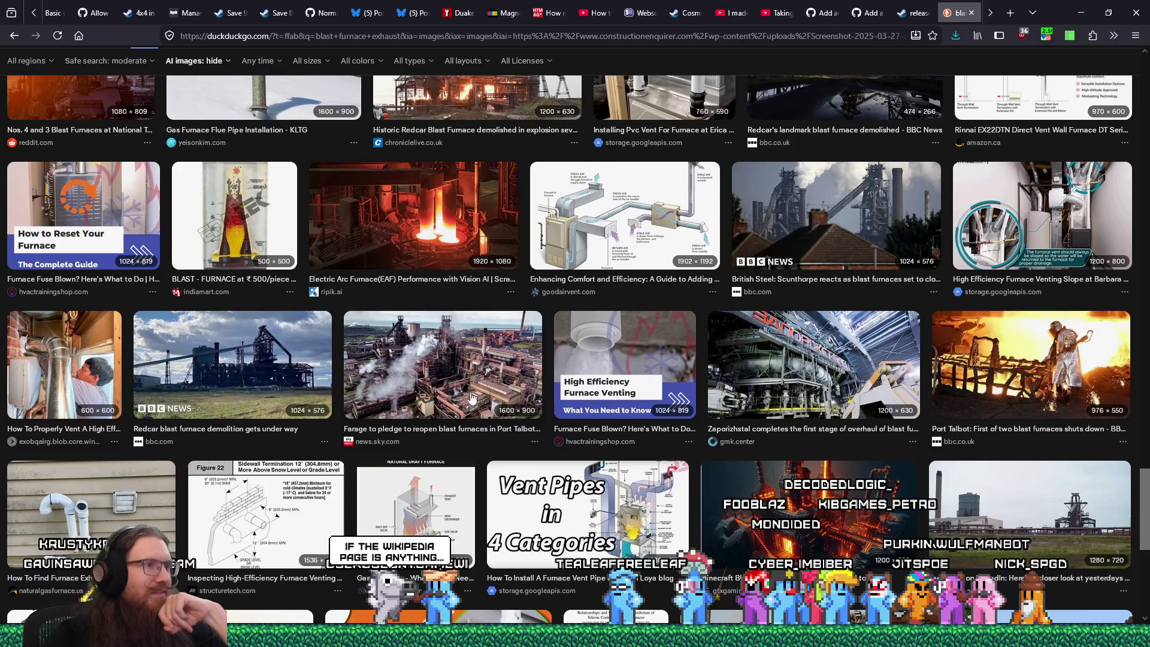
pyautogui.click(475, 400)
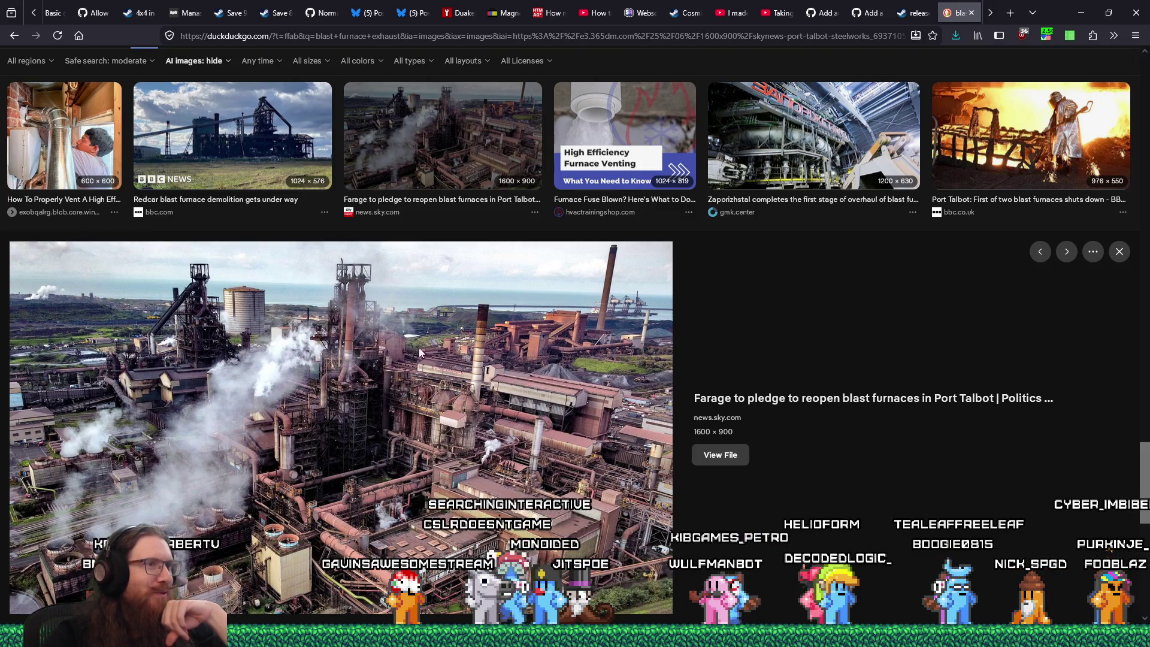
pyautogui.scroll(-2, 415, 354)
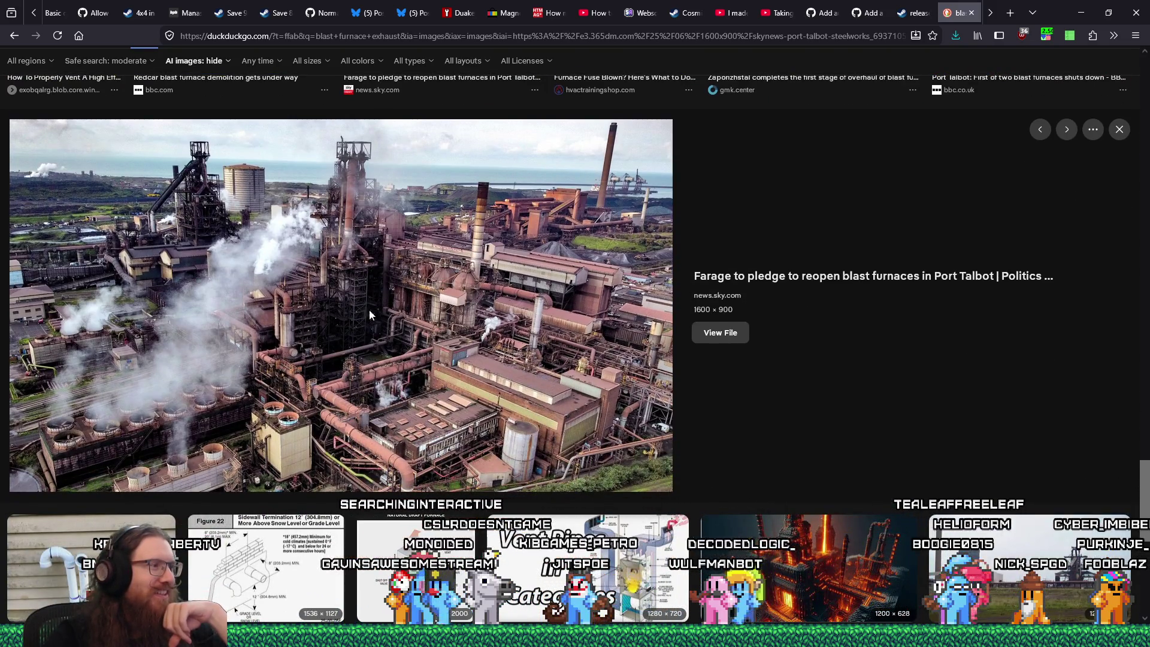
pyautogui.rightClick(484, 323)
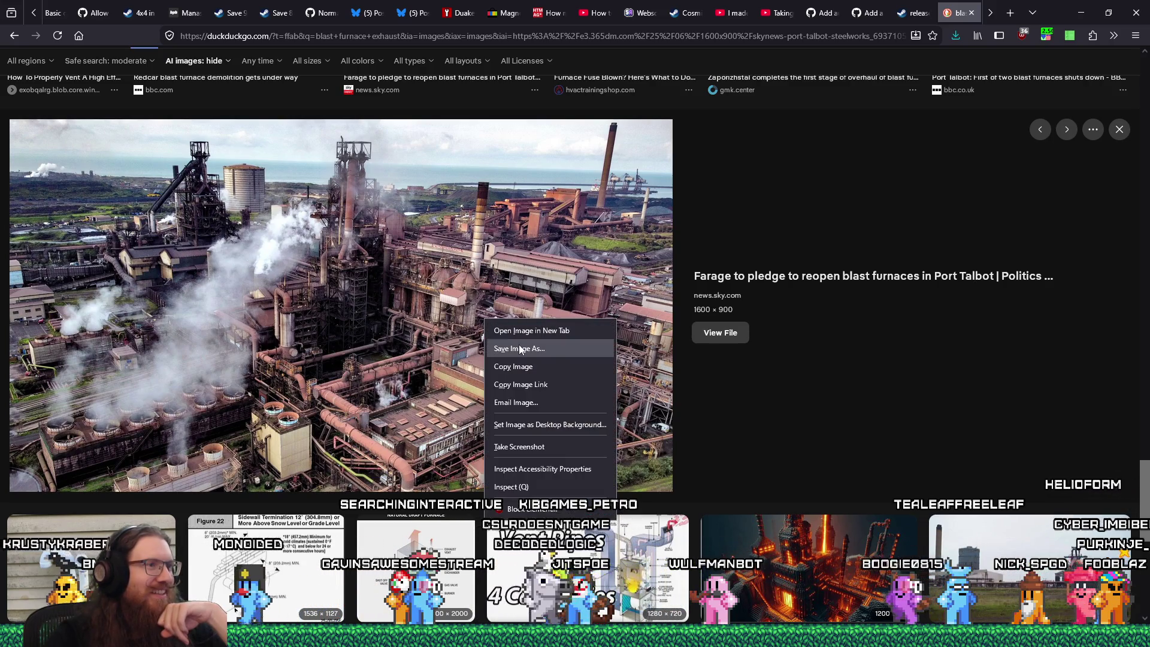
pyautogui.click(519, 345)
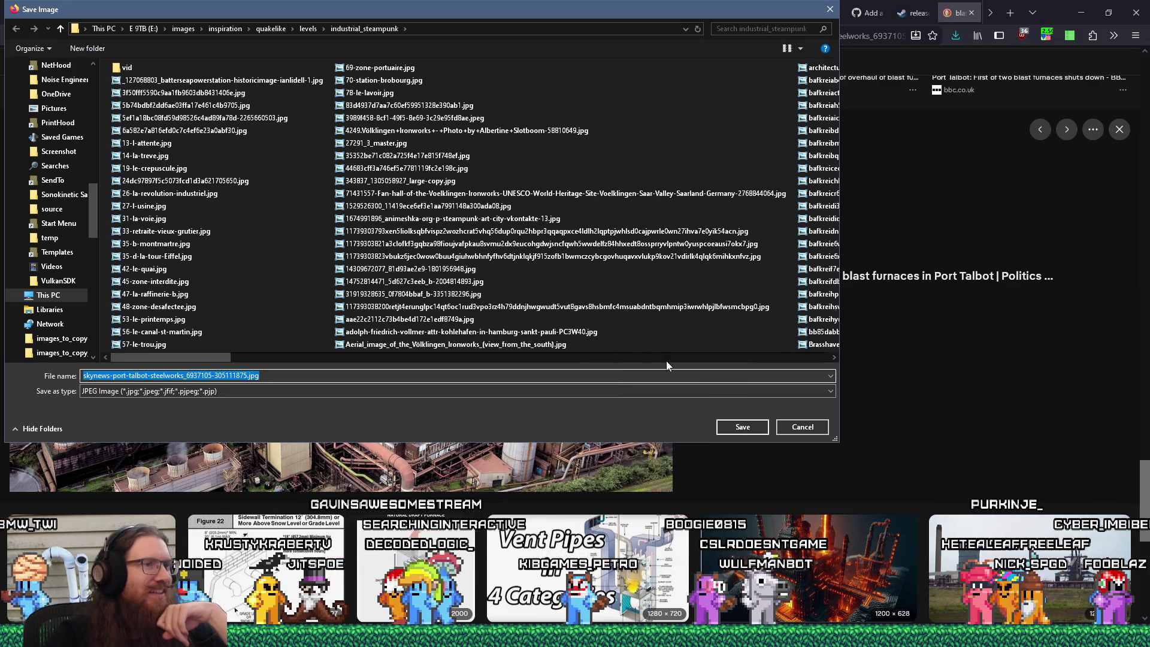
pyautogui.click(756, 426)
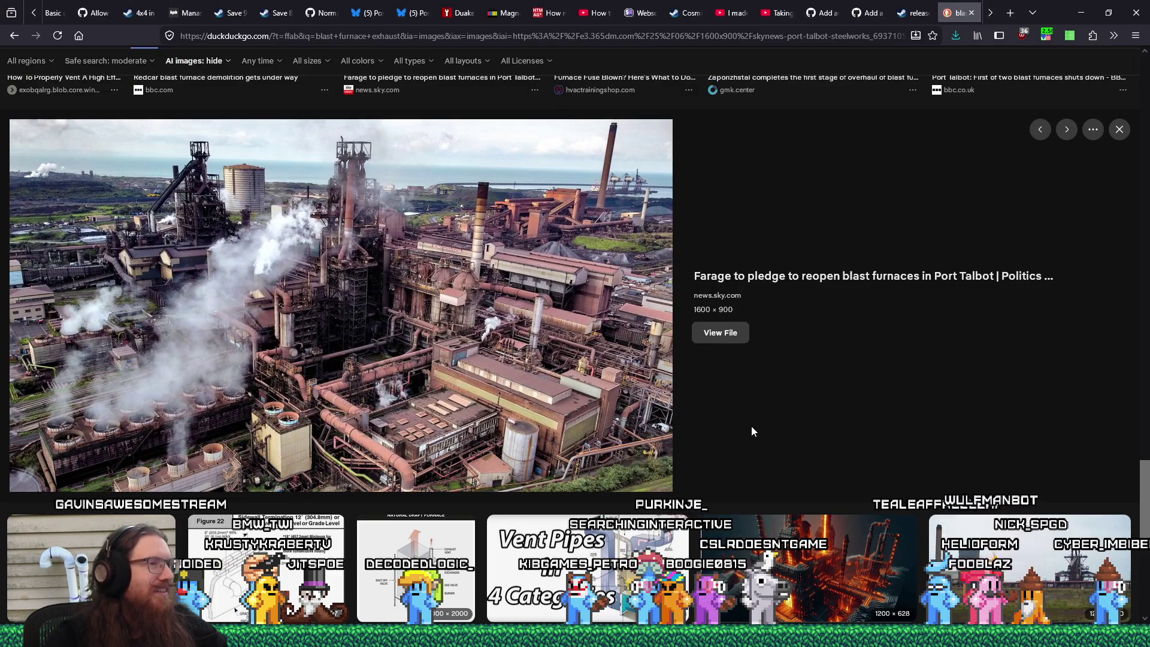
pyautogui.scroll(-5, 753, 430)
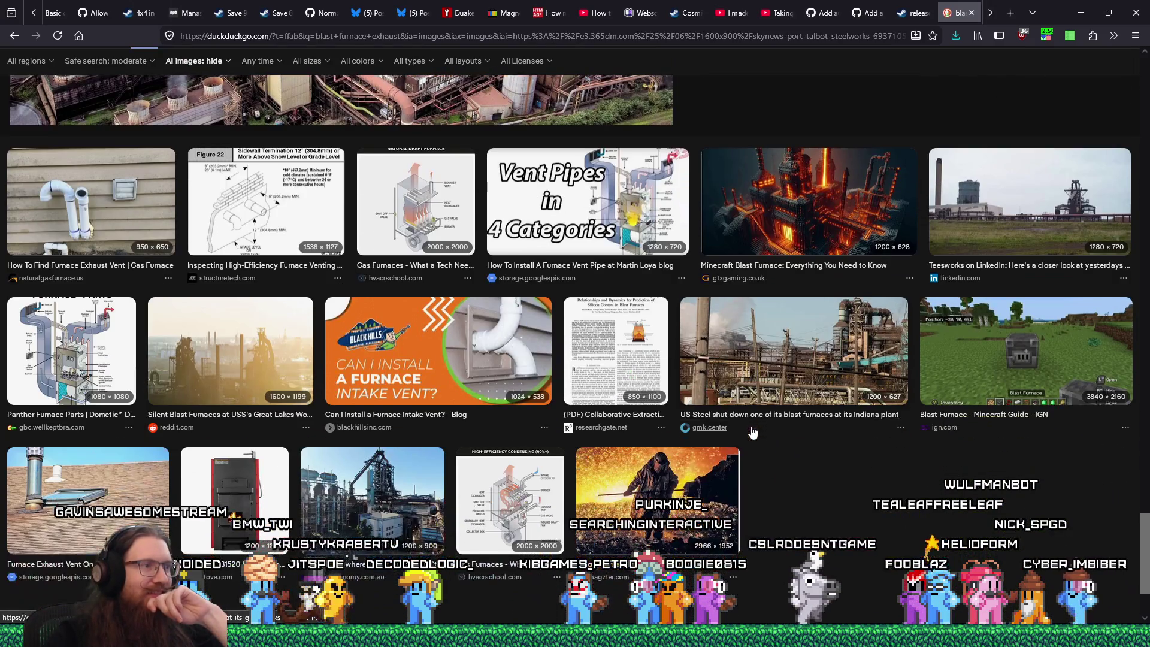
# Step: Preview the US Steel Indiana plant photo in the image results
pyautogui.scroll(5, 753, 432)
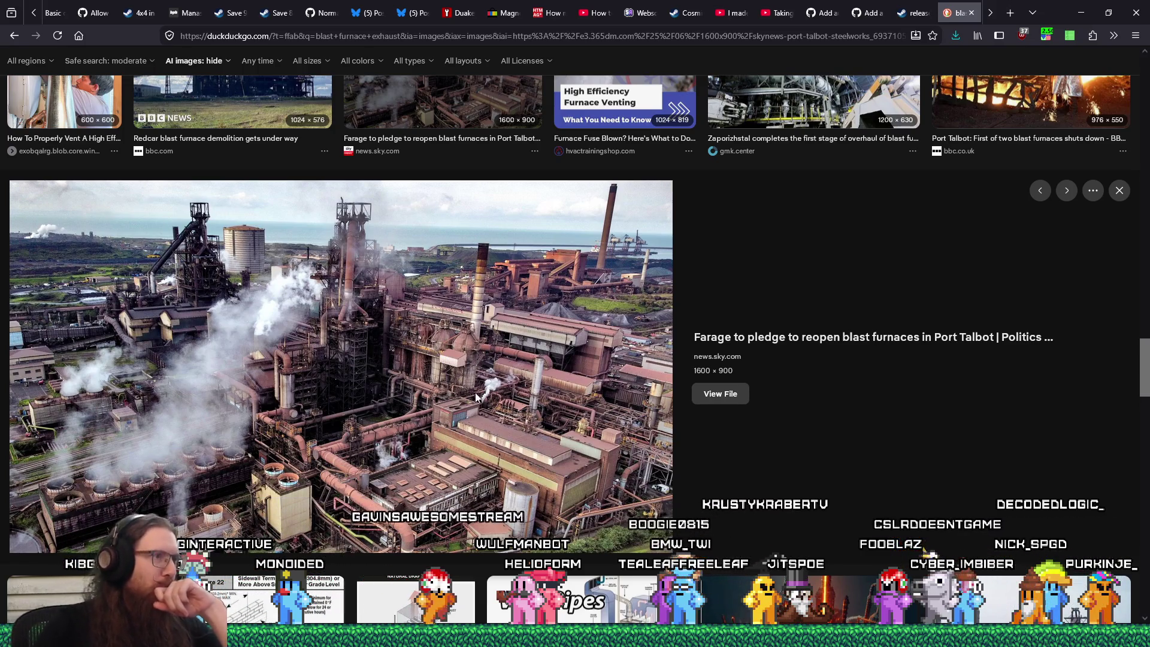
pyautogui.scroll(-3, 493, 362)
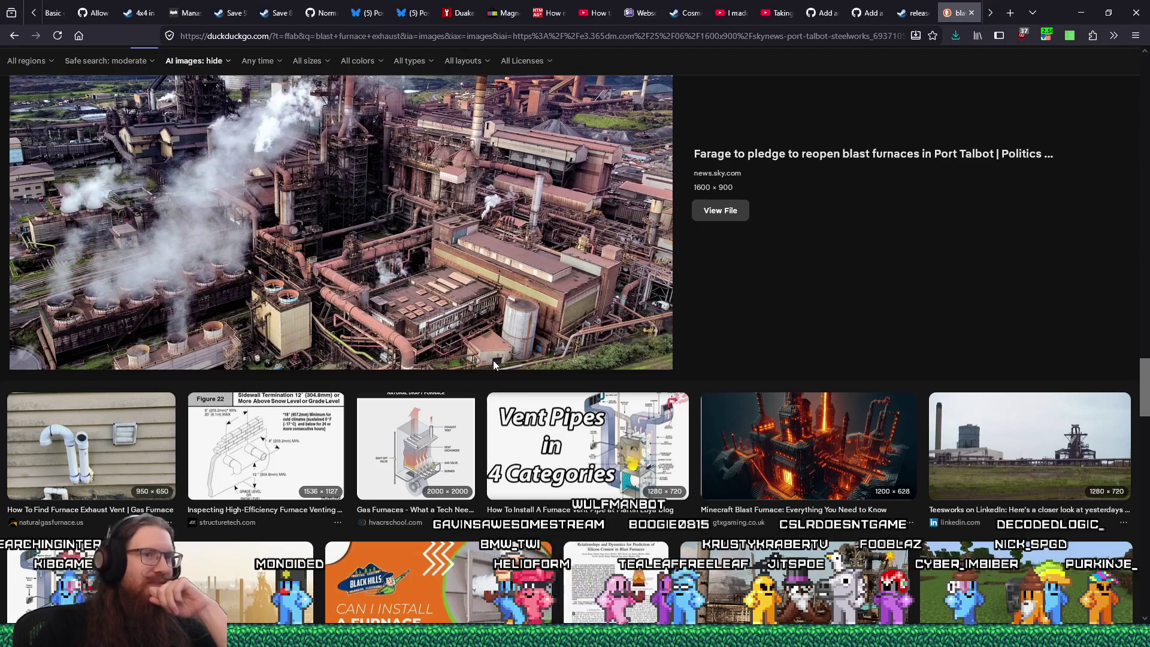
pyautogui.scroll(-2, 493, 361)
pyautogui.scroll(-2, 812, 364)
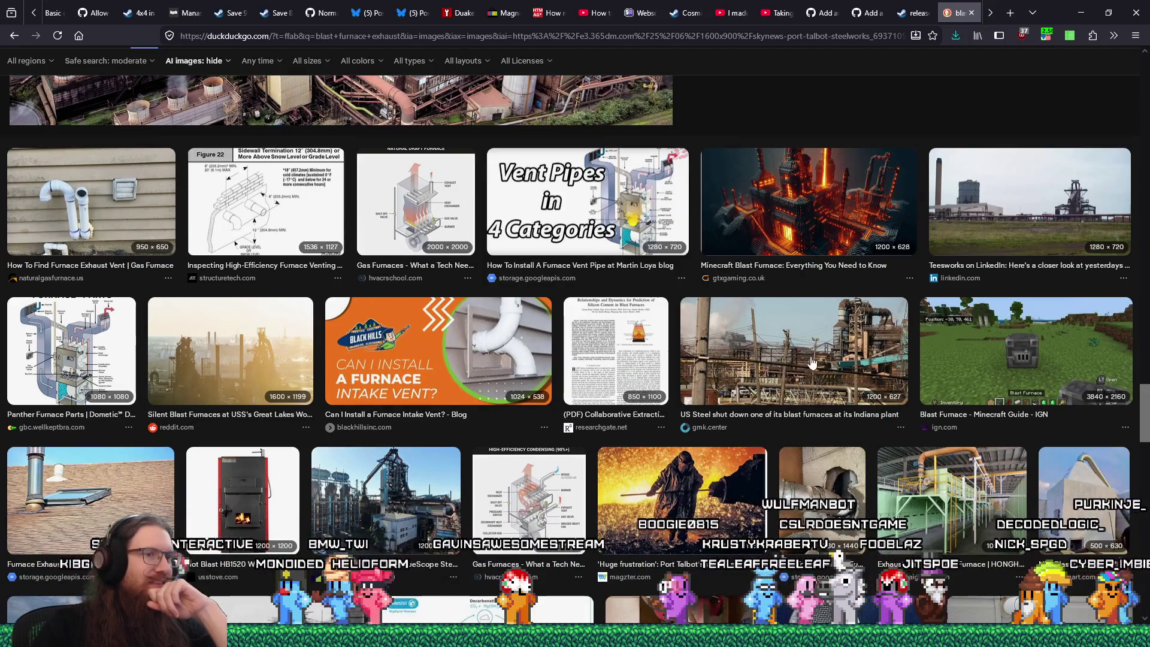
pyautogui.click(812, 363)
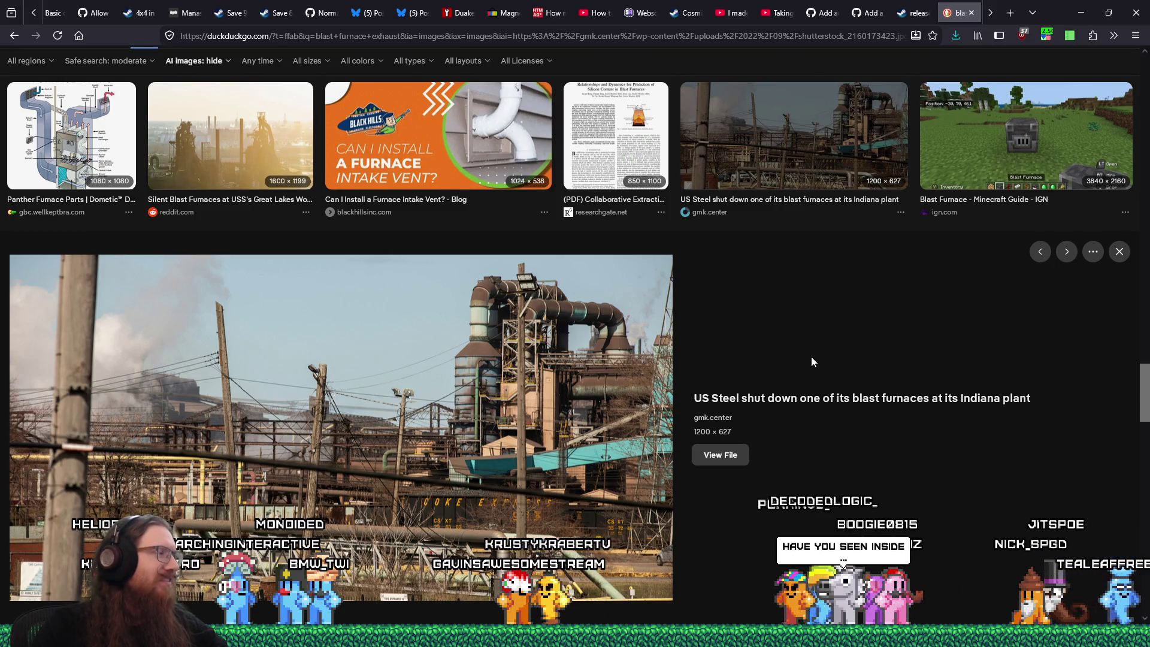
# Step: Preview the glowing blast furnace photo, then close the blast furnace search tab
pyautogui.scroll(-3, 813, 362)
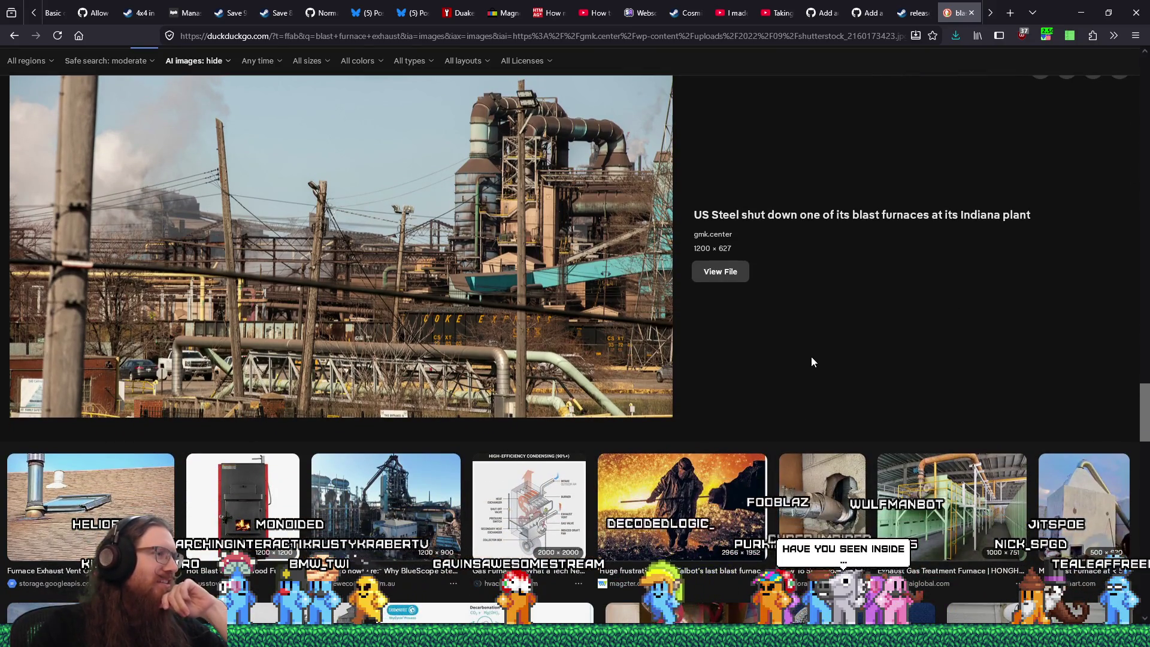
pyautogui.scroll(-8, 811, 357)
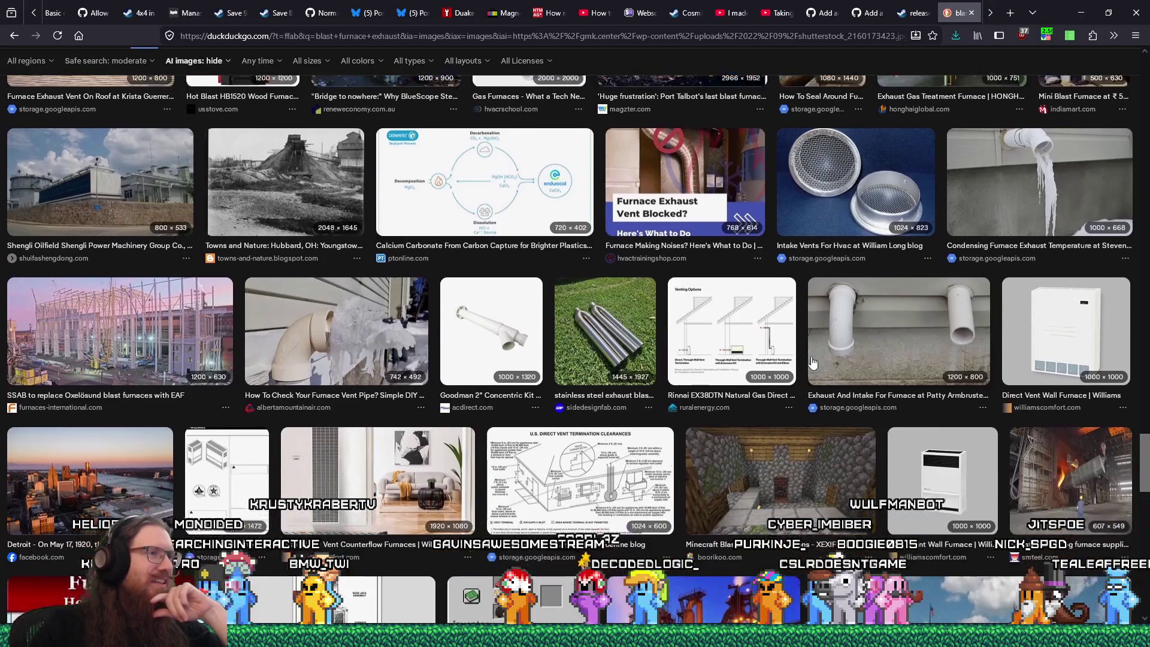
pyautogui.scroll(-3, 812, 362)
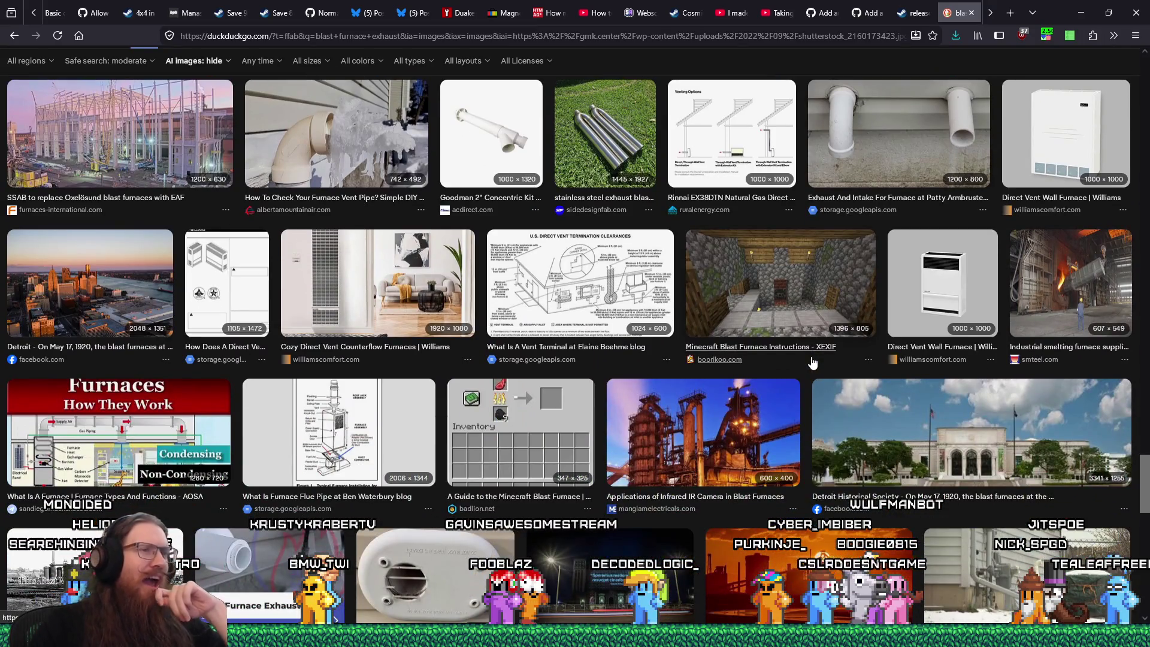
pyautogui.click(741, 418)
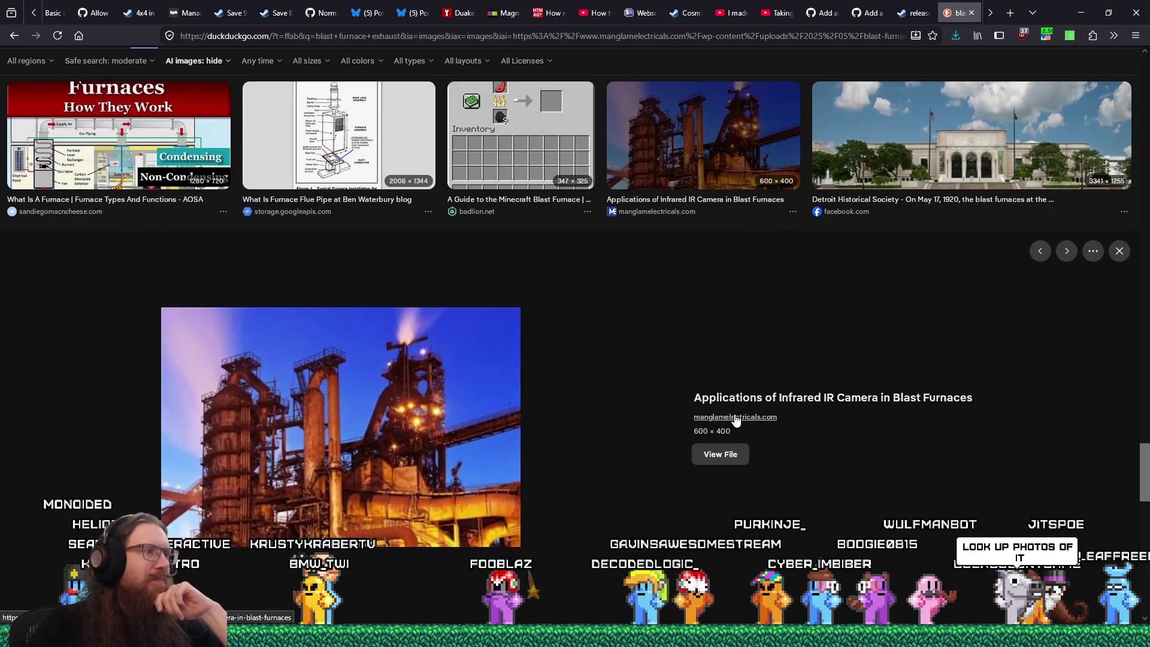
pyautogui.scroll(-15, 736, 420)
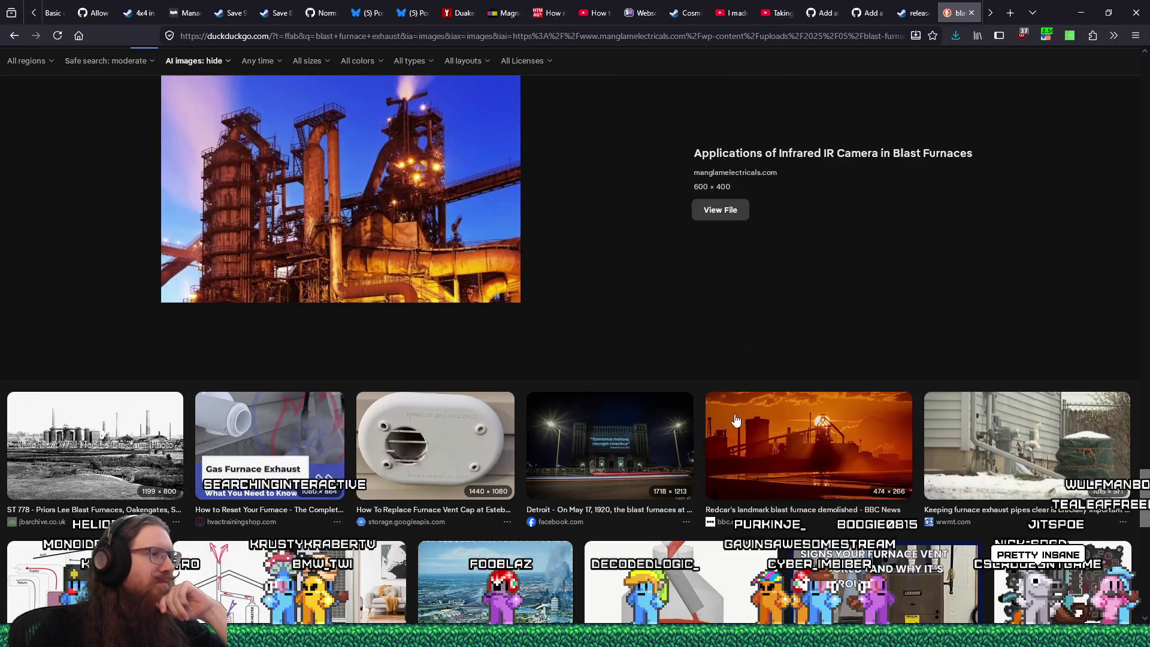
pyautogui.scroll(-8, 737, 421)
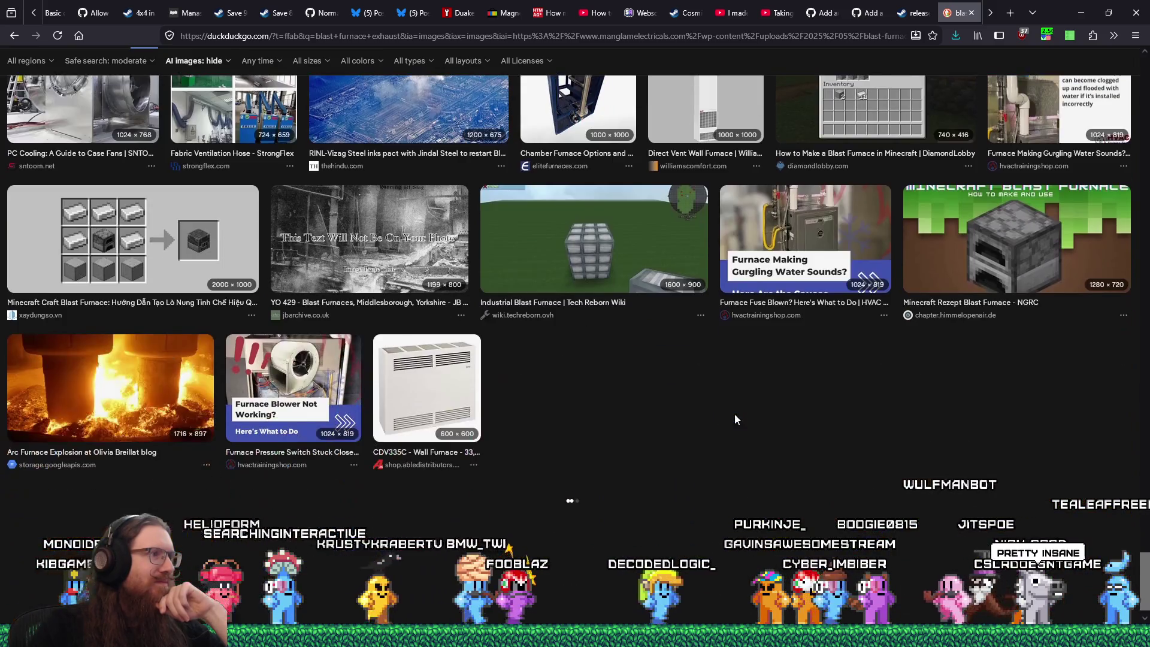
pyautogui.scroll(-4, 736, 420)
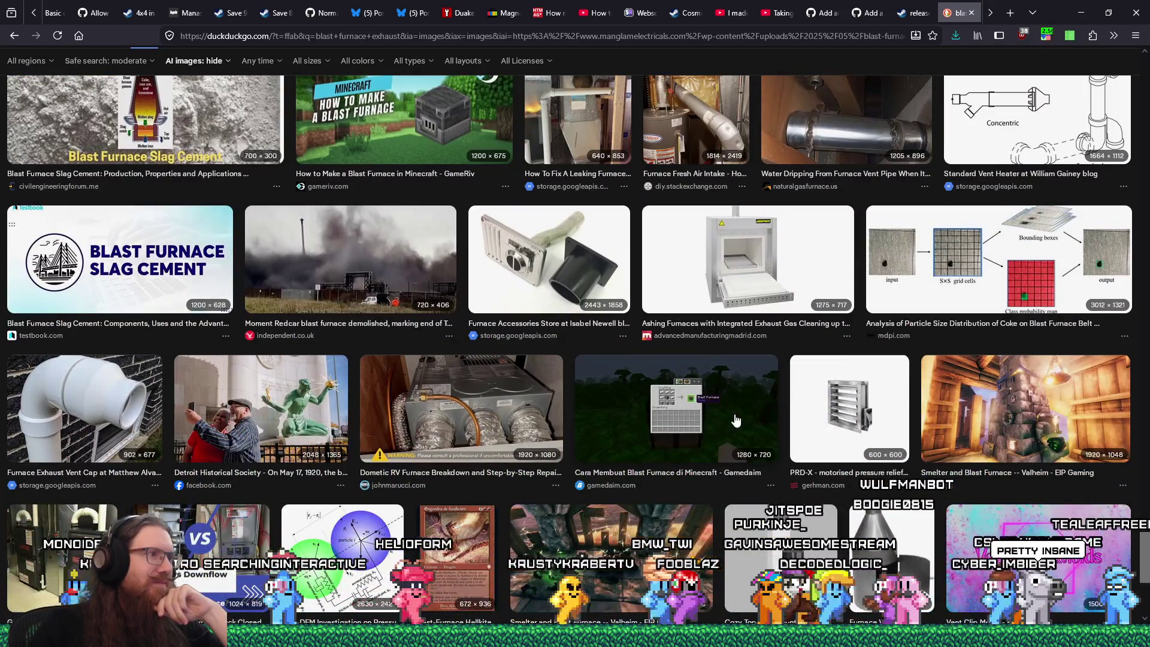
pyautogui.scroll(-3, 737, 420)
pyautogui.scroll(-2, 736, 420)
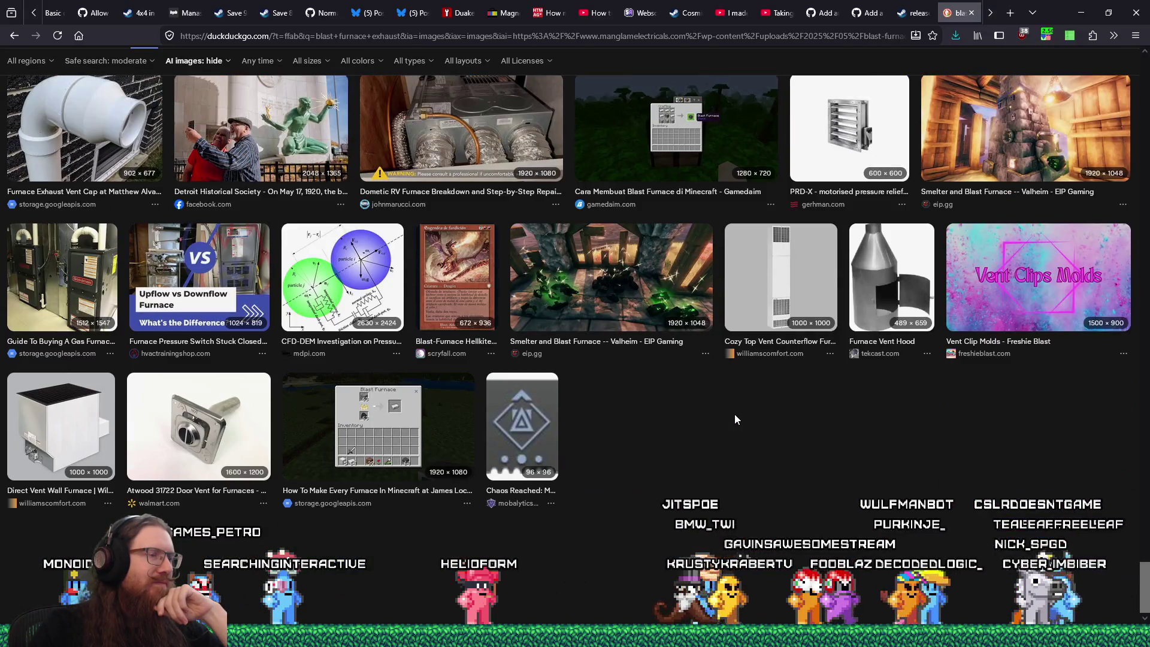
pyautogui.scroll(5, 737, 421)
pyautogui.scroll(2, 736, 420)
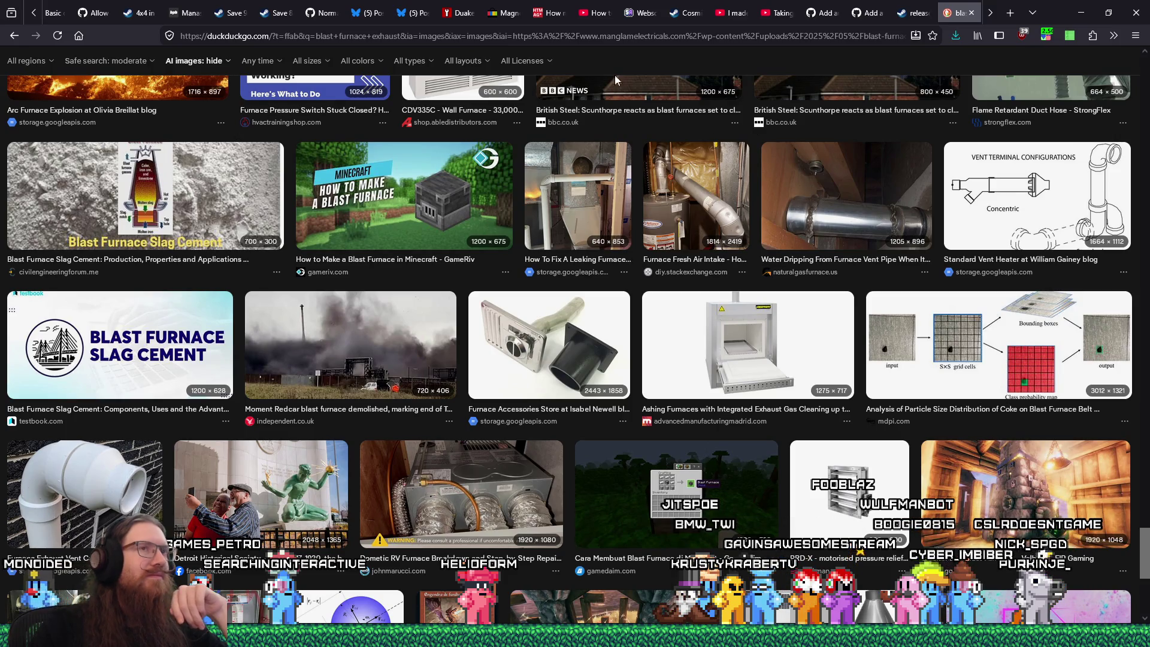
pyautogui.click(973, 12)
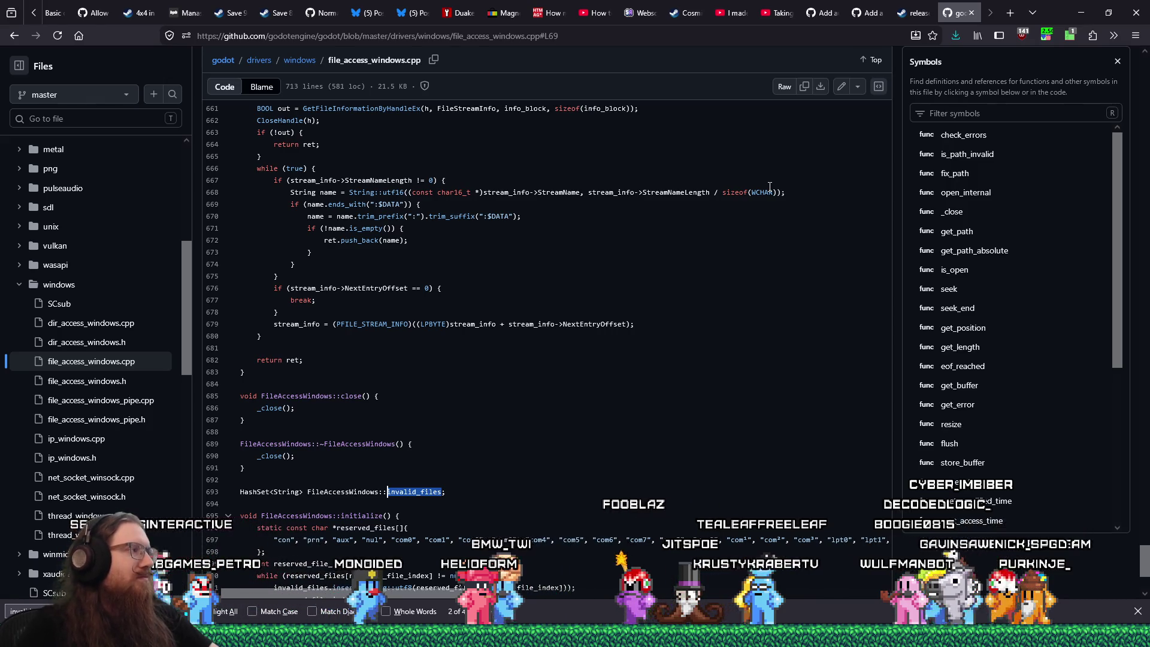
# Step: Bring the Völklingen Ironworks image results window to the front and reposition it
pyautogui.hotkey('alt', 'Tab')
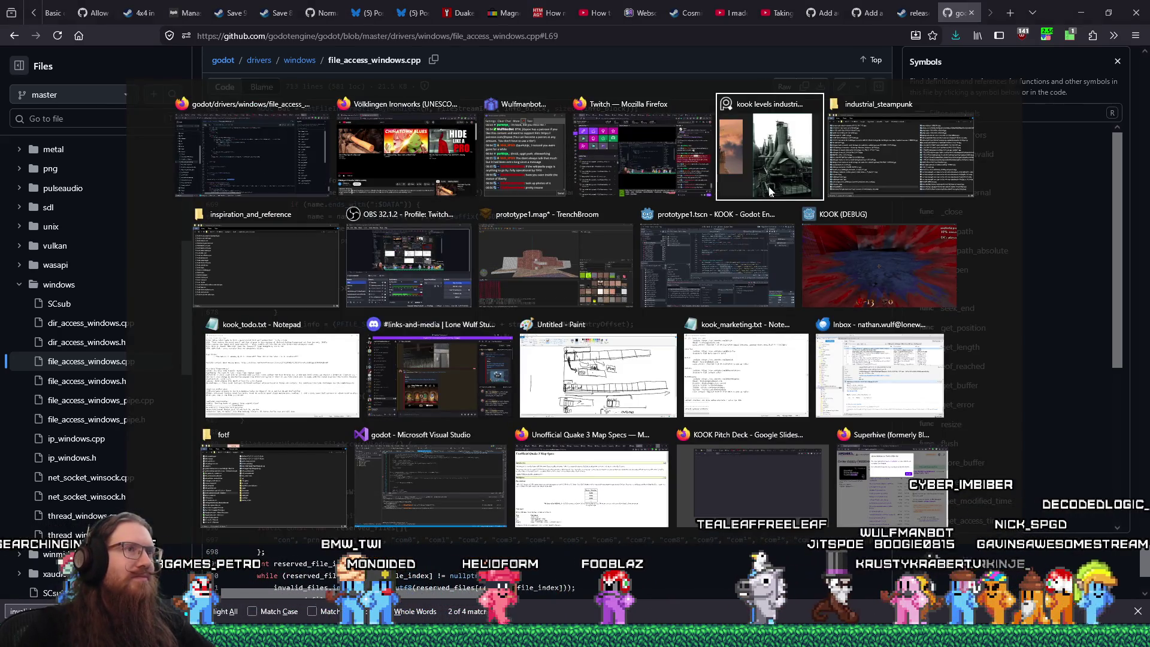
pyautogui.hotkey('alt', 'shift', 'Tab')
pyautogui.hotkey('alt', 'shift', 'Tab')
pyautogui.hotkey('alt', 'shift', 'Tab')
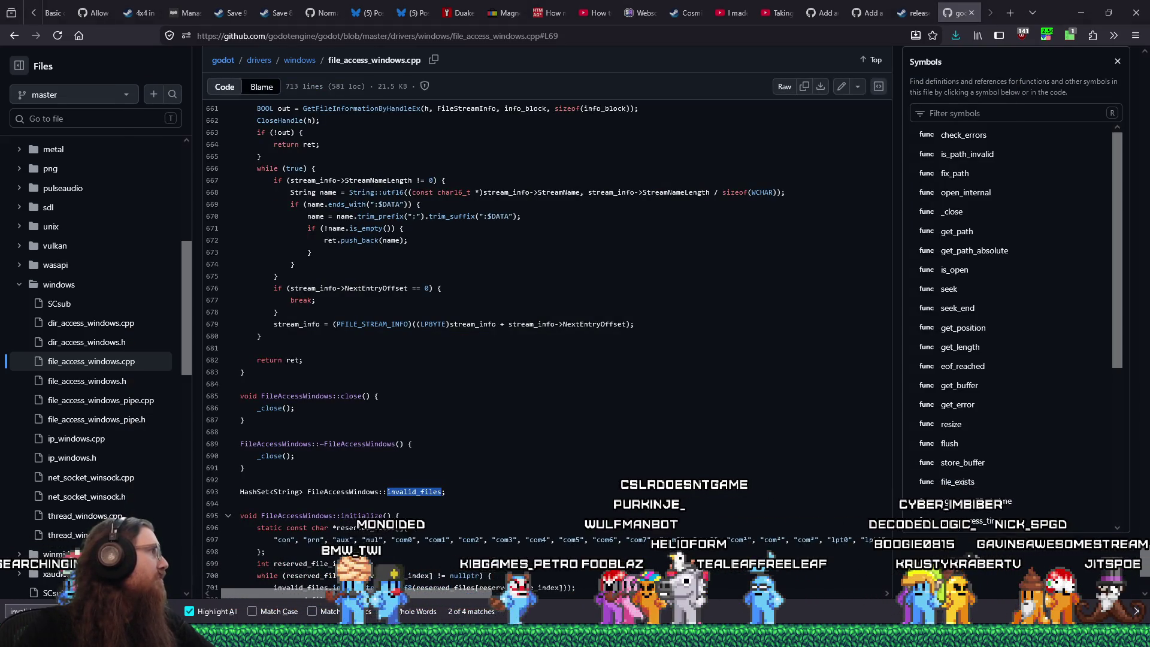
pyautogui.hotkey('alt', 'Tab')
pyautogui.moveTo(559, 45)
pyautogui.mouseDown()
pyautogui.moveTo(622, 23)
pyautogui.moveTo(517, 4)
pyautogui.moveTo(549, 12)
pyautogui.mouseUp()
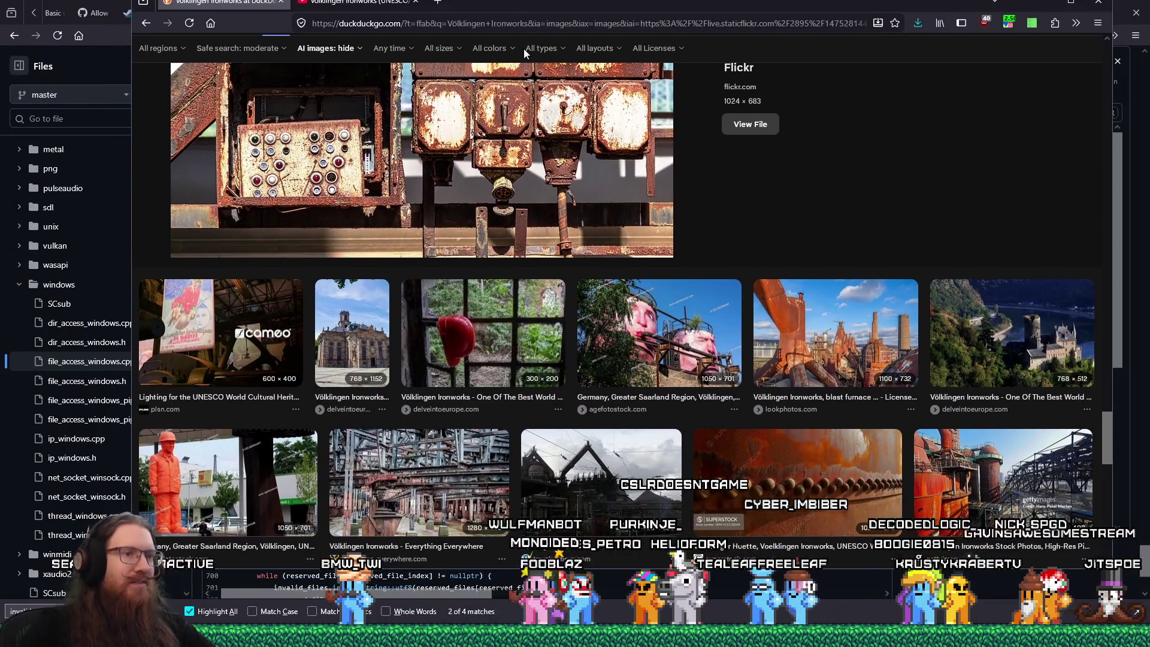
# Step: Preview the rusty riveted Völklingen metal photo and browse further results
pyautogui.scroll(-1, 817, 406)
pyautogui.click(818, 406)
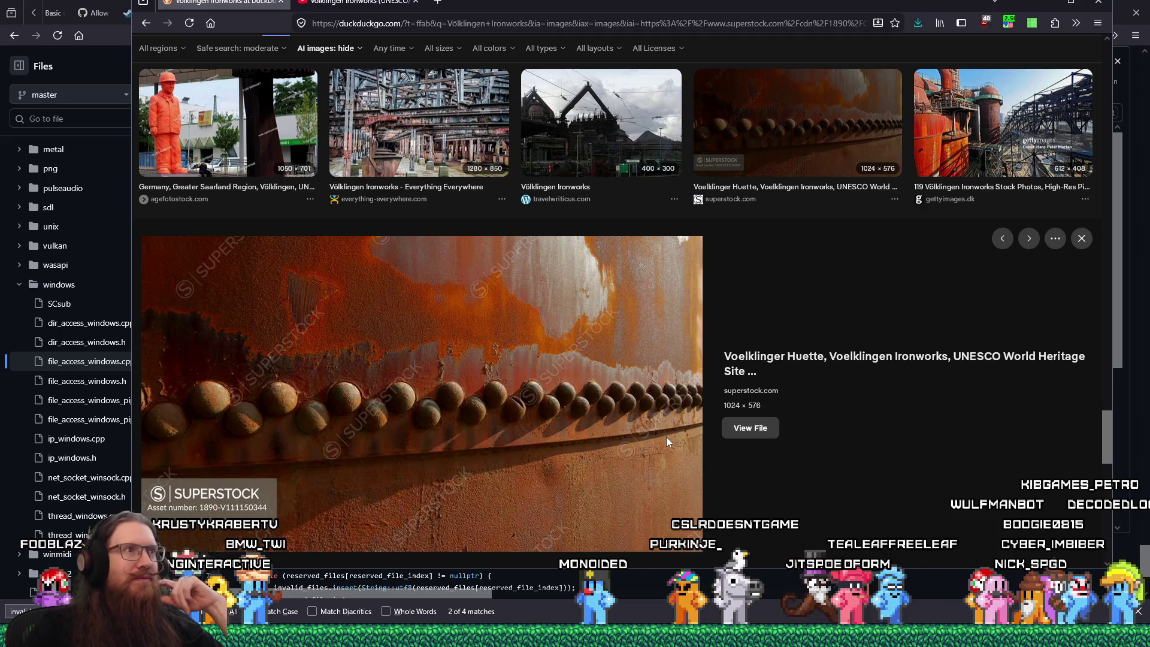
pyautogui.scroll(-3, 668, 442)
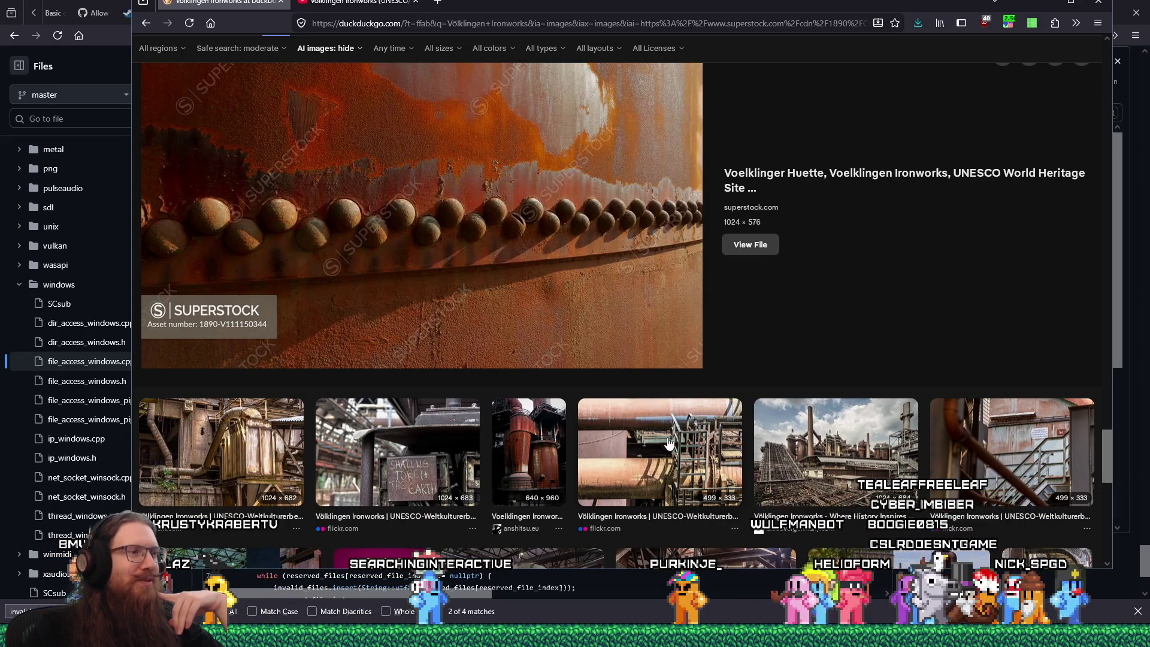
pyautogui.scroll(-2, 669, 442)
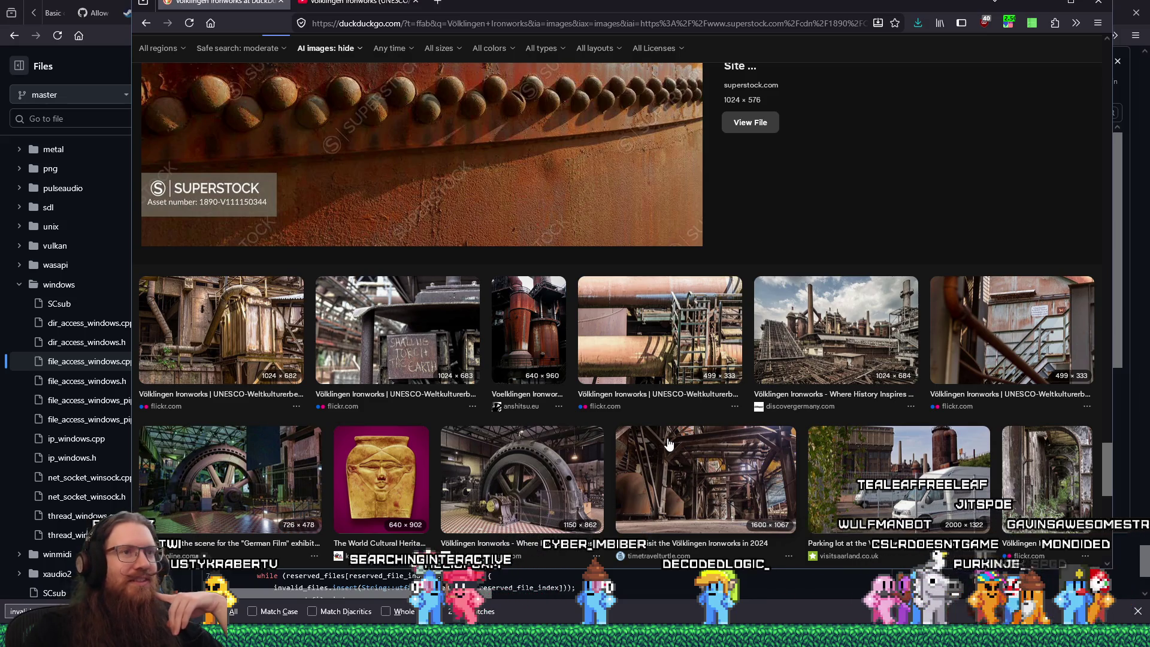
pyautogui.scroll(2, 669, 443)
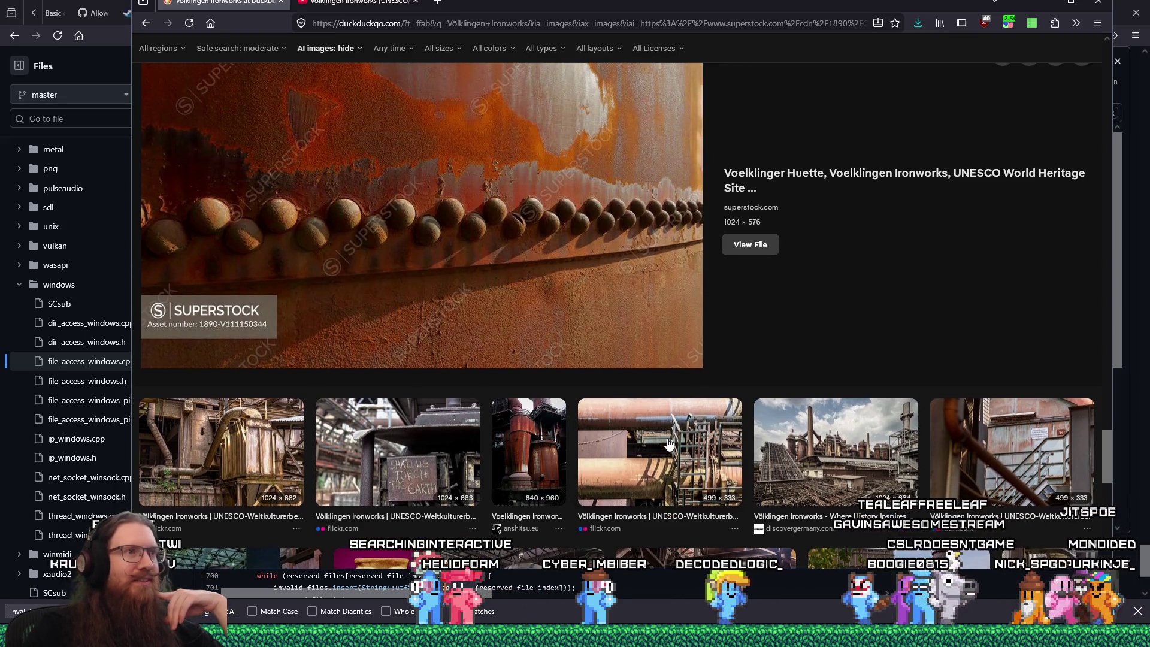
pyautogui.scroll(-5, 632, 330)
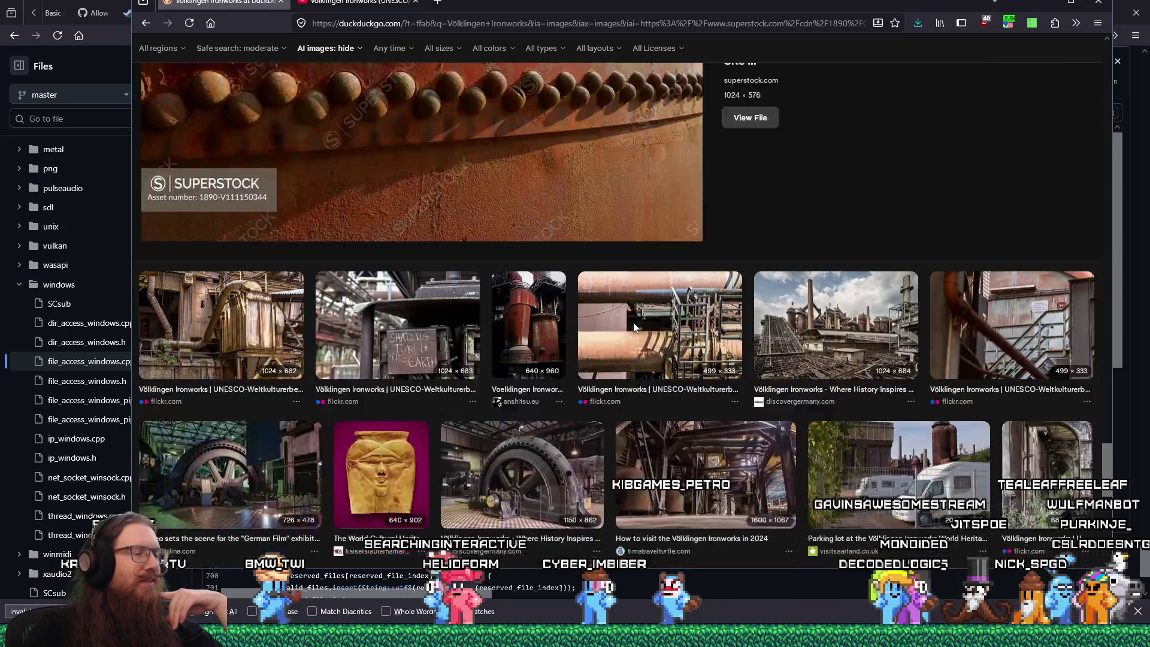
pyautogui.scroll(-1, 527, 359)
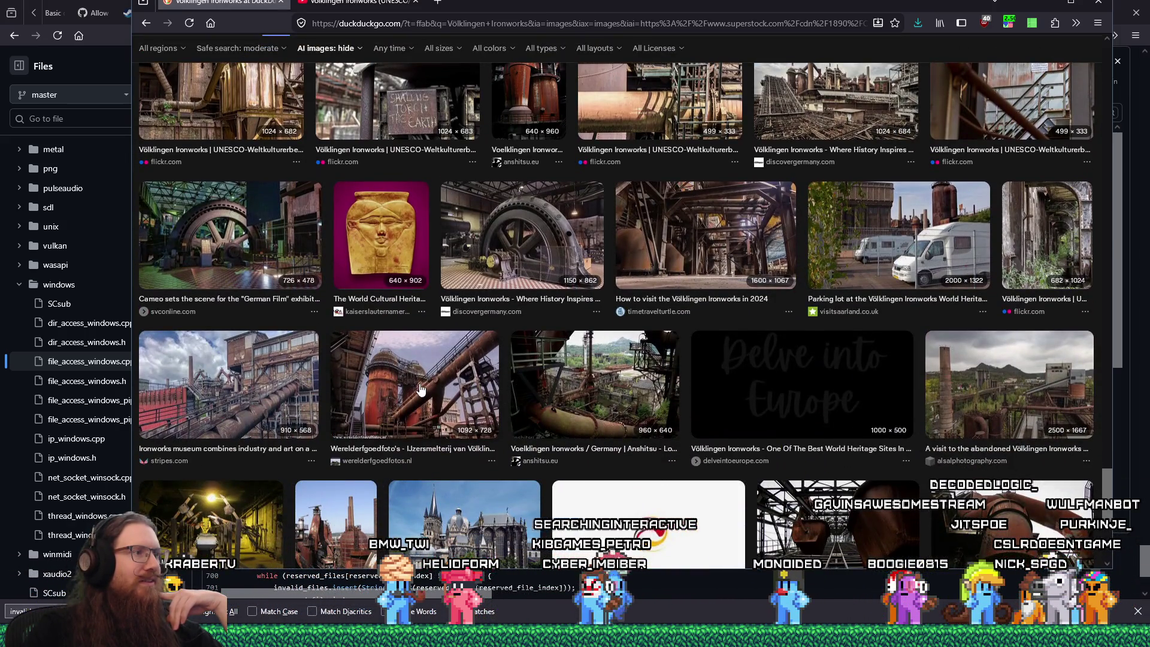
# Step: Save the Werelderfgoedfoto's furnace photo to the industrial_steampunk folder
pyautogui.click(419, 388)
pyautogui.rightClick(475, 398)
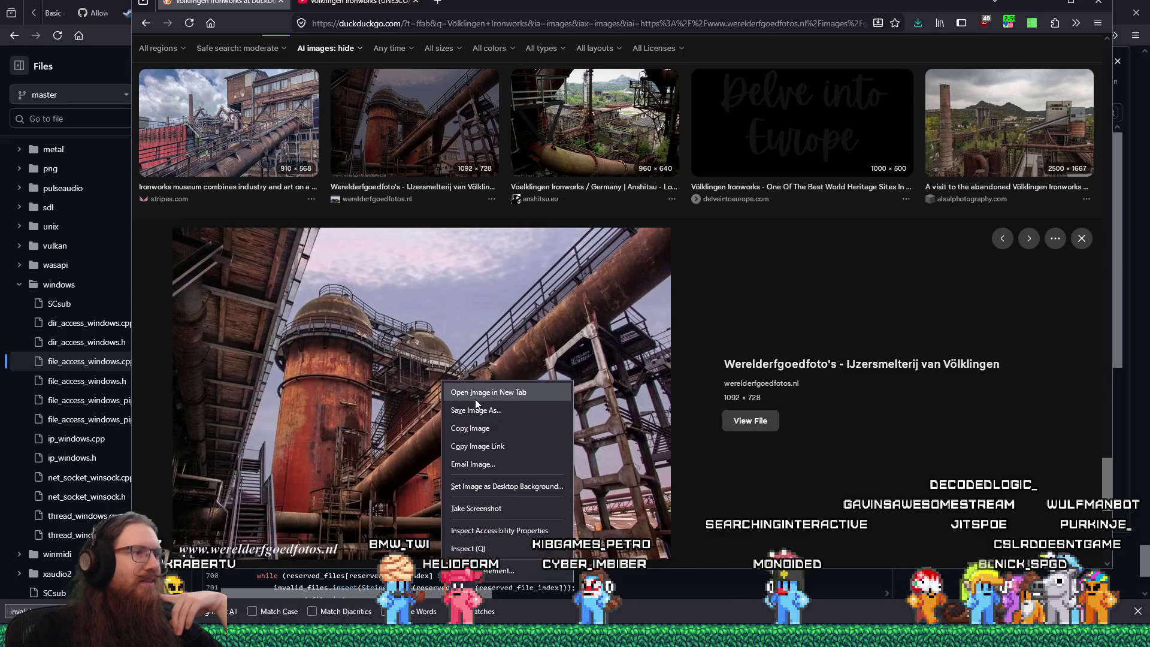
pyautogui.click(485, 410)
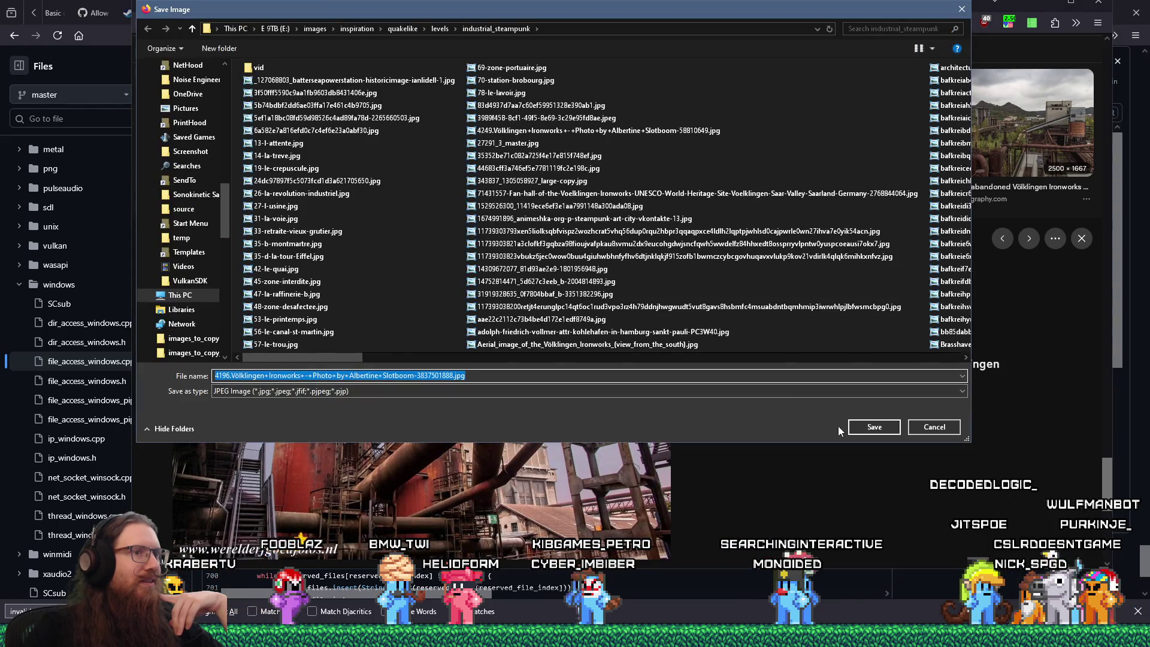
pyautogui.click(872, 428)
# Step: Save the Planeta.com rusty wheels photo to the industrial_steampunk folder
pyautogui.scroll(-7, 862, 441)
pyautogui.scroll(-3, 861, 449)
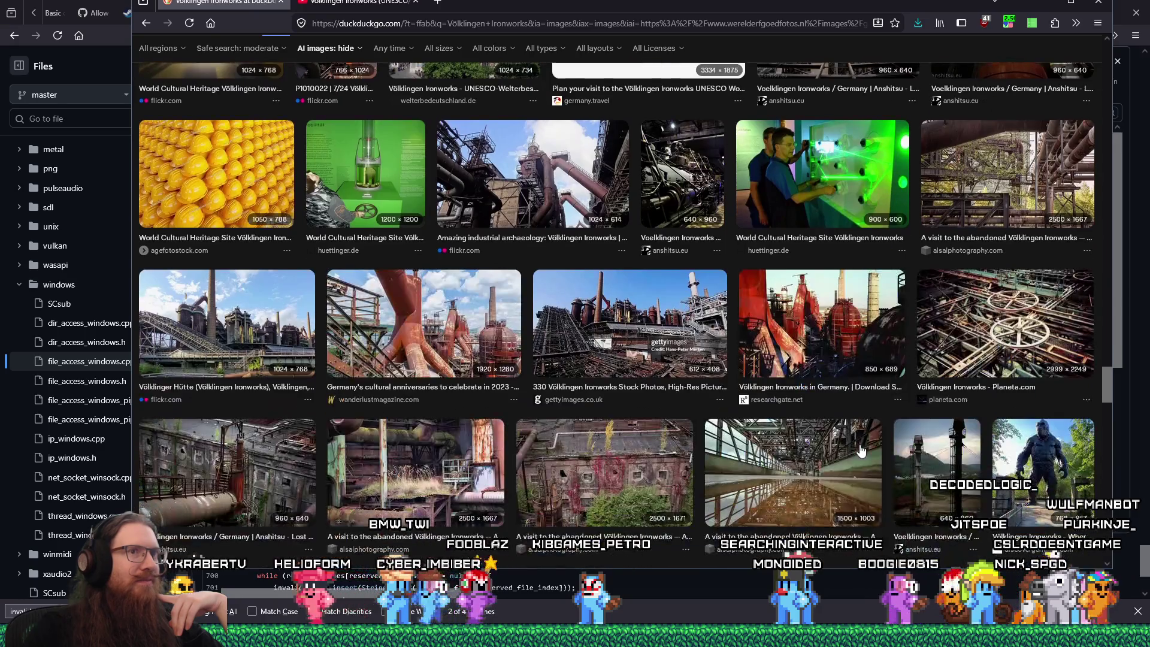
pyautogui.click(1023, 324)
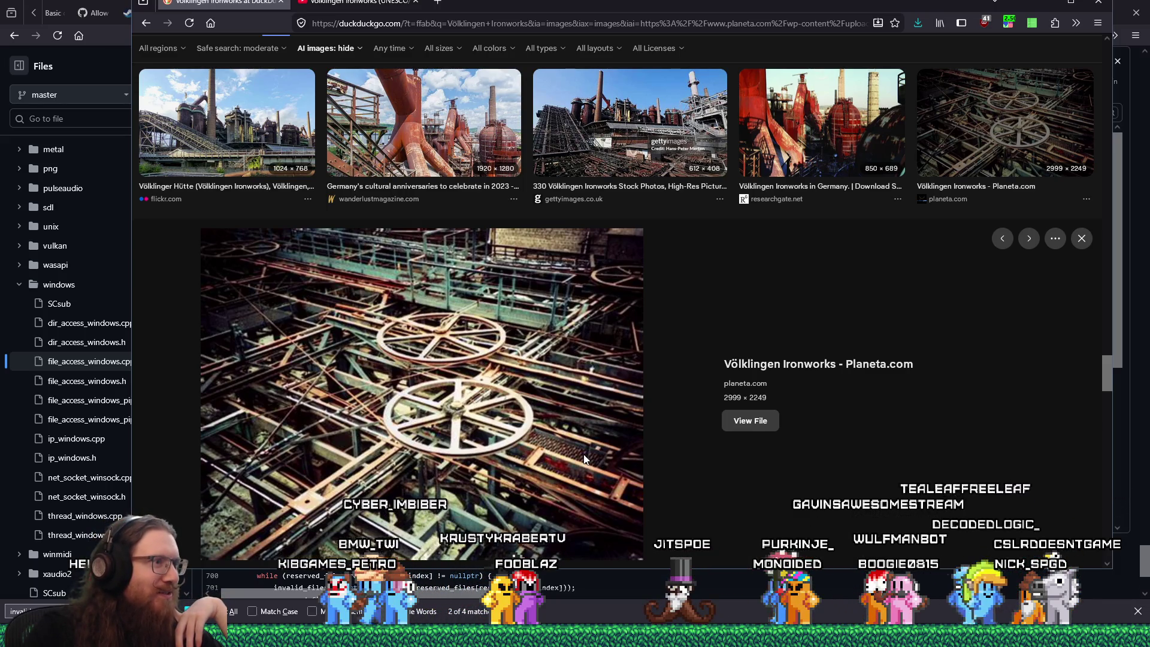
pyautogui.rightClick(528, 360)
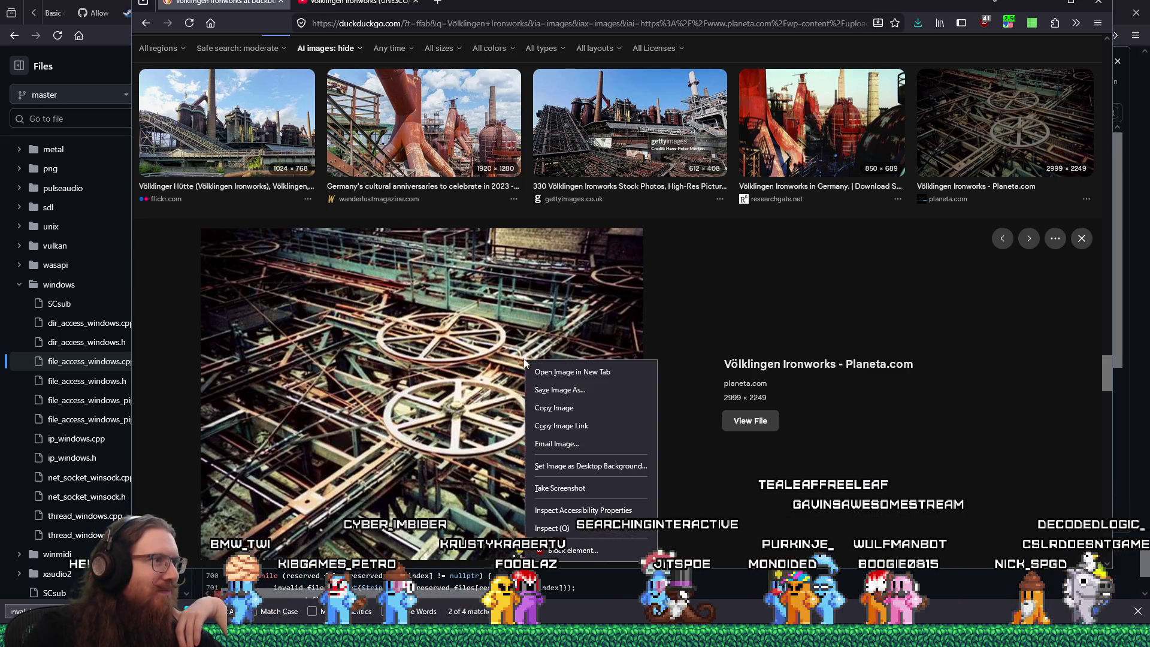
pyautogui.click(552, 388)
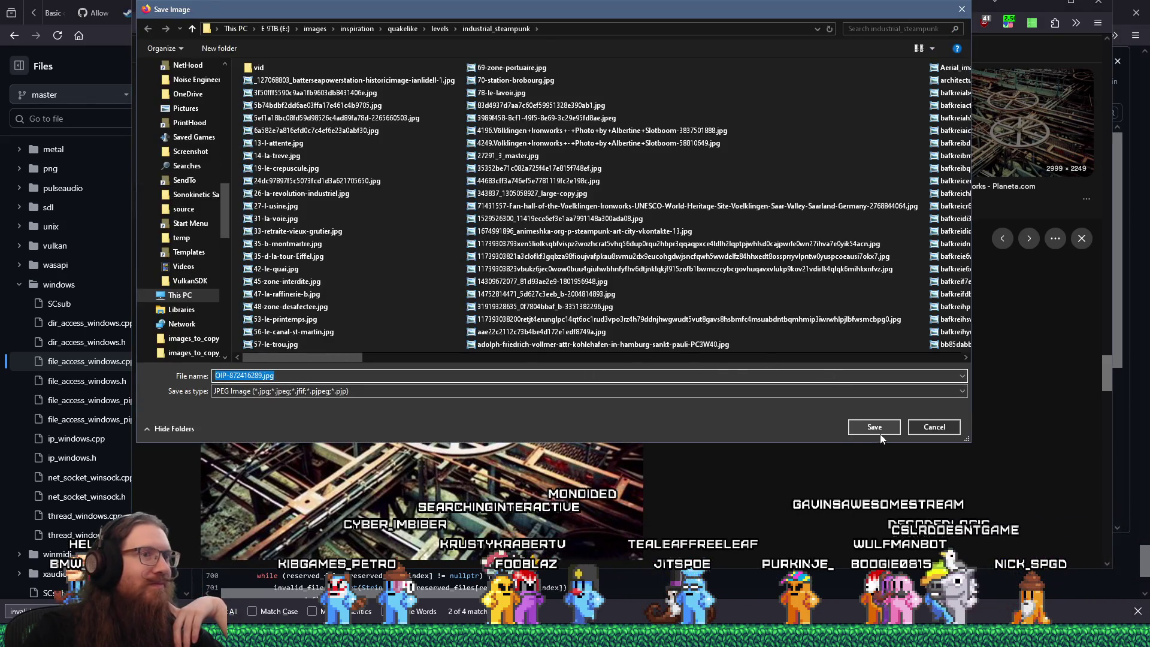
pyautogui.click(876, 428)
# Step: Save the rusty machinery photo to the industrial_steampunk folder
pyautogui.scroll(-2, 849, 470)
pyautogui.scroll(-5, 849, 469)
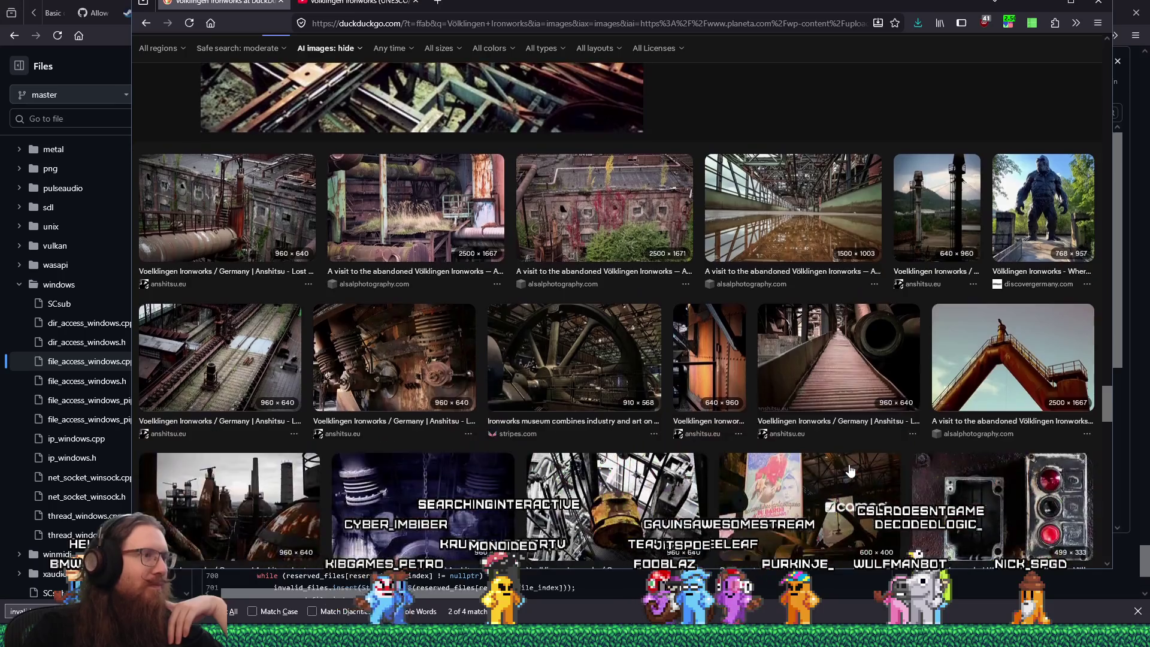
pyautogui.click(418, 362)
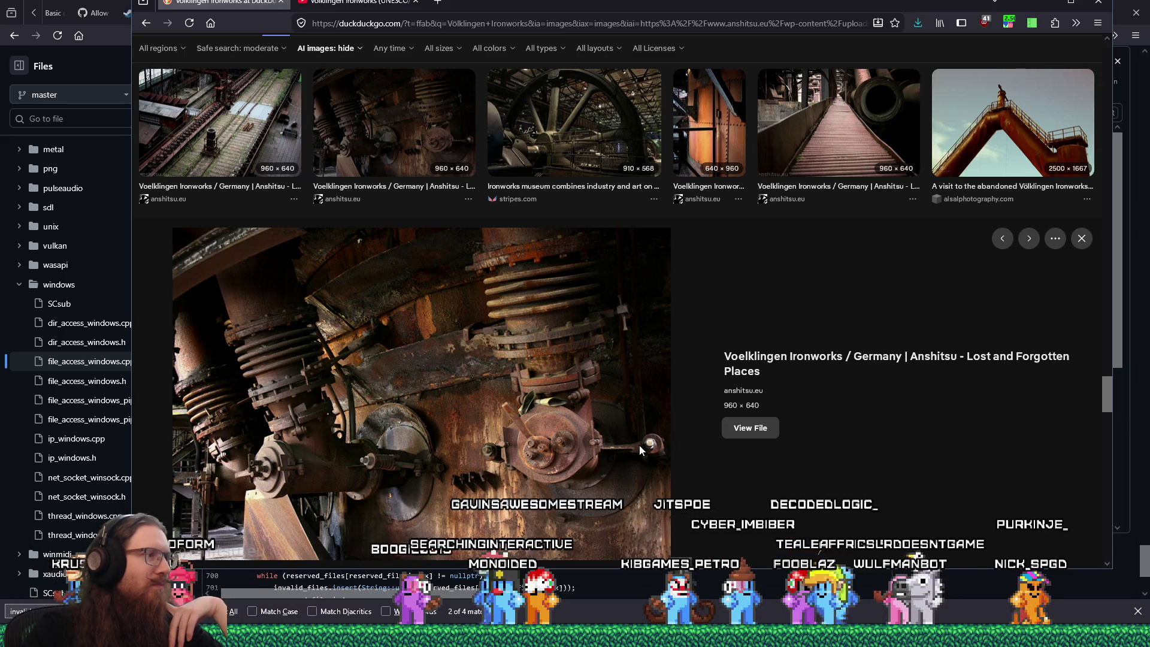
pyautogui.rightClick(525, 384)
pyautogui.click(570, 418)
pyautogui.click(872, 426)
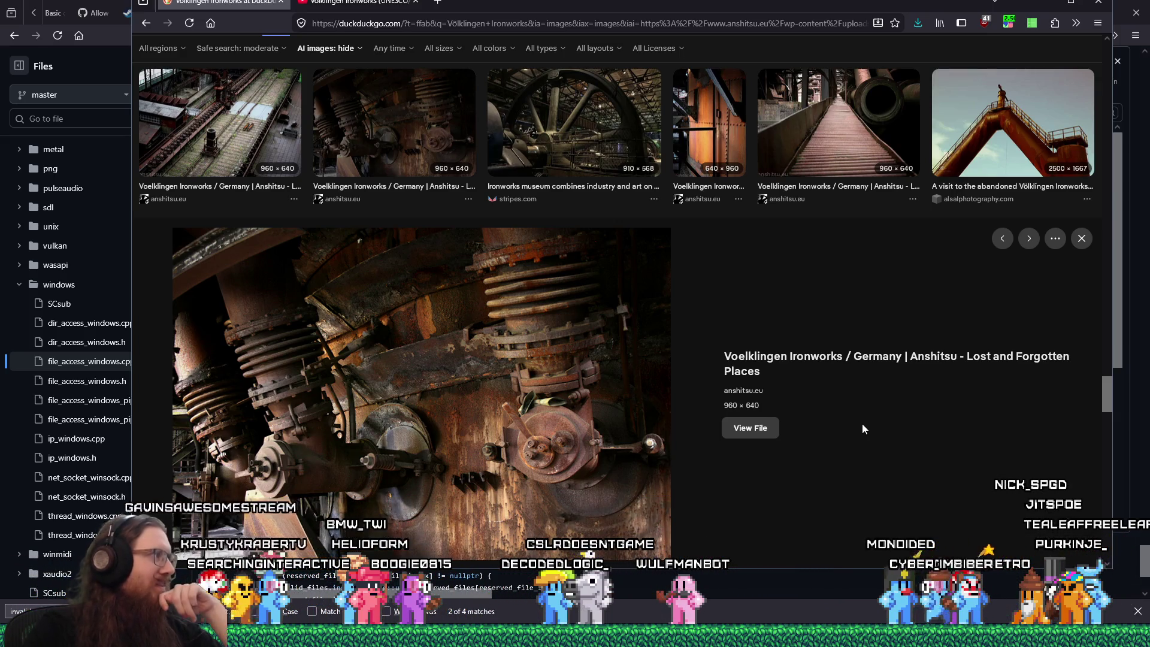
pyautogui.scroll(-8, 862, 429)
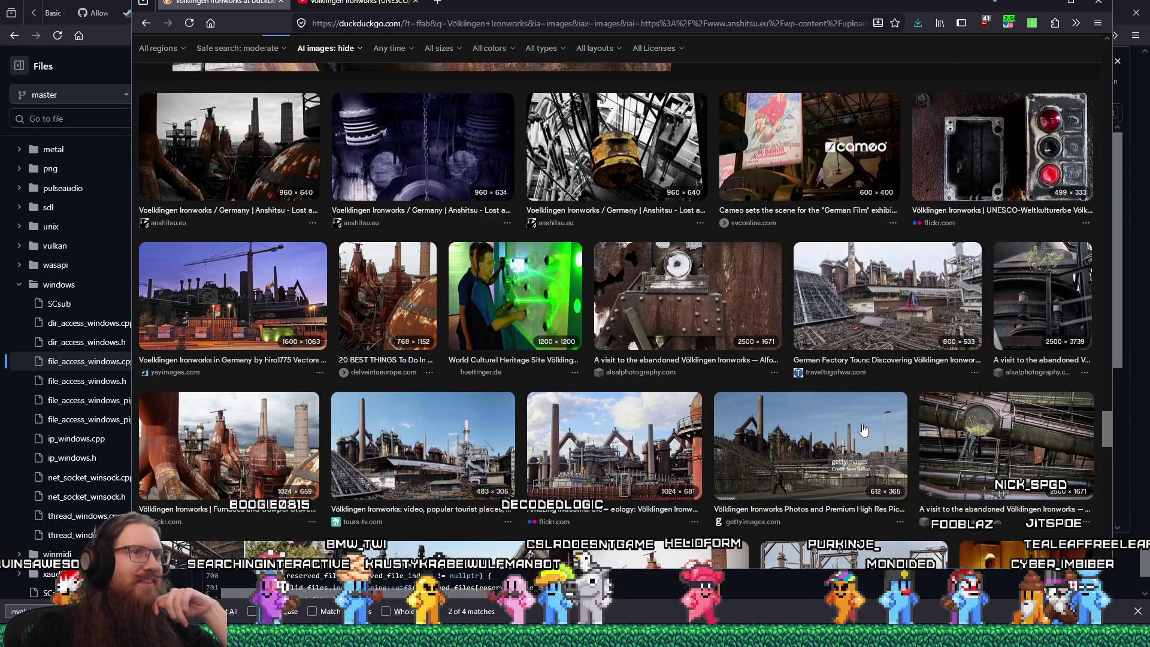
pyautogui.scroll(-2, 863, 429)
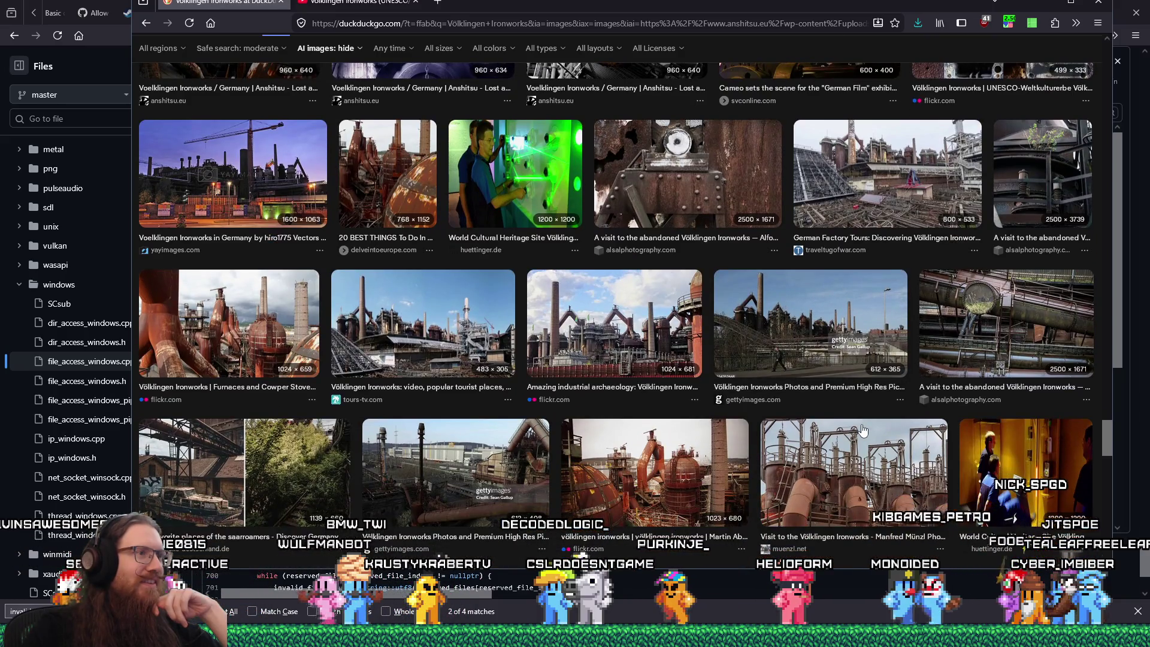
pyautogui.scroll(-1, 862, 429)
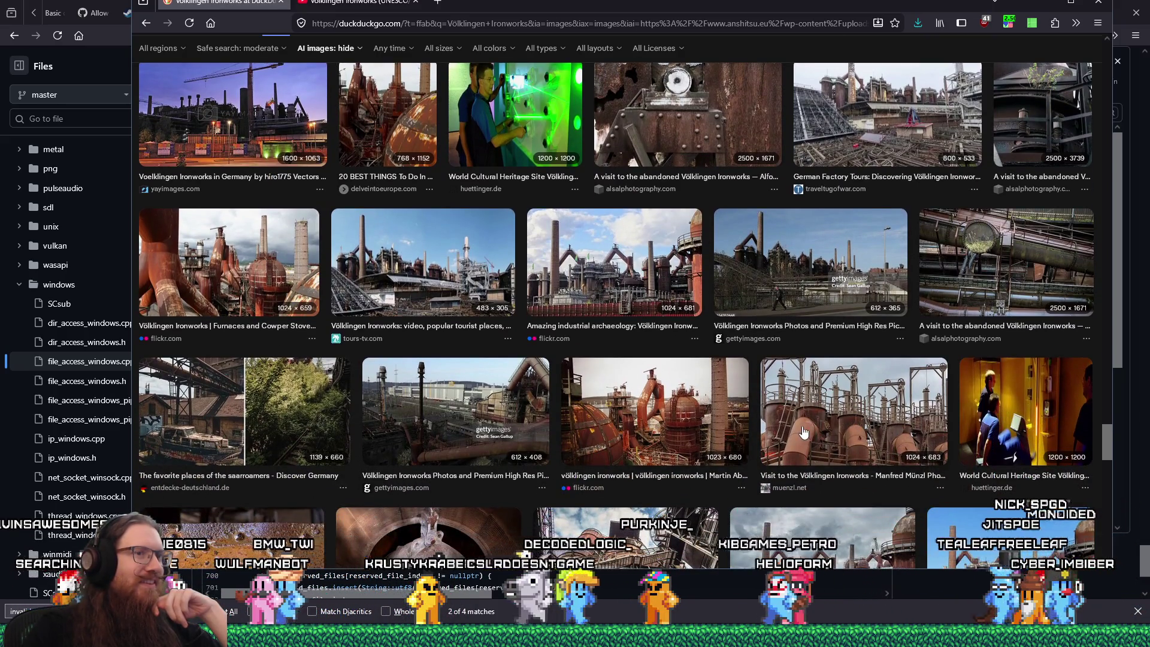
pyautogui.click(863, 431)
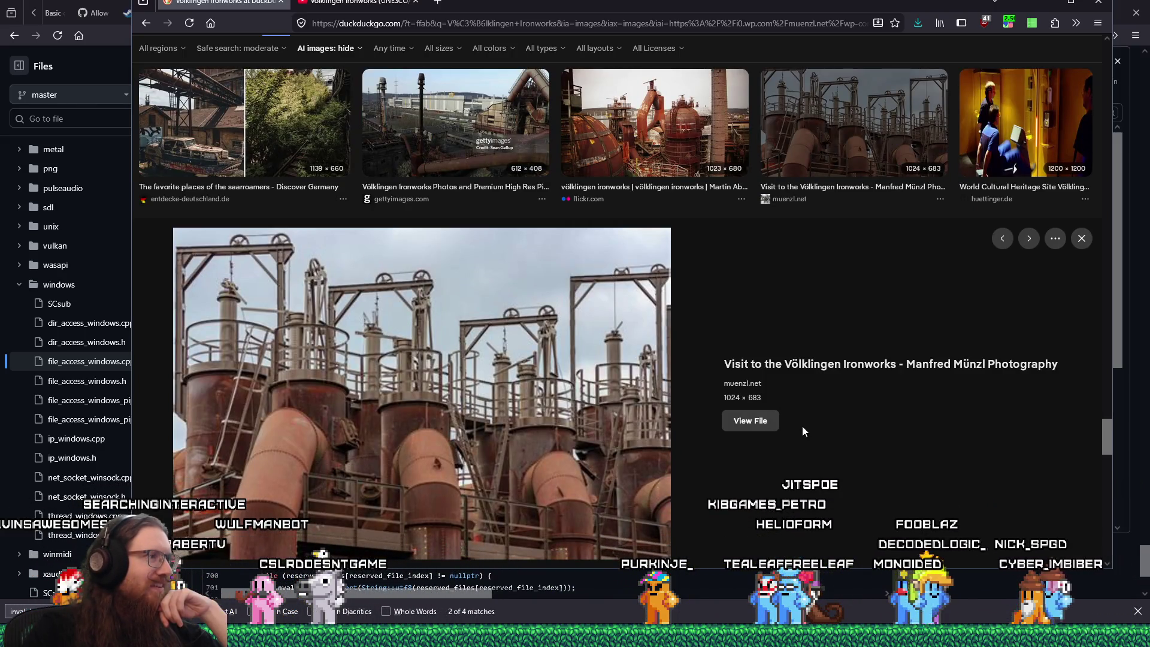
pyautogui.rightClick(519, 403)
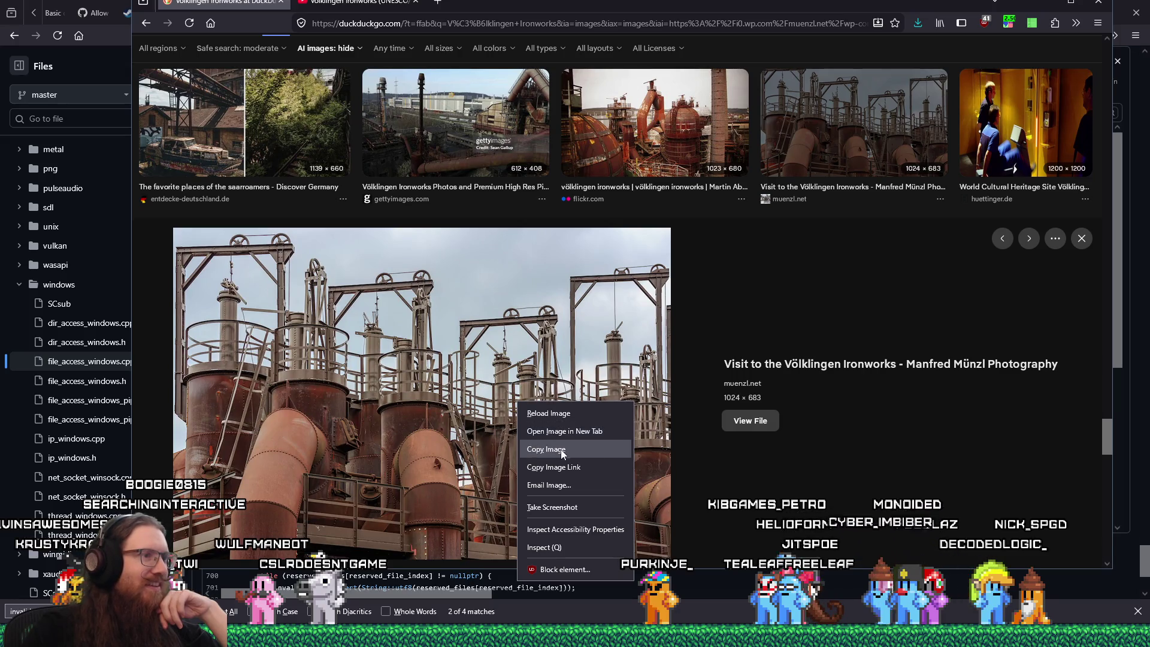
pyautogui.rightClick(429, 416)
pyautogui.click(476, 447)
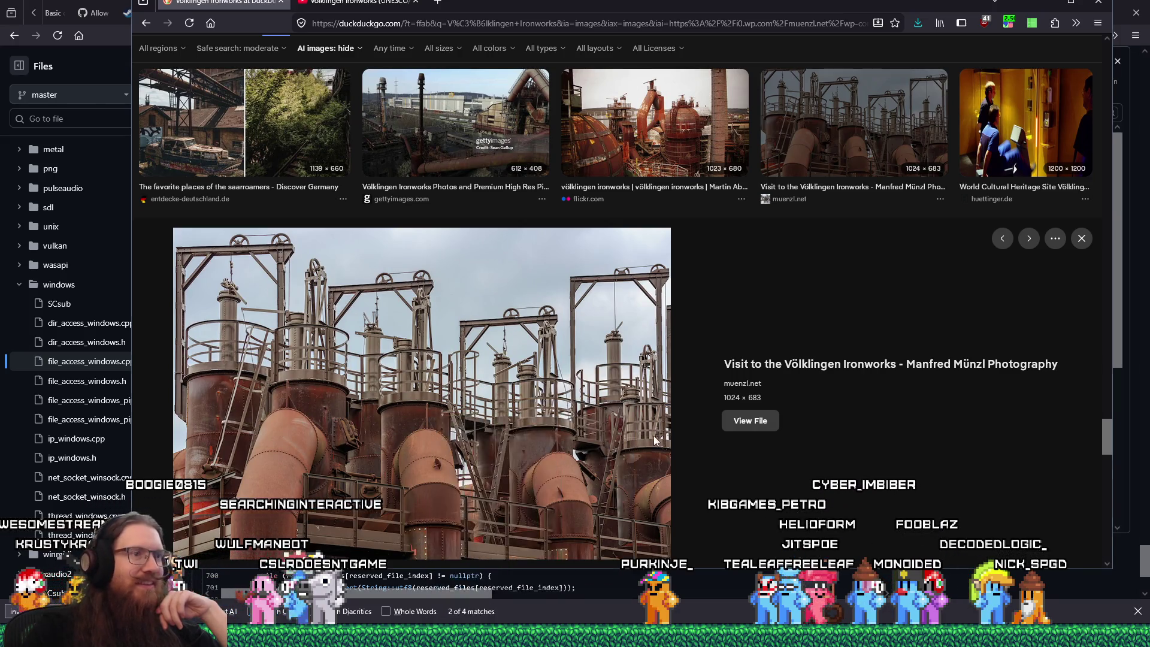
pyautogui.press('Return')
# Step: Preview the reddit ironworks skyline photo
pyautogui.scroll(-5, 713, 483)
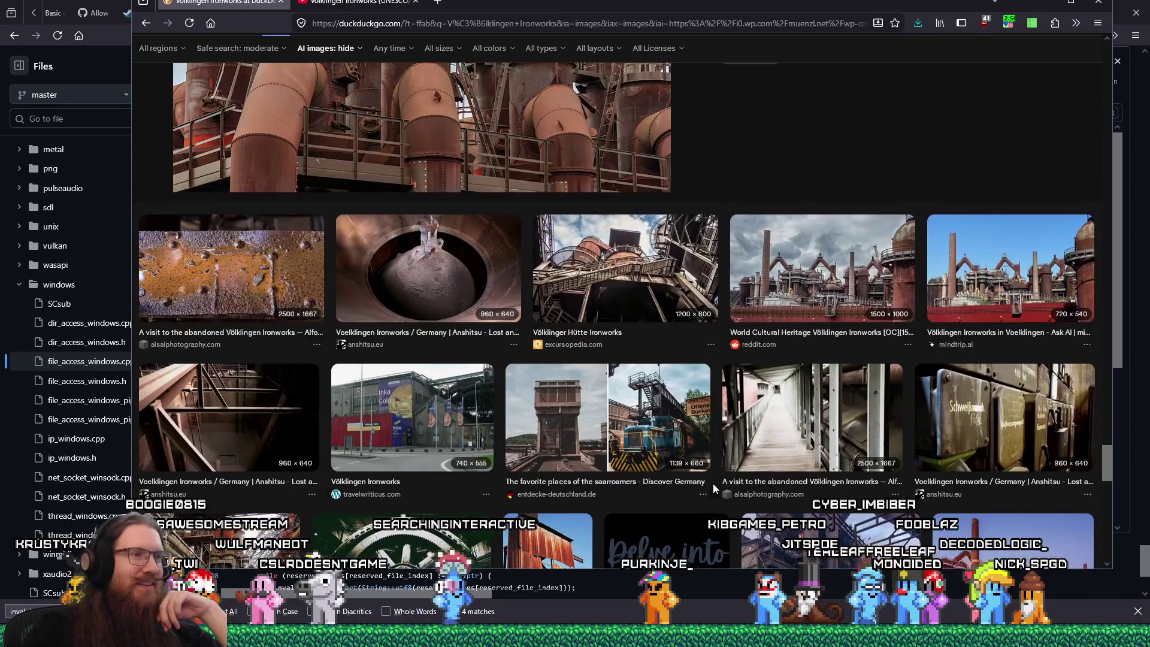
pyautogui.scroll(-3, 713, 483)
pyautogui.scroll(3, 713, 484)
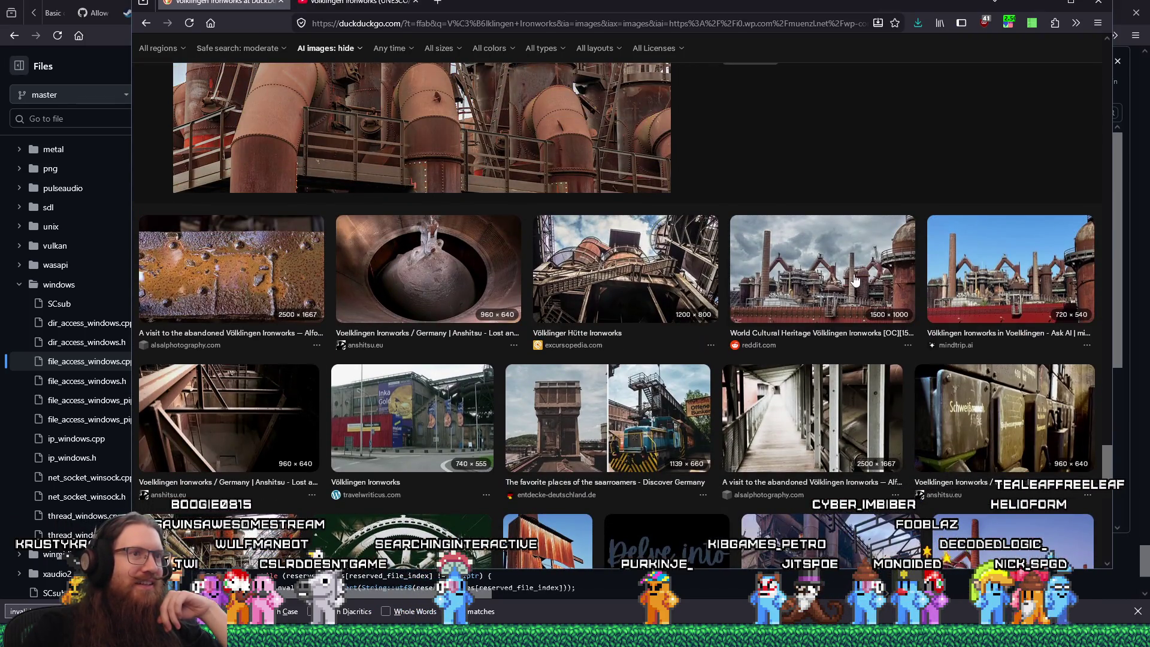
pyautogui.click(855, 279)
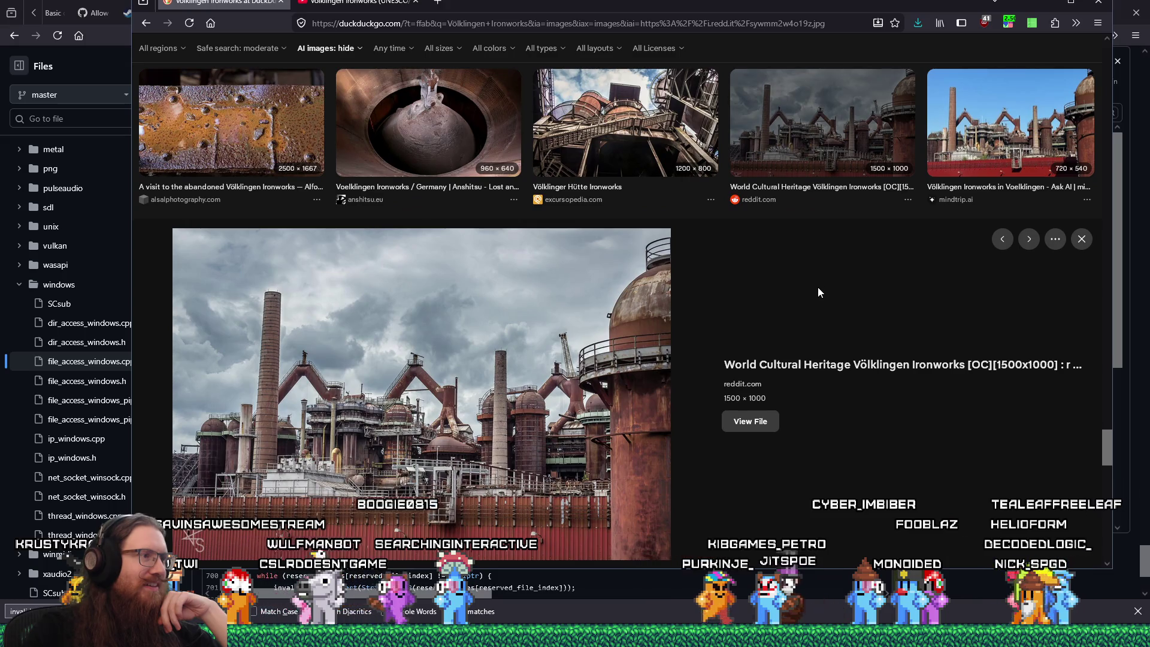
# Step: Open the Life-Work-Balance conveyor photo preview and its image options
pyautogui.scroll(-4, 718, 475)
pyautogui.scroll(-5, 718, 474)
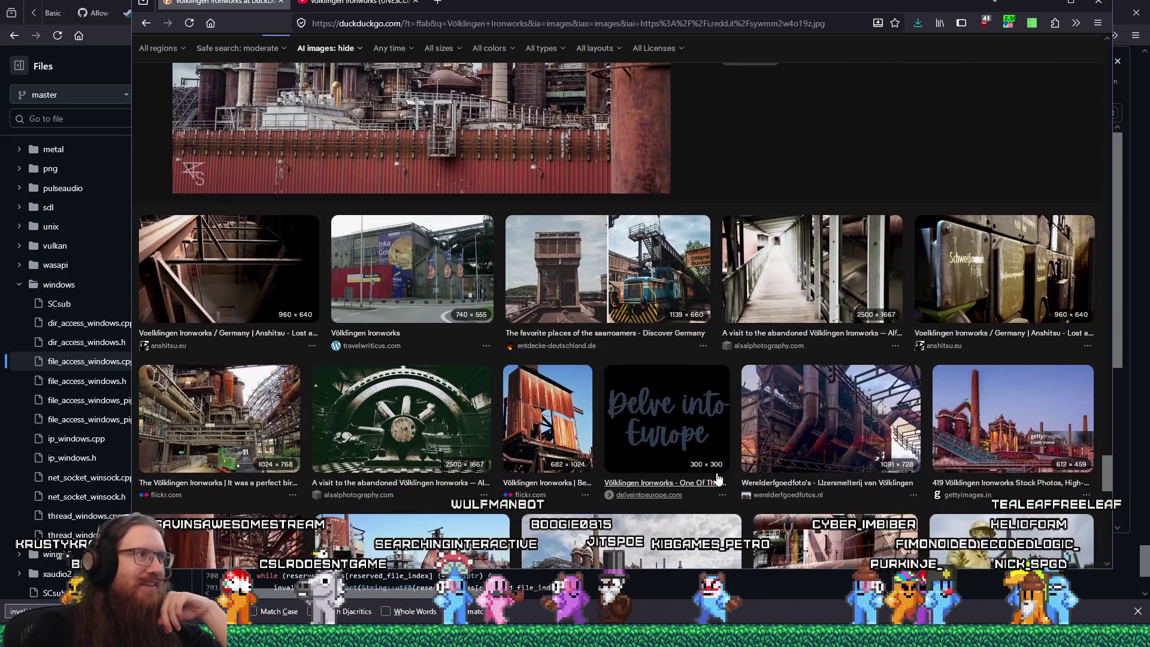
pyautogui.scroll(-4, 717, 477)
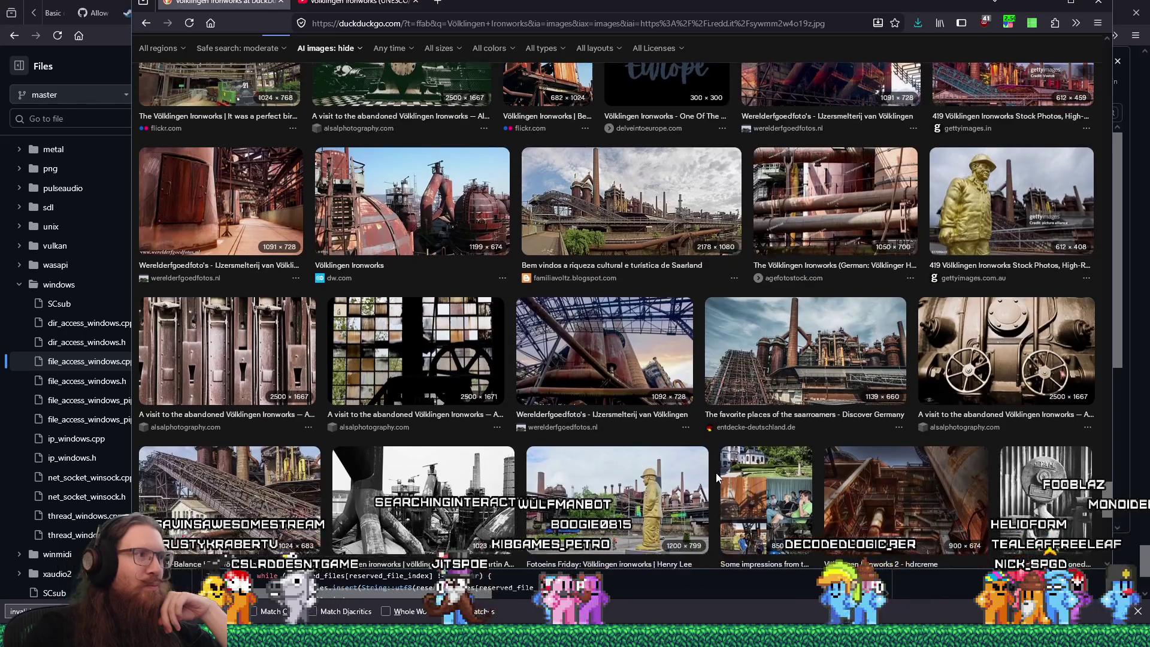
pyautogui.scroll(-1, 718, 478)
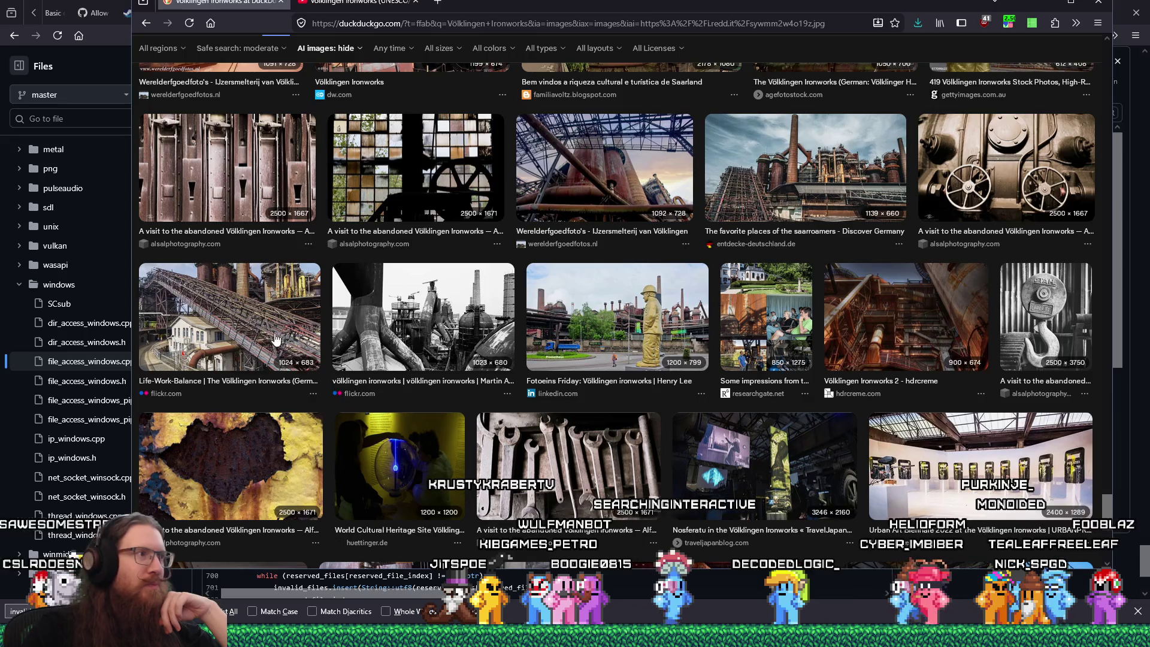
pyautogui.click(229, 317)
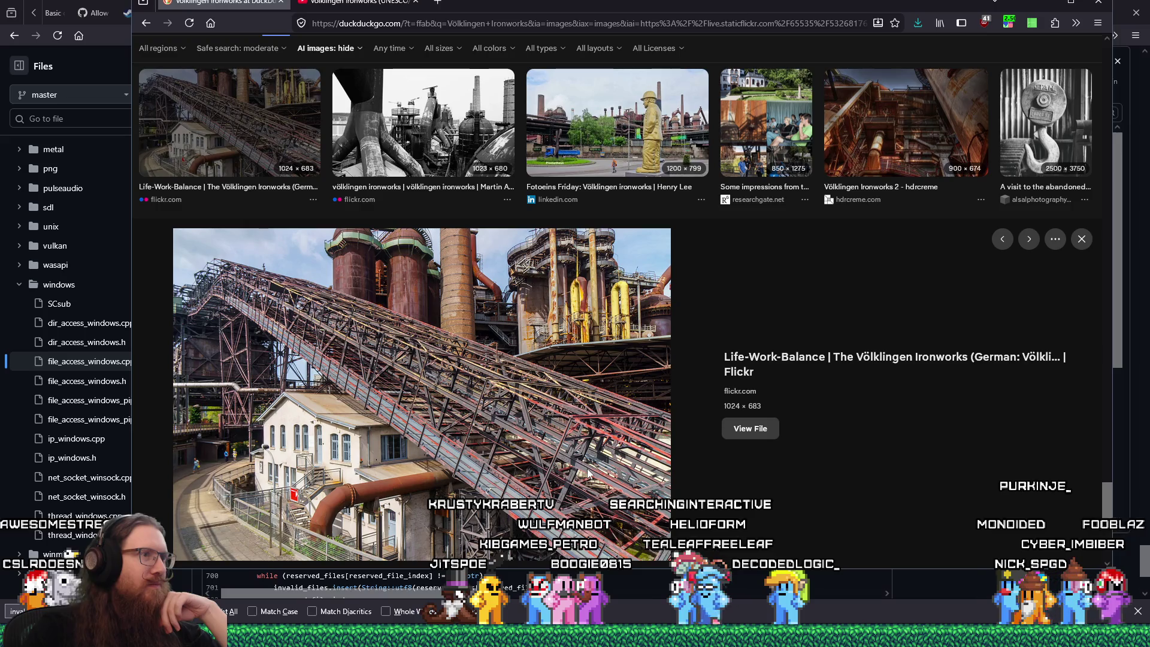
pyautogui.rightClick(447, 378)
# Step: Save the Life-Work-Balance conveyor photo into the industrial_steampunk folder
pyautogui.click(472, 399)
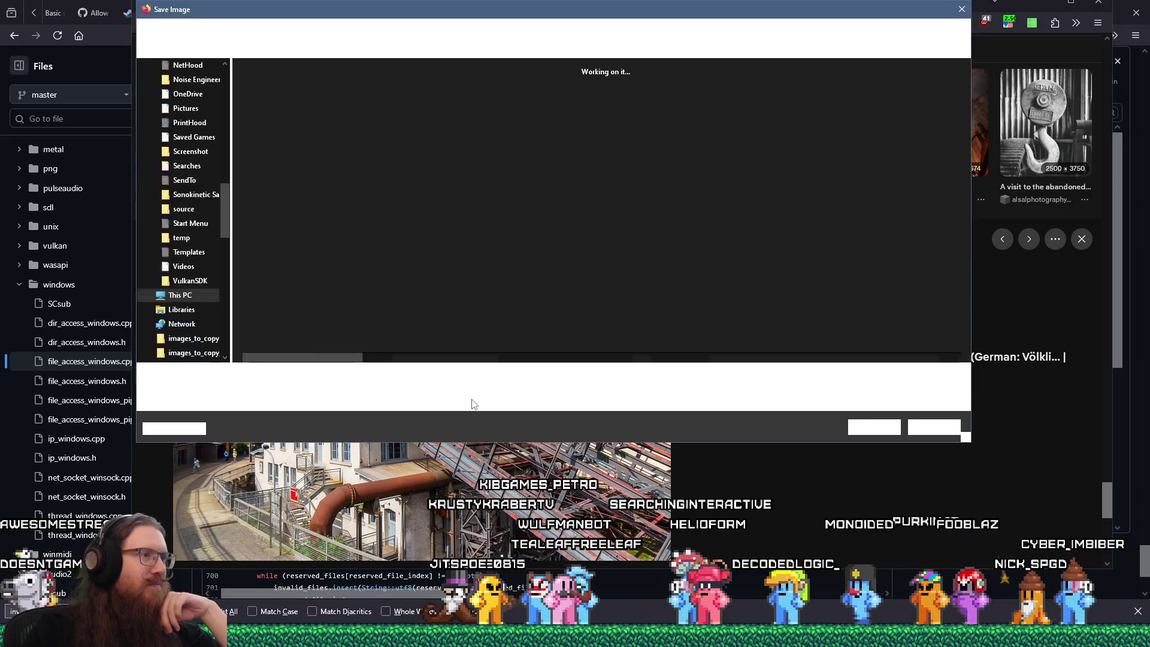
pyautogui.click(862, 427)
pyautogui.scroll(-3, 665, 401)
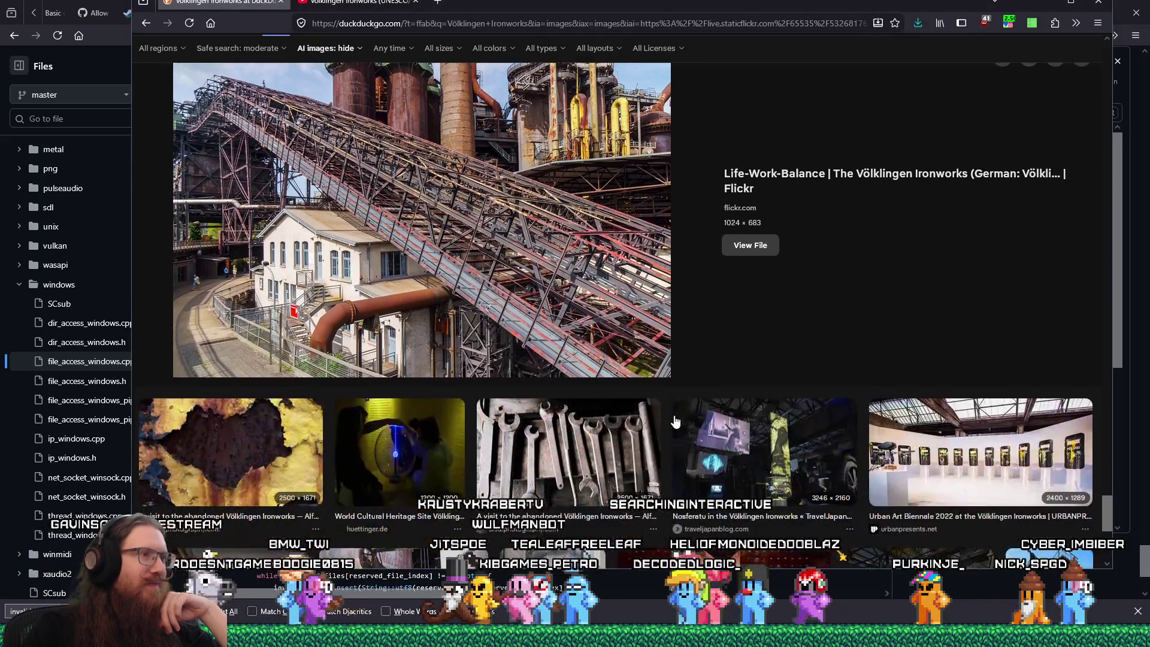
pyautogui.scroll(3, 598, 382)
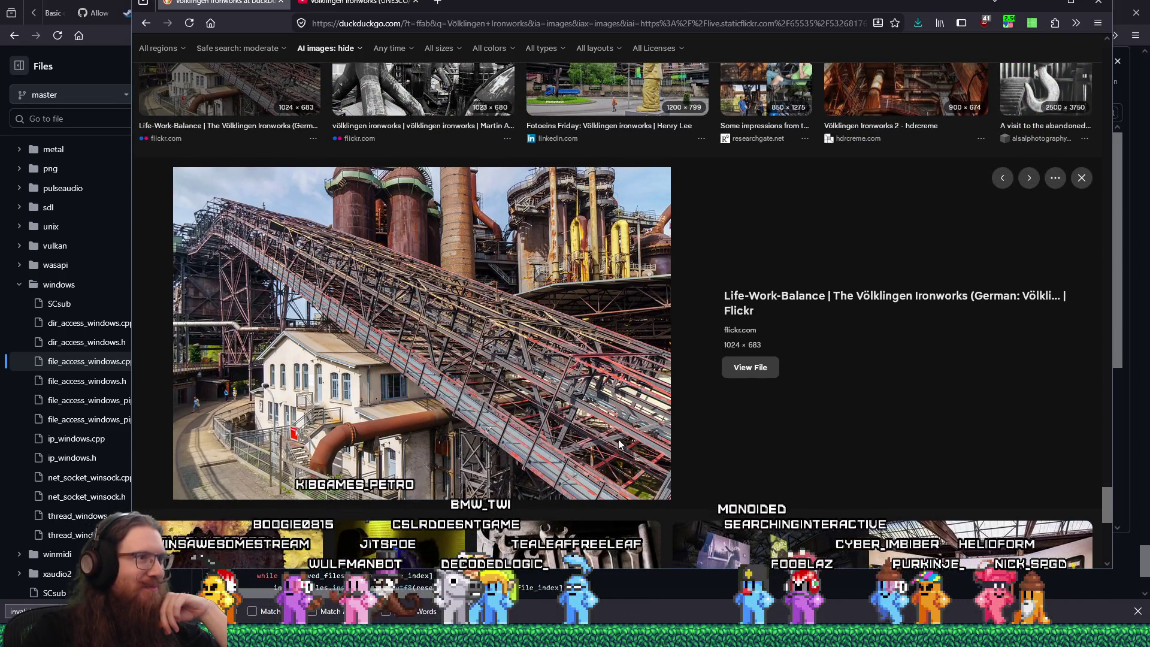
pyautogui.scroll(-4, 576, 390)
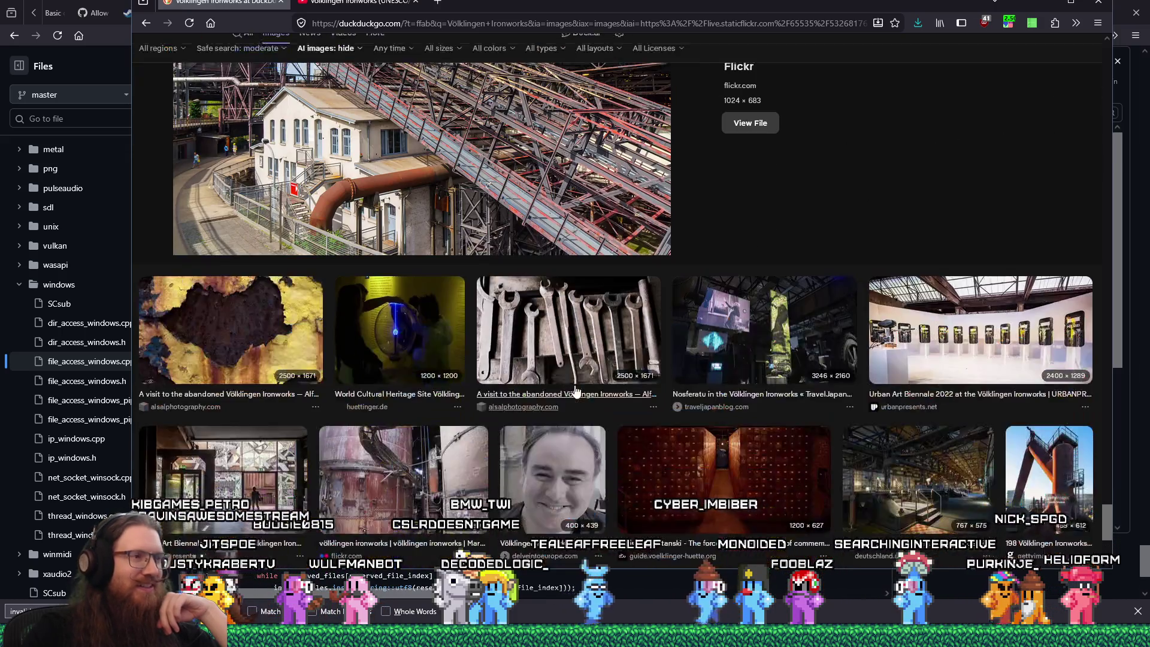
pyautogui.scroll(-4, 574, 391)
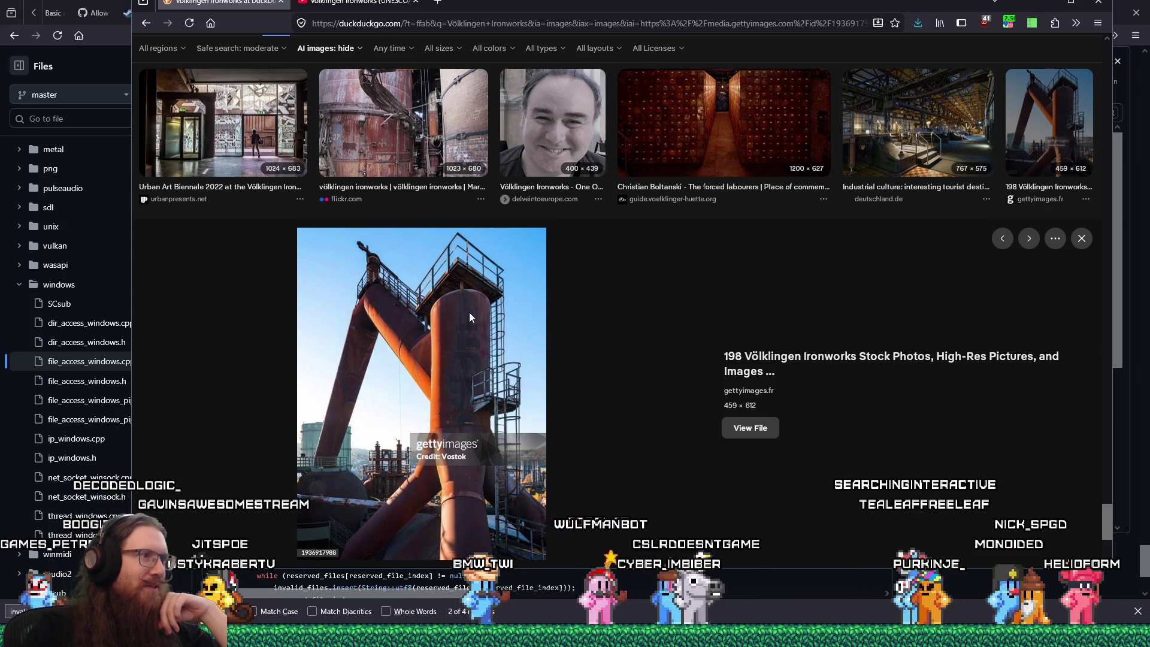
# Step: Save the rusty Völklingen ironworks tower photo into industrial_steampunk too
pyautogui.rightClick(450, 347)
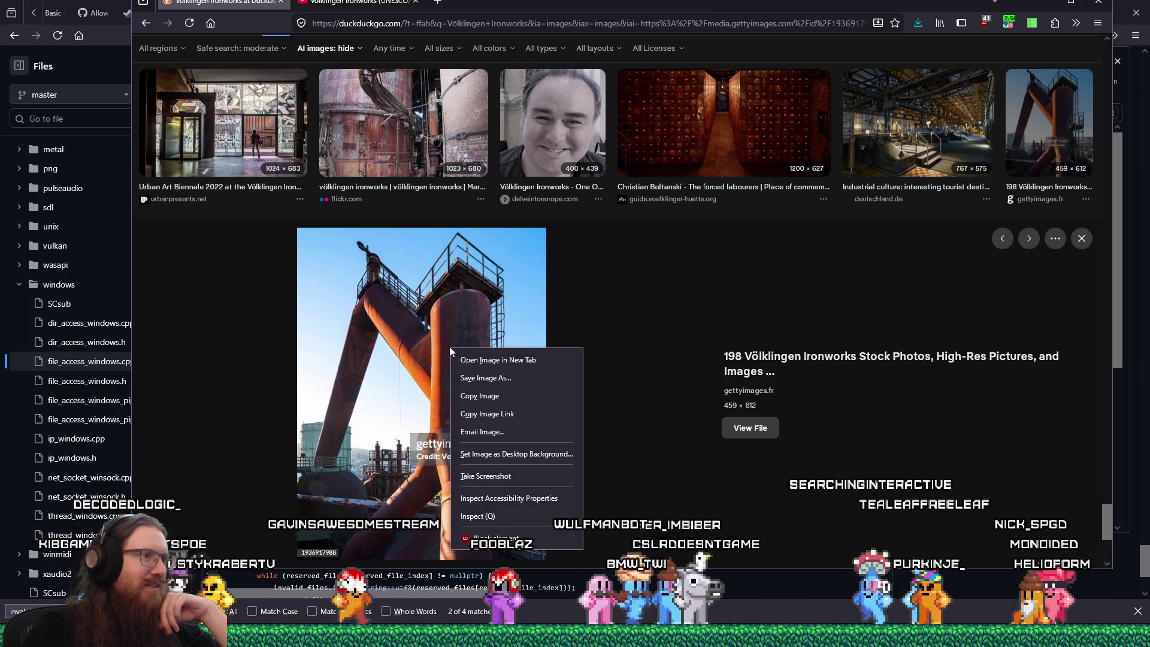
pyautogui.click(502, 382)
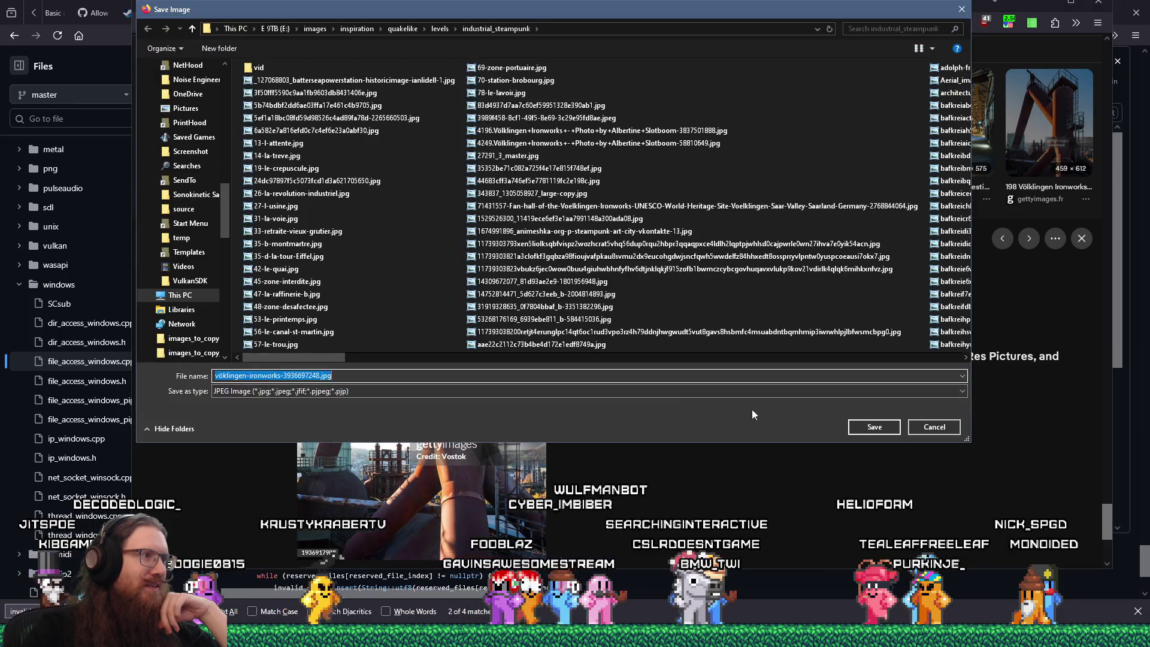
pyautogui.click(864, 429)
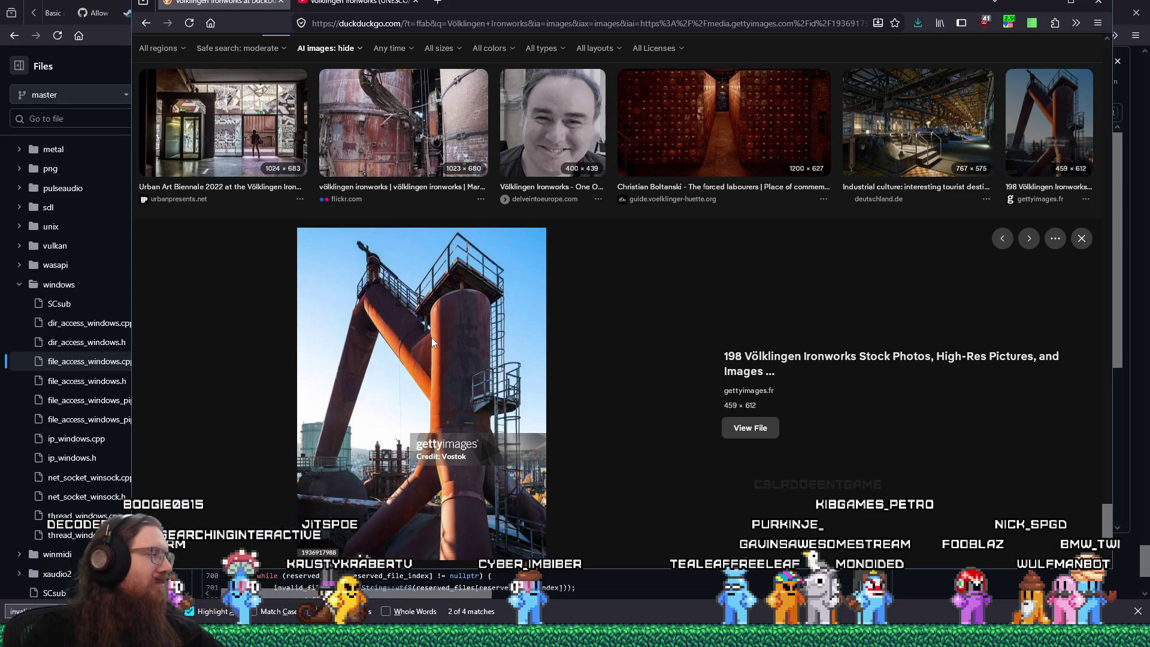
pyautogui.scroll(-4, 455, 349)
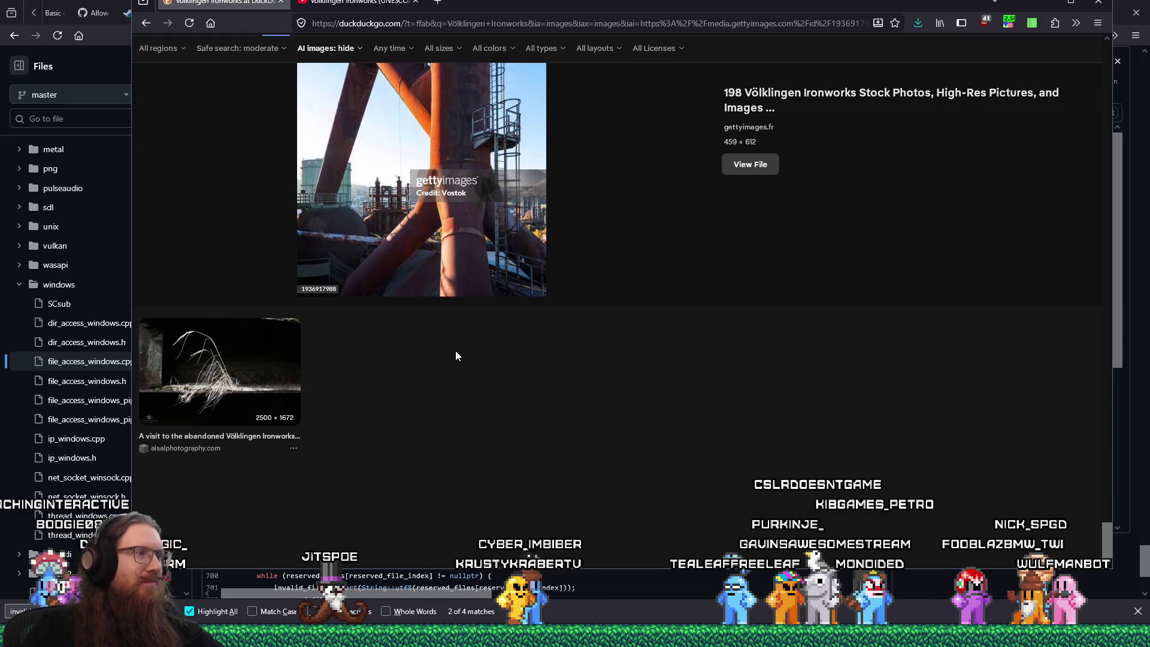
pyautogui.moveTo(587, 9)
pyautogui.mouseDown()
pyautogui.moveTo(616, 78)
pyautogui.moveTo(0, 78)
pyautogui.mouseUp()
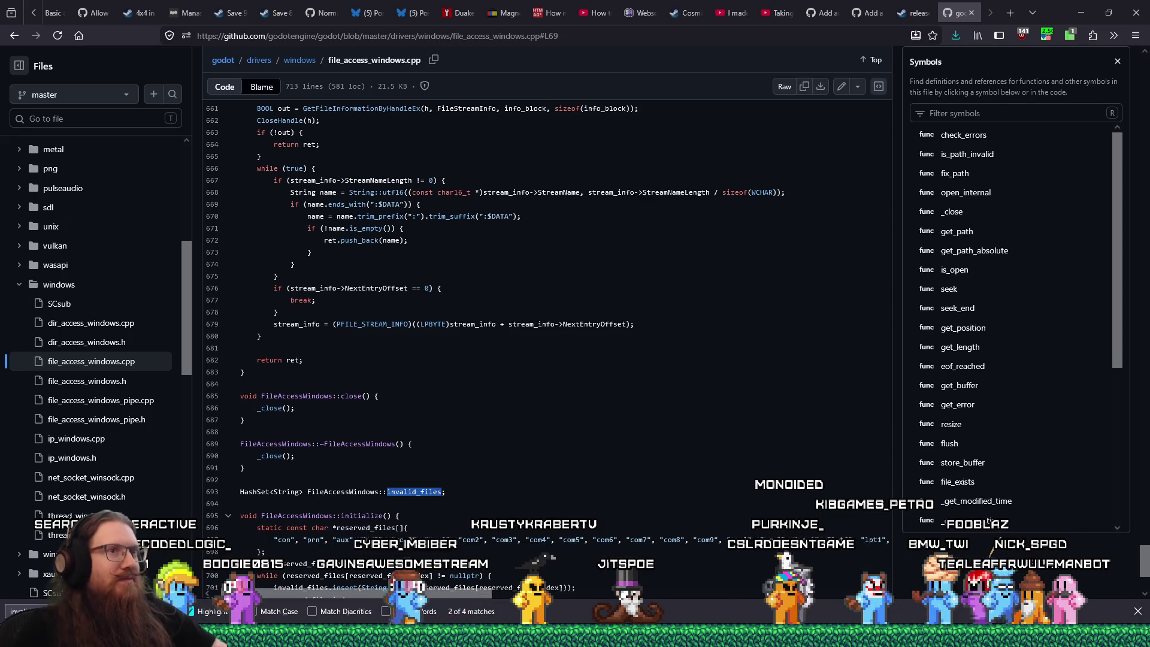
# Step: Drag 31 industrial_steampunk photos, starting at VH_pano5_1.jpg, onto the PureRef board
pyautogui.hotkey('alt', 'Tab')
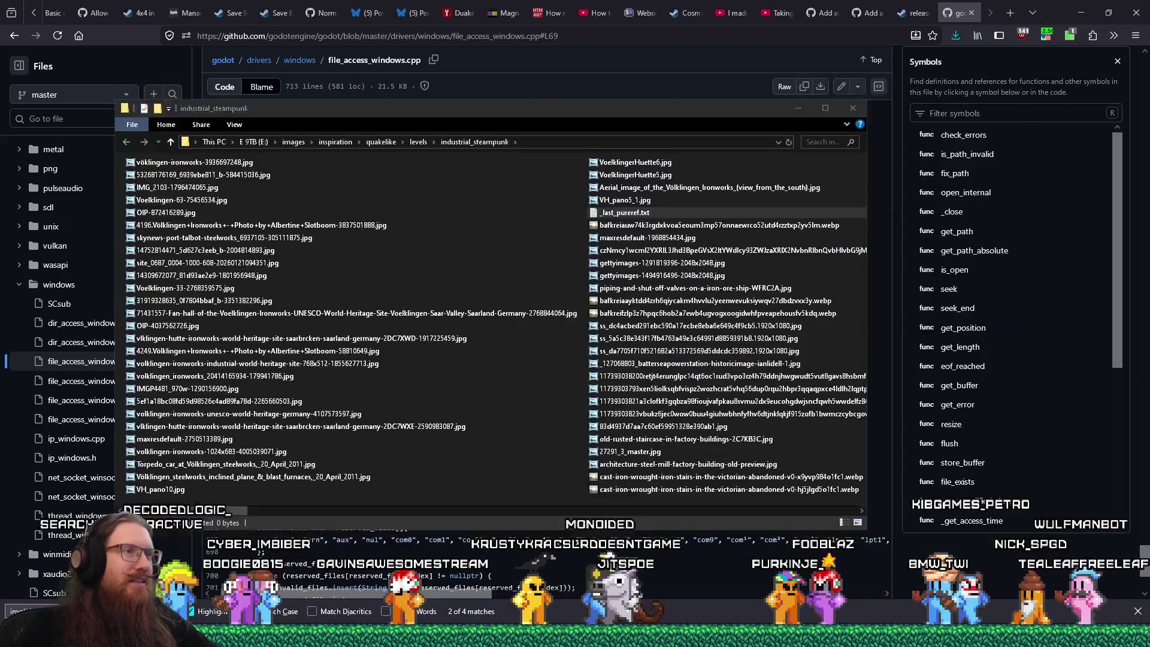
pyautogui.click(633, 202)
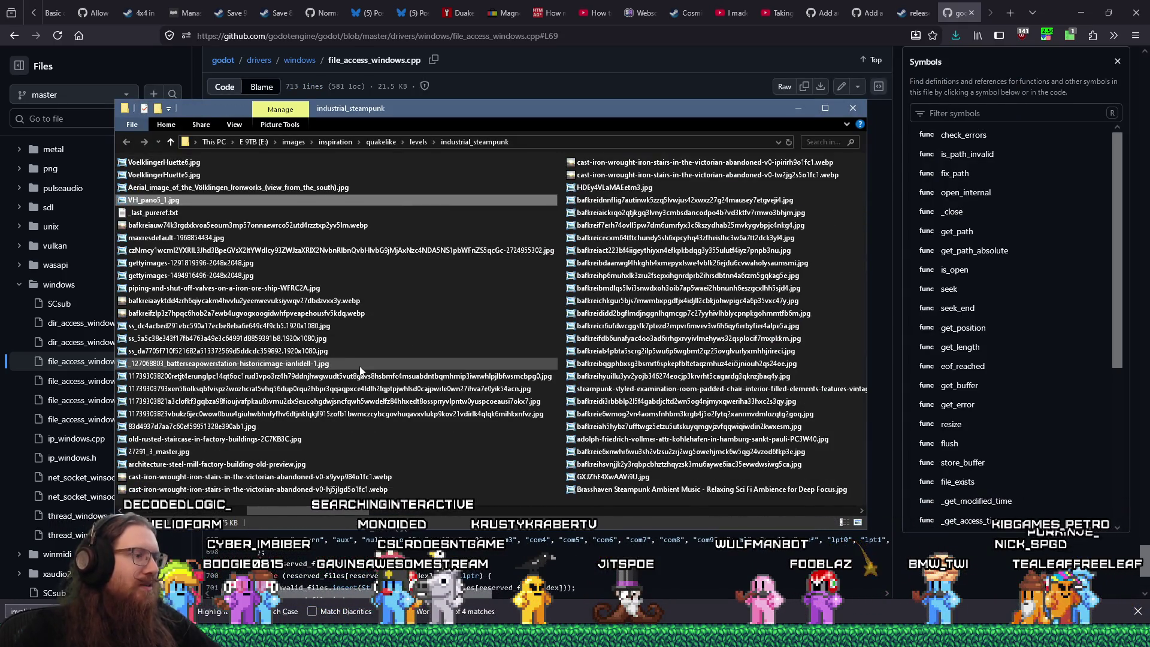
pyautogui.scroll(1, 360, 371)
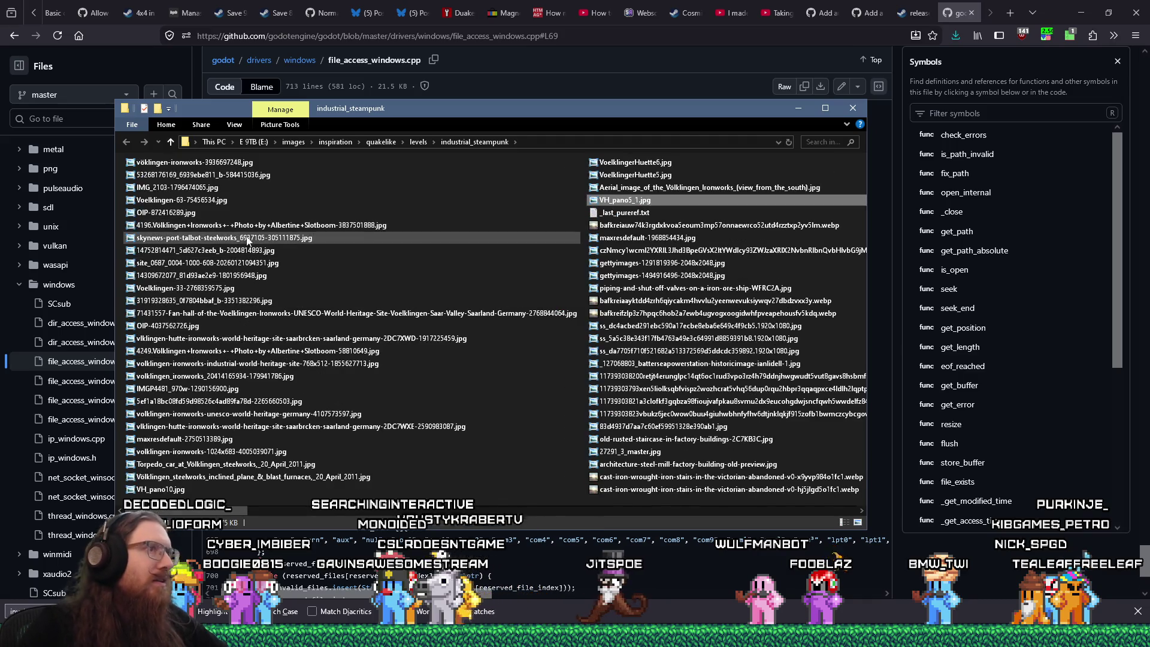
pyautogui.keyDown('shift'); pyautogui.click(152, 167); pyautogui.keyUp('shift')
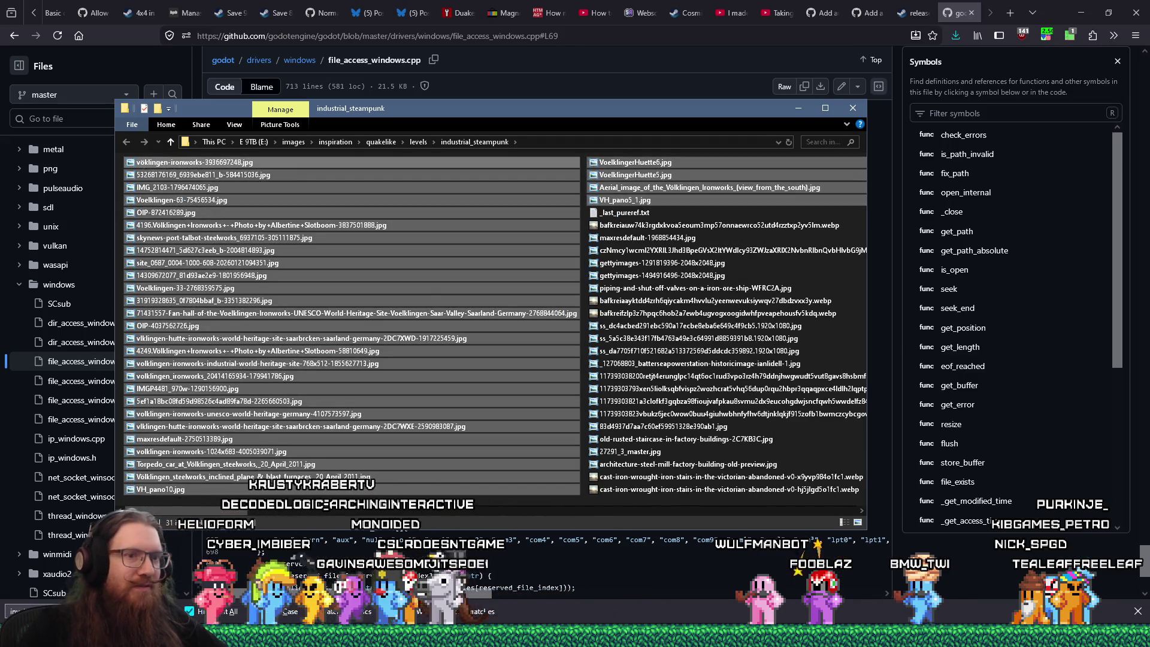
pyautogui.moveTo(152, 168); pyautogui.dragTo(544, 433)
pyautogui.moveTo(325, 359)
pyautogui.mouseDown()
pyautogui.moveTo(420, 408)
pyautogui.moveTo(713, 484)
pyautogui.mouseUp()
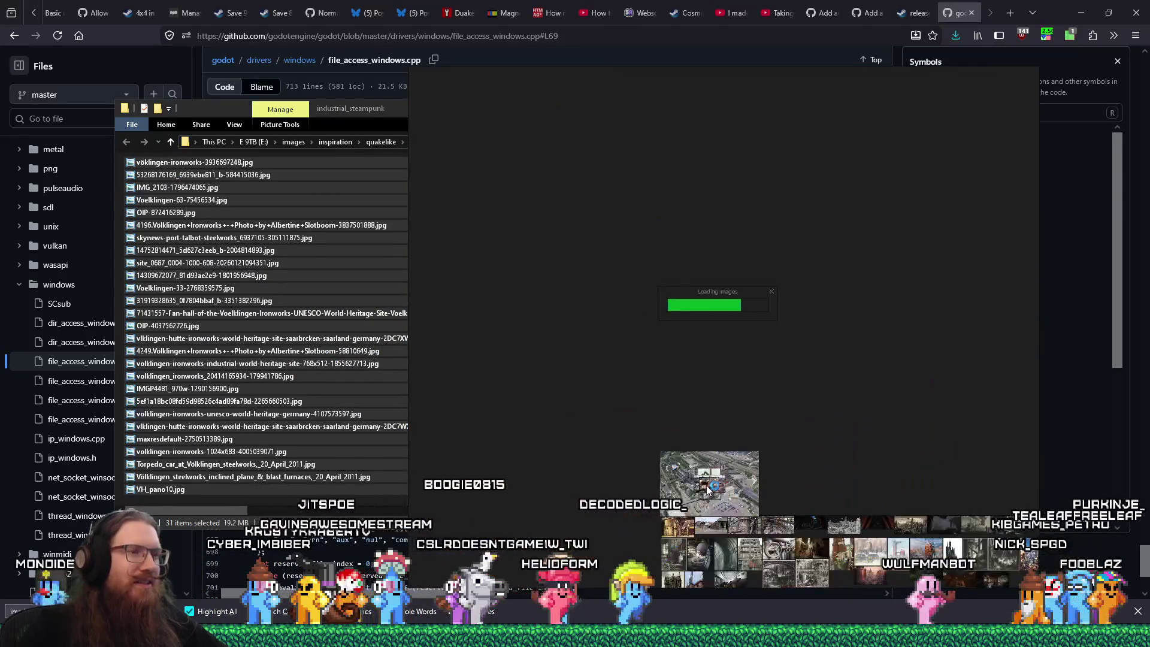
# Step: Select every board image and pack them into one tight block via Images > Arrange and Ctrl+P
pyautogui.scroll(-3, 606, 264)
pyautogui.moveTo(606, 263)
pyautogui.mouseDown()
pyautogui.moveTo(622, 361)
pyautogui.moveTo(827, 392)
pyautogui.mouseUp()
pyautogui.moveTo(919, 463); pyautogui.dragTo(562, 276)
pyautogui.rightClick(659, 304)
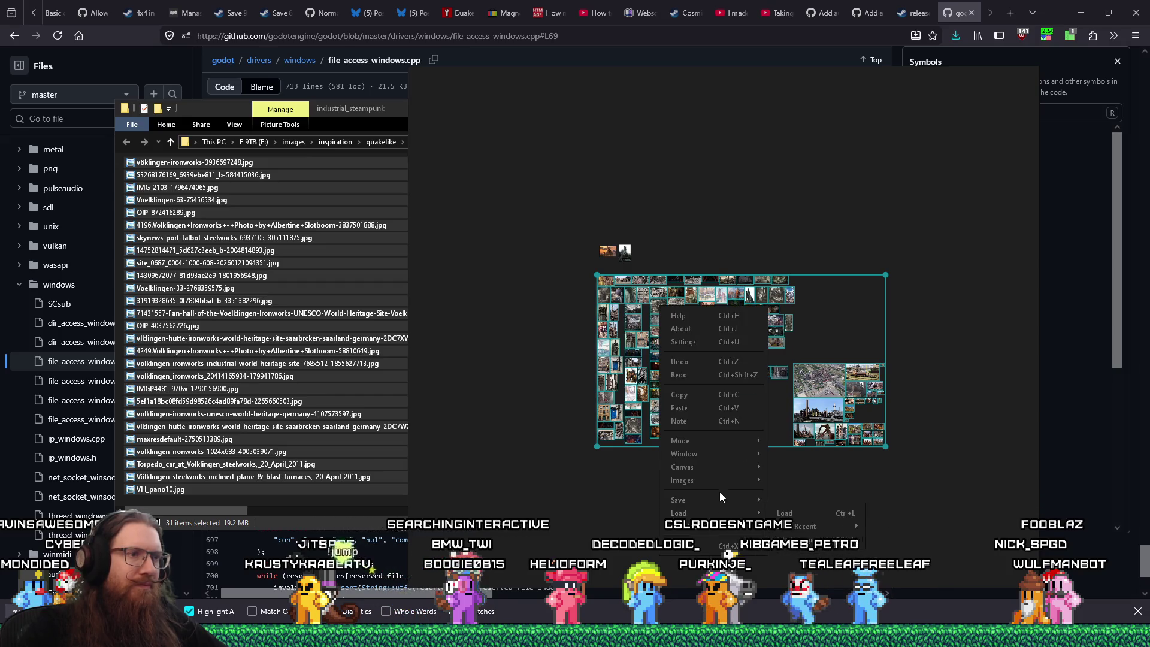
pyautogui.moveTo(729, 480)
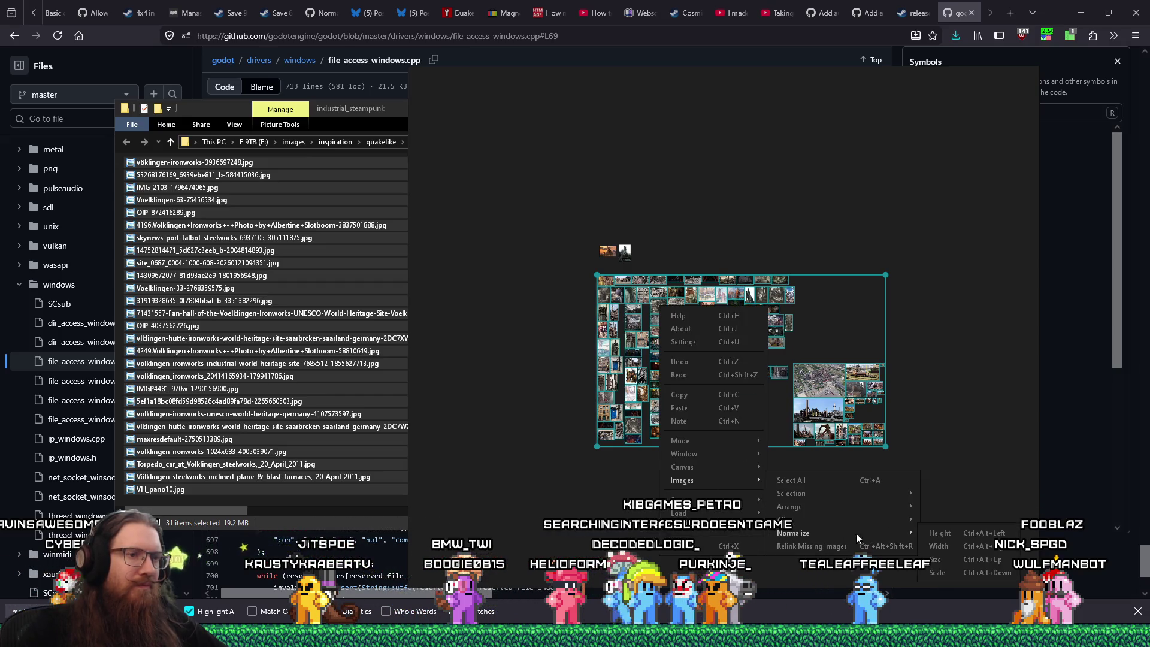
pyautogui.click(948, 557)
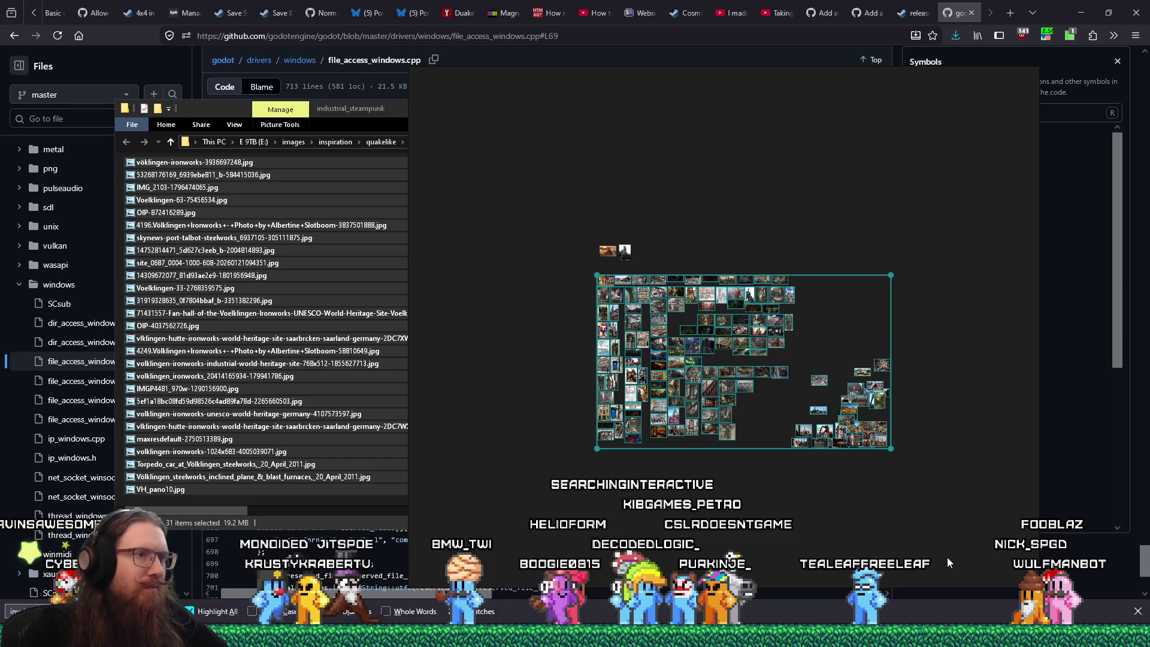
pyautogui.hotkey('ctrl', 'p')
pyautogui.hotkey('ctrl', 'p')
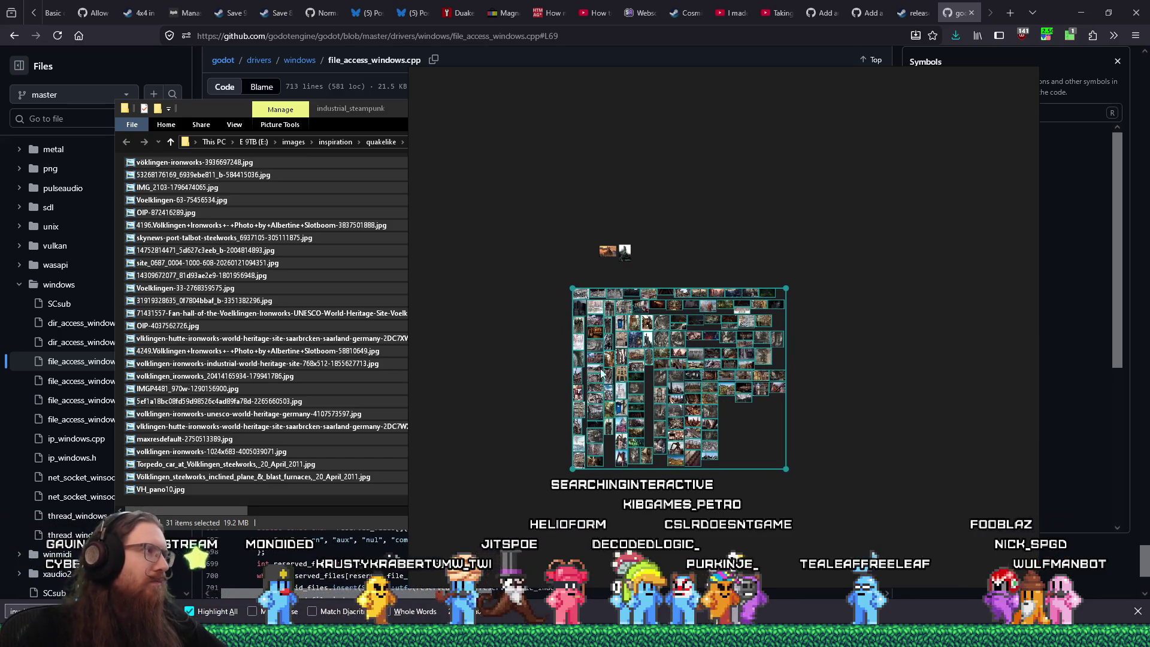
pyautogui.click(508, 327)
pyautogui.click(340, 113)
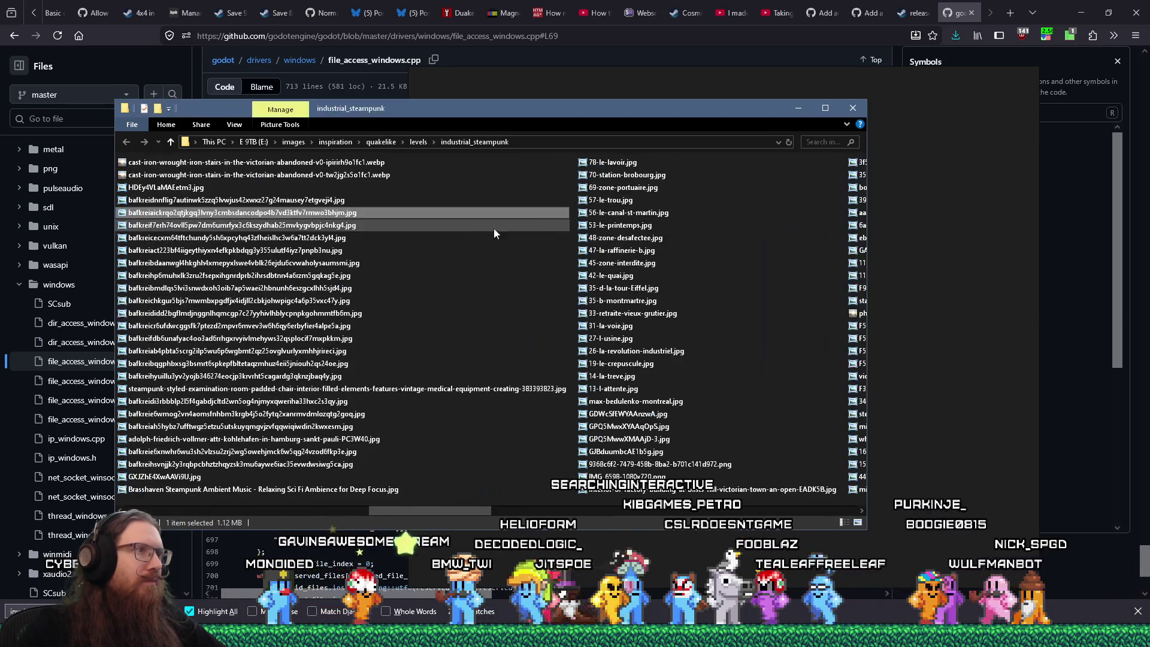
# Step: Replace the contents of _last_pureref.txt with a single dot and save it
pyautogui.click(325, 242)
pyautogui.write('_')
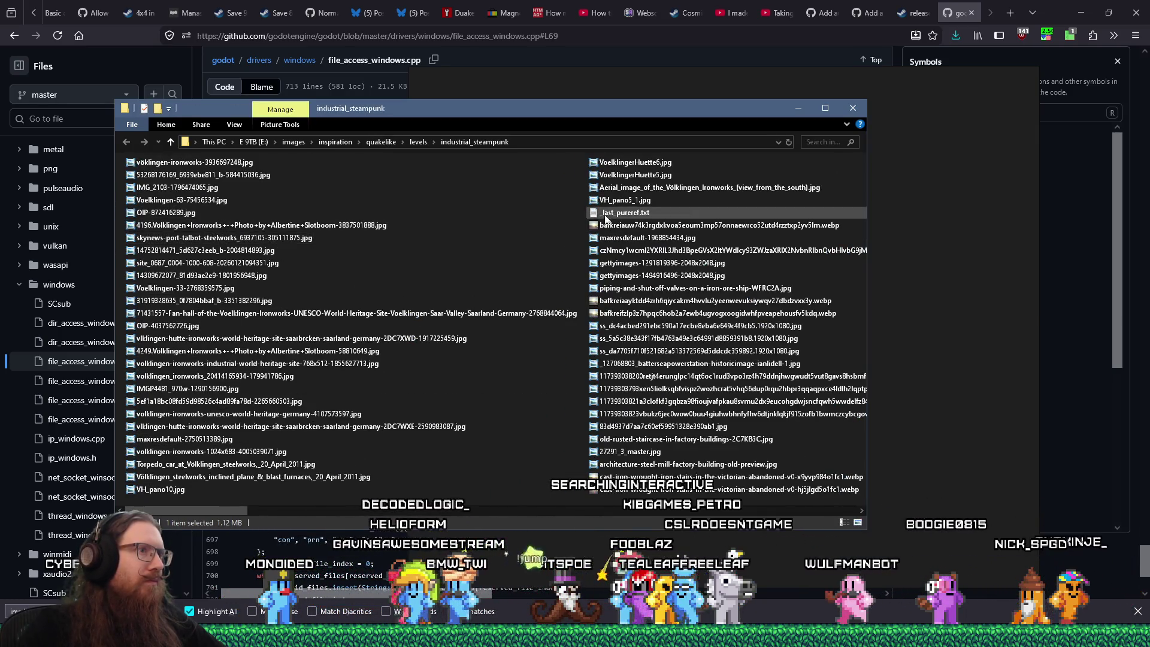
pyautogui.press('Return')
pyautogui.write('.')
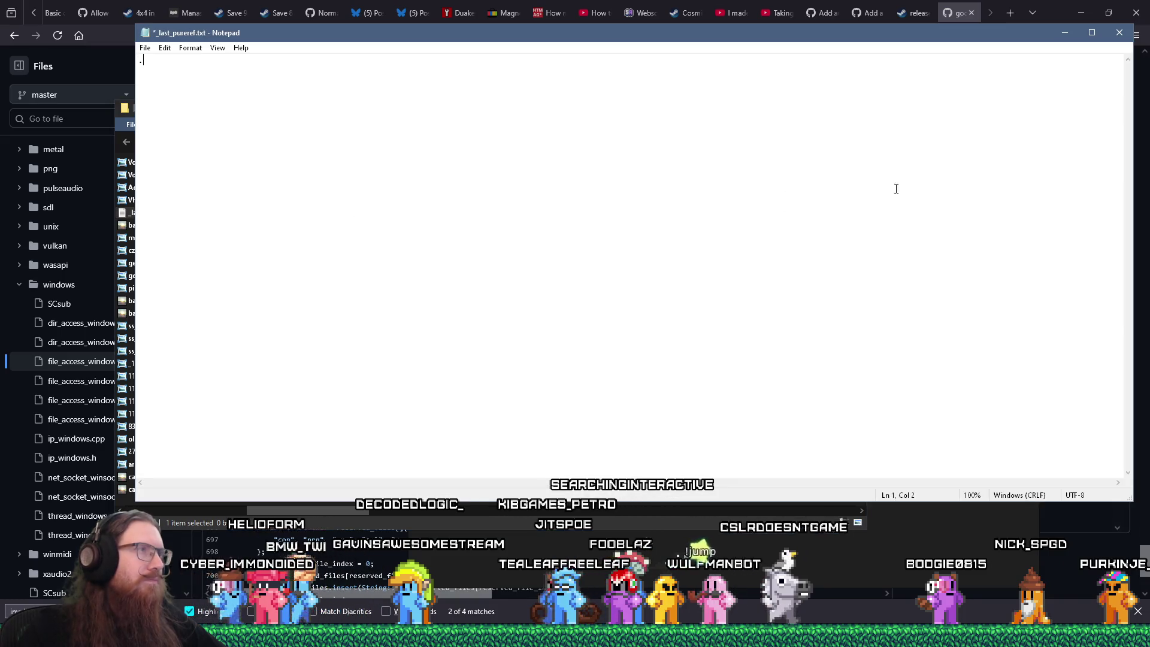
pyautogui.click(1120, 33)
pyautogui.press('Return')
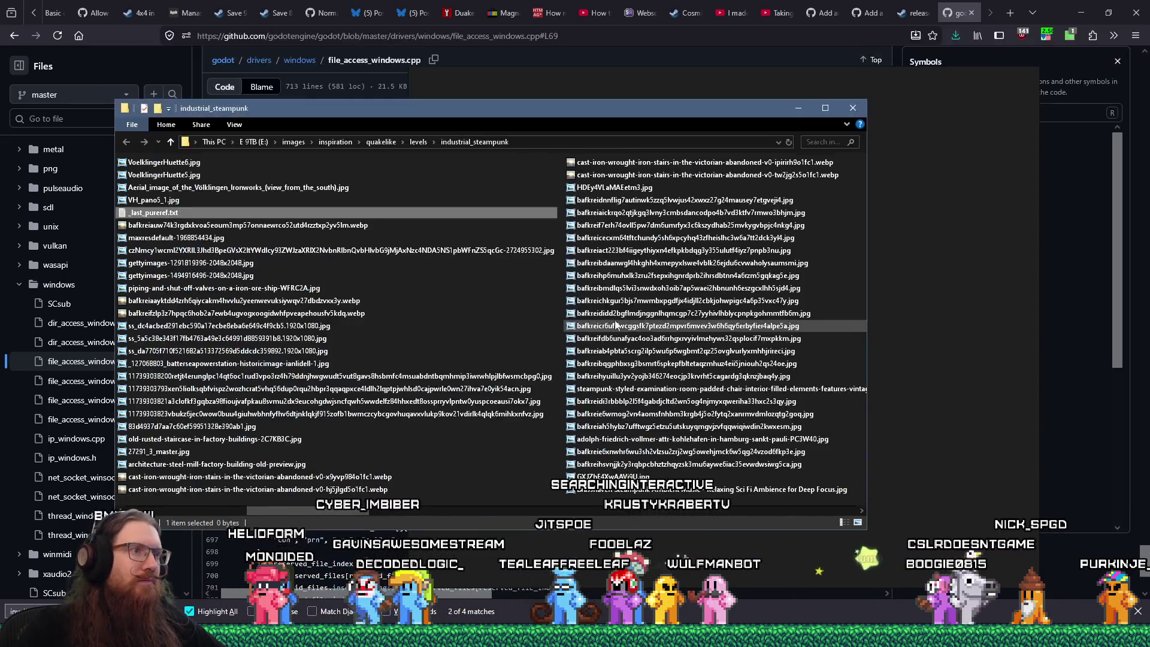
# Step: Pan and zoom the board to view the brick building, staircase and steampunk city images
pyautogui.scroll(10, 660, 300)
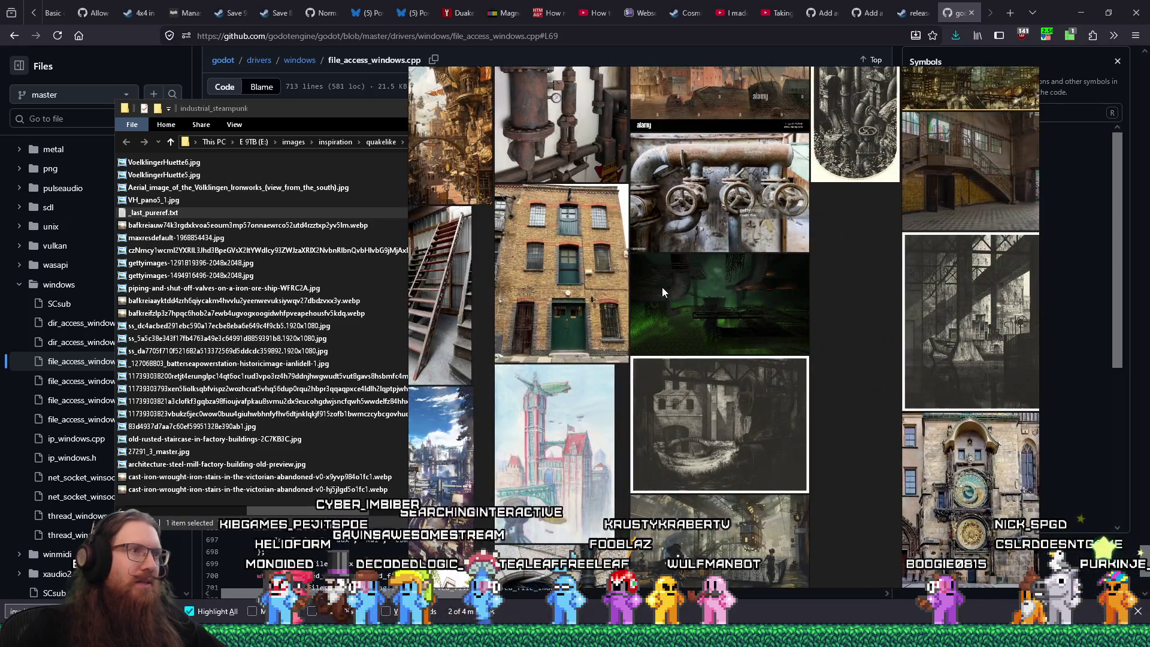
pyautogui.moveTo(663, 287); pyautogui.dragTo(807, 365)
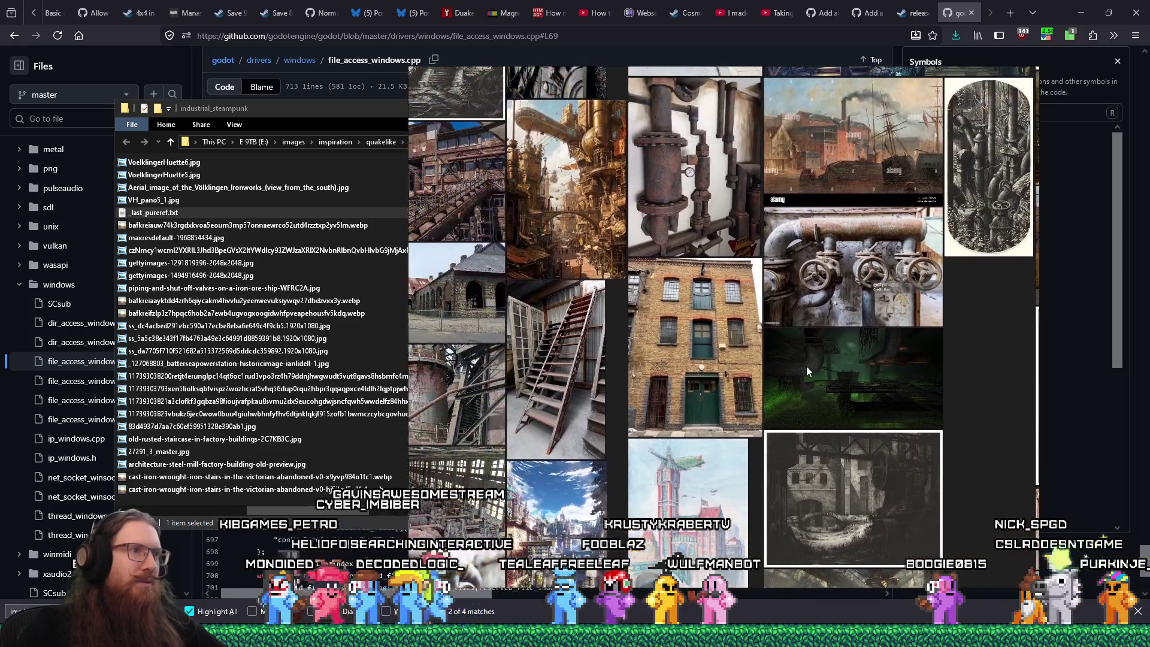
pyautogui.scroll(5, 717, 365)
pyautogui.moveTo(722, 361)
pyautogui.mouseDown()
pyautogui.moveTo(759, 376)
pyautogui.moveTo(797, 347)
pyautogui.moveTo(812, 316)
pyautogui.mouseUp()
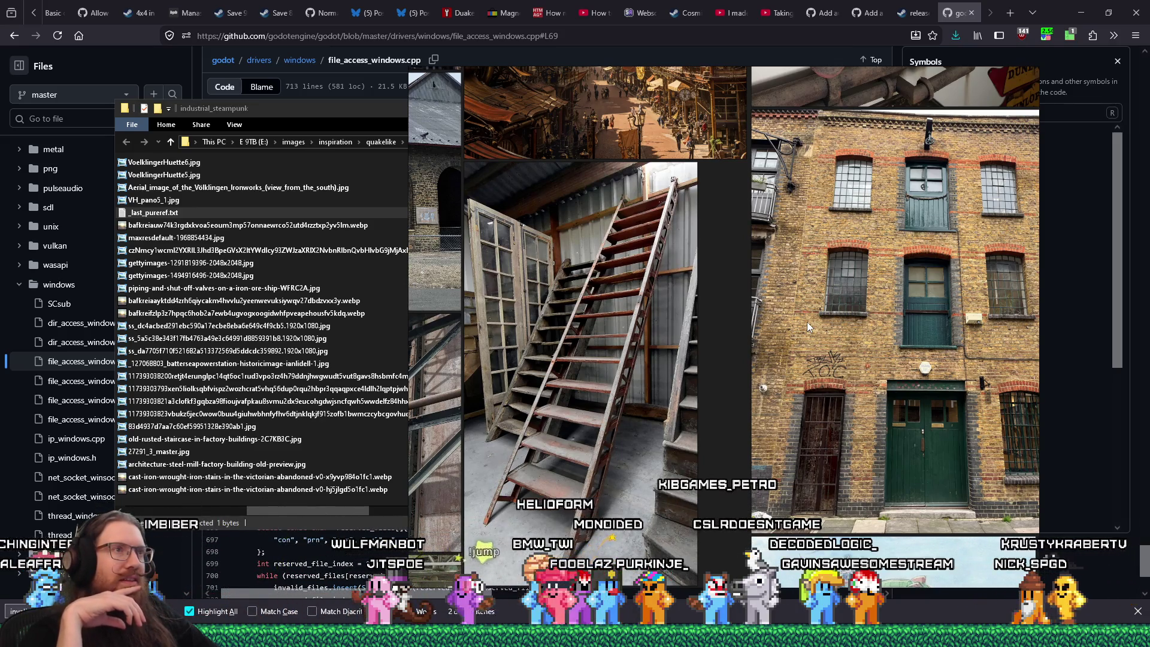
pyautogui.moveTo(737, 206); pyautogui.dragTo(723, 372)
pyautogui.scroll(5, 724, 372)
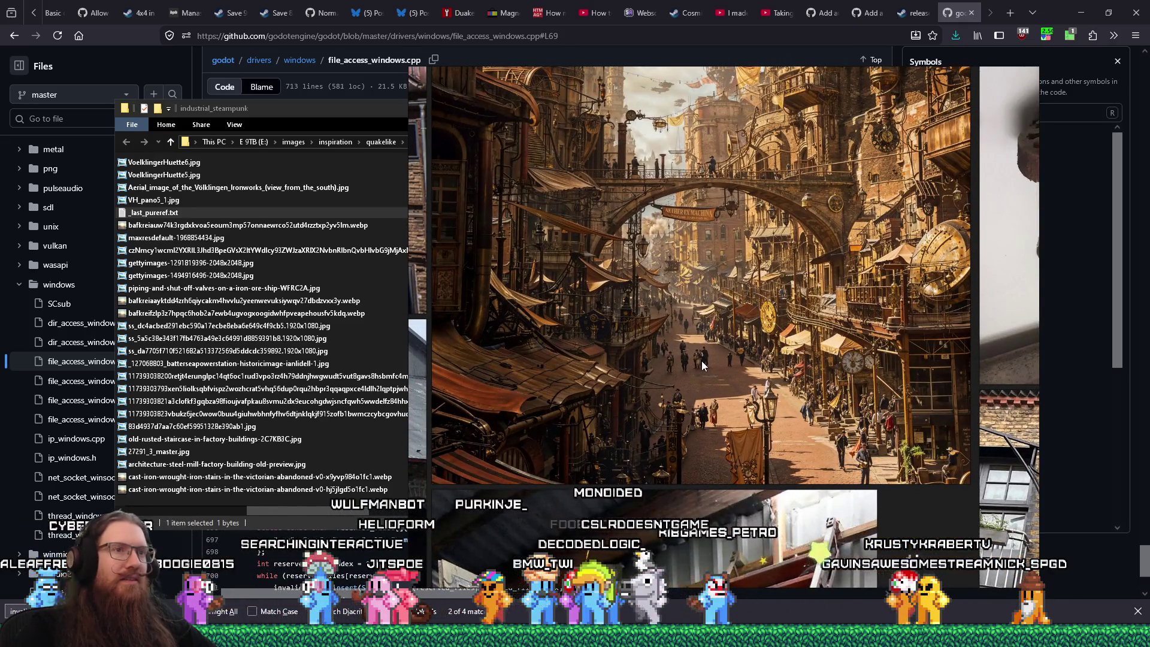
pyautogui.scroll(-5, 767, 446)
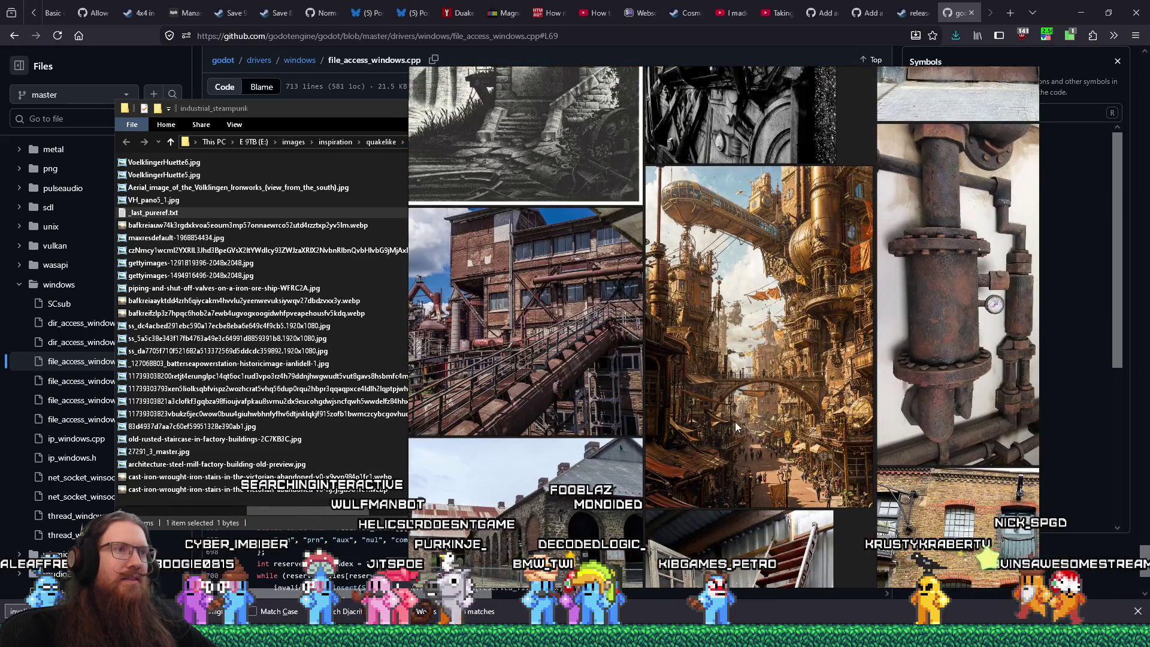
pyautogui.moveTo(735, 424); pyautogui.dragTo(899, 465)
pyautogui.scroll(-3, 814, 386)
pyautogui.moveTo(814, 381)
pyautogui.mouseDown()
pyautogui.moveTo(818, 418)
pyautogui.moveTo(750, 488)
pyautogui.mouseUp()
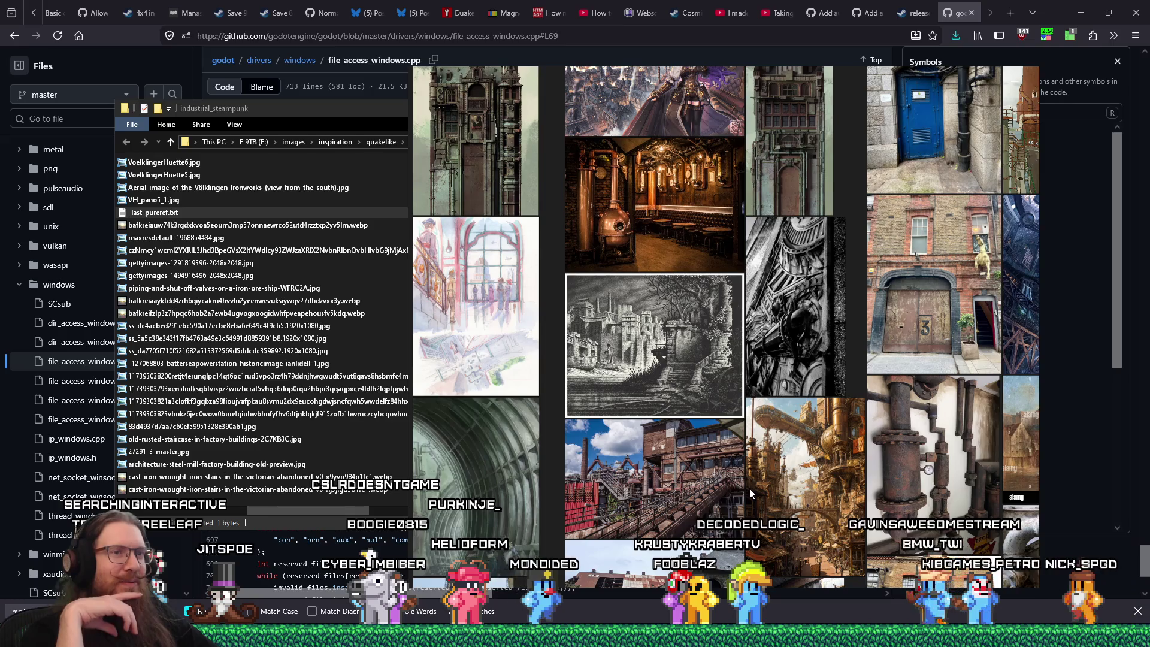
# Step: Zoom out from the brick facade to show the steampunk city, copper distillery and blue door references
pyautogui.scroll(5, 846, 428)
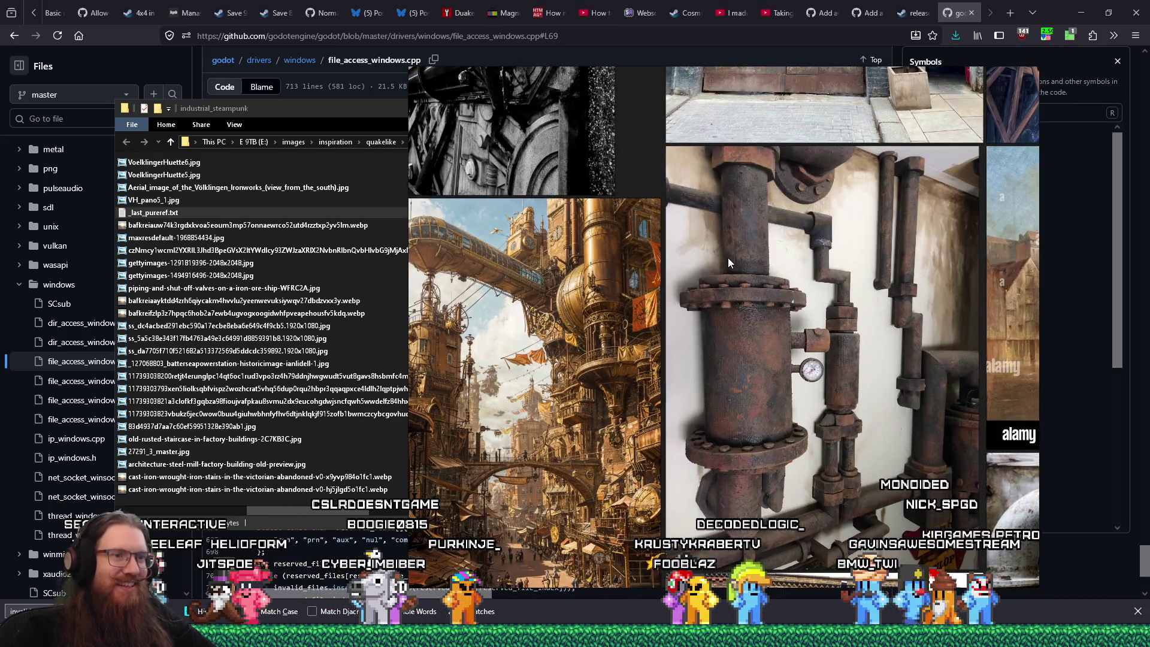
pyautogui.scroll(-2, 717, 242)
pyautogui.scroll(3, 862, 502)
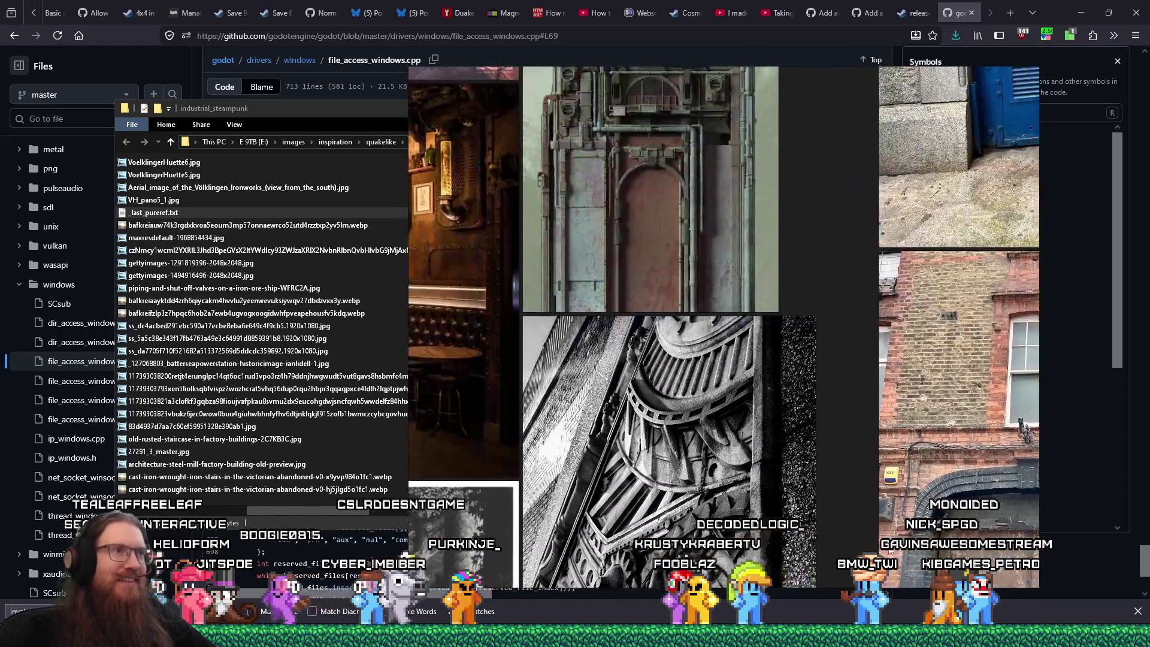
pyautogui.scroll(6, 720, 326)
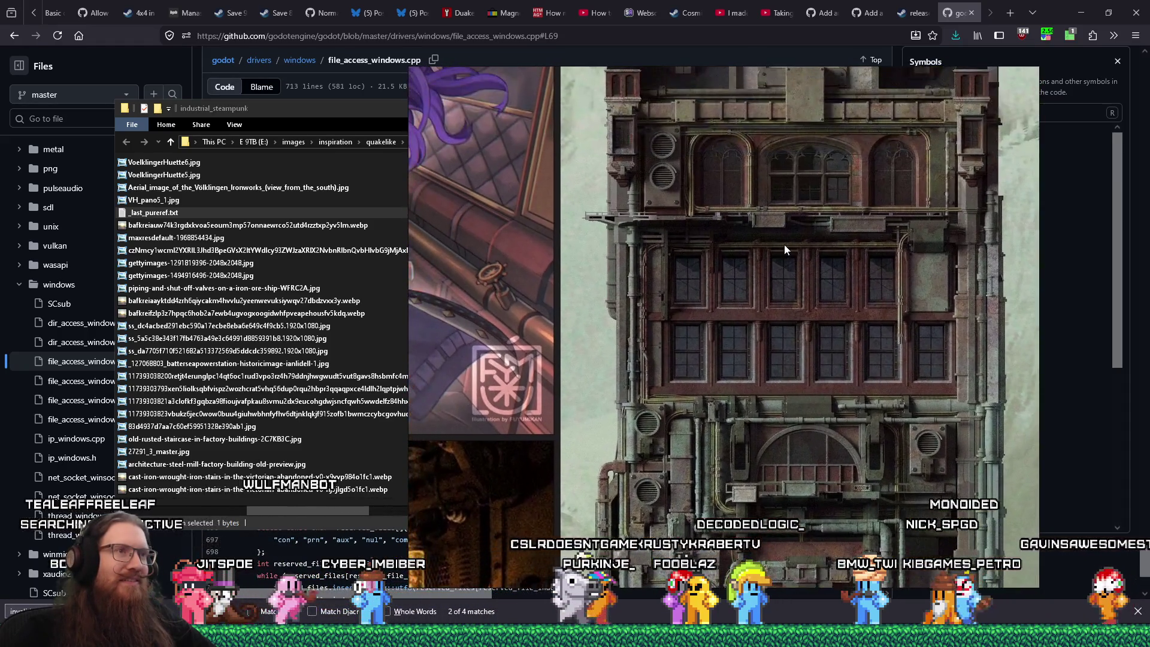
pyautogui.scroll(-4, 779, 312)
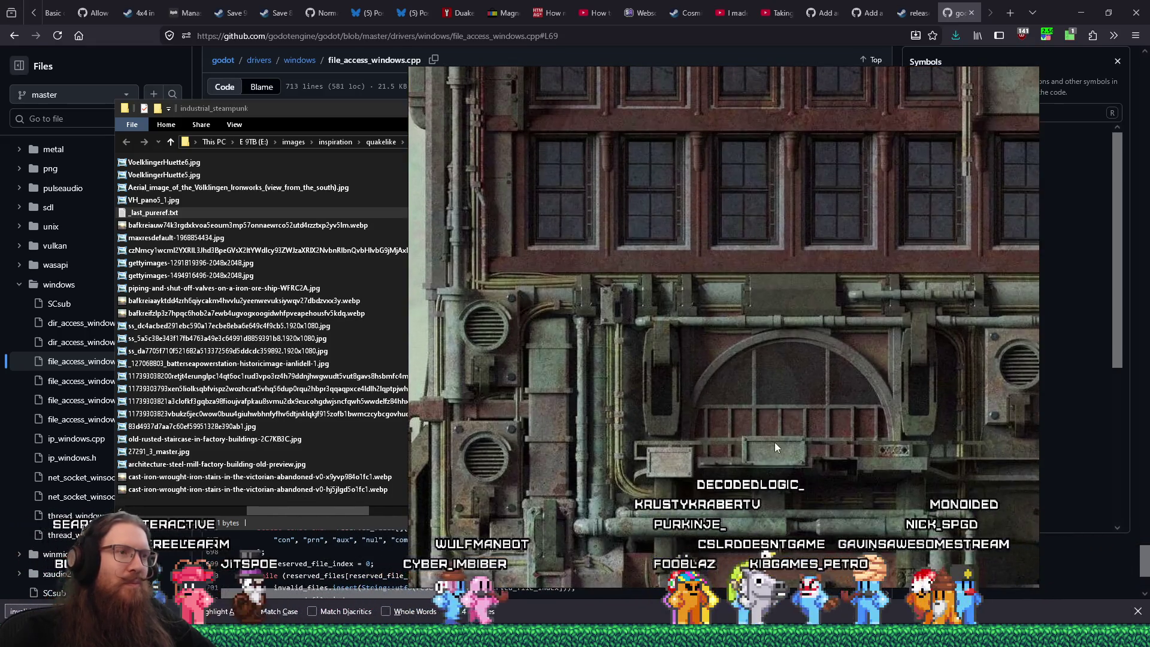
pyautogui.scroll(-3, 775, 329)
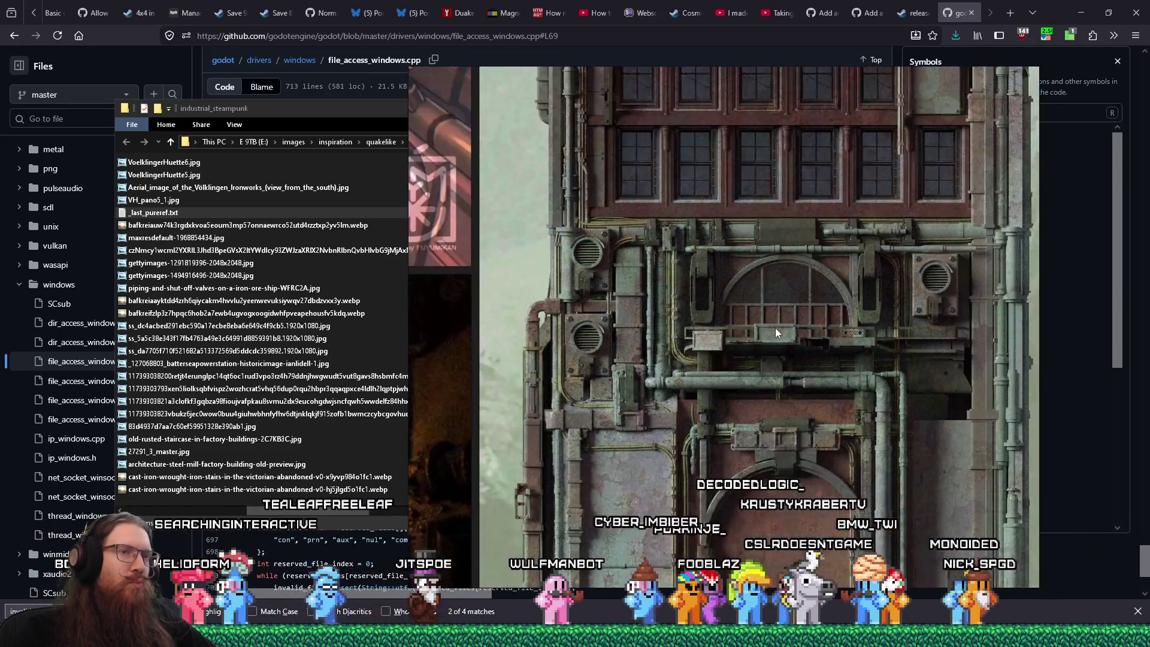
pyautogui.scroll(1, 792, 424)
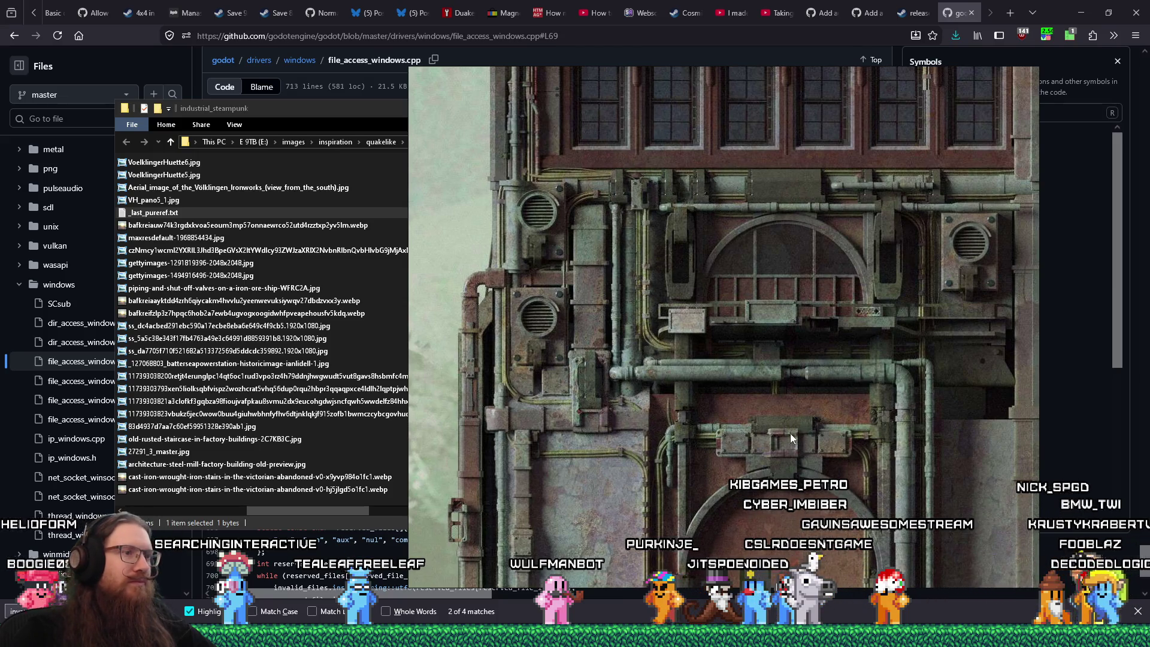
pyautogui.moveTo(789, 443); pyautogui.dragTo(799, 261)
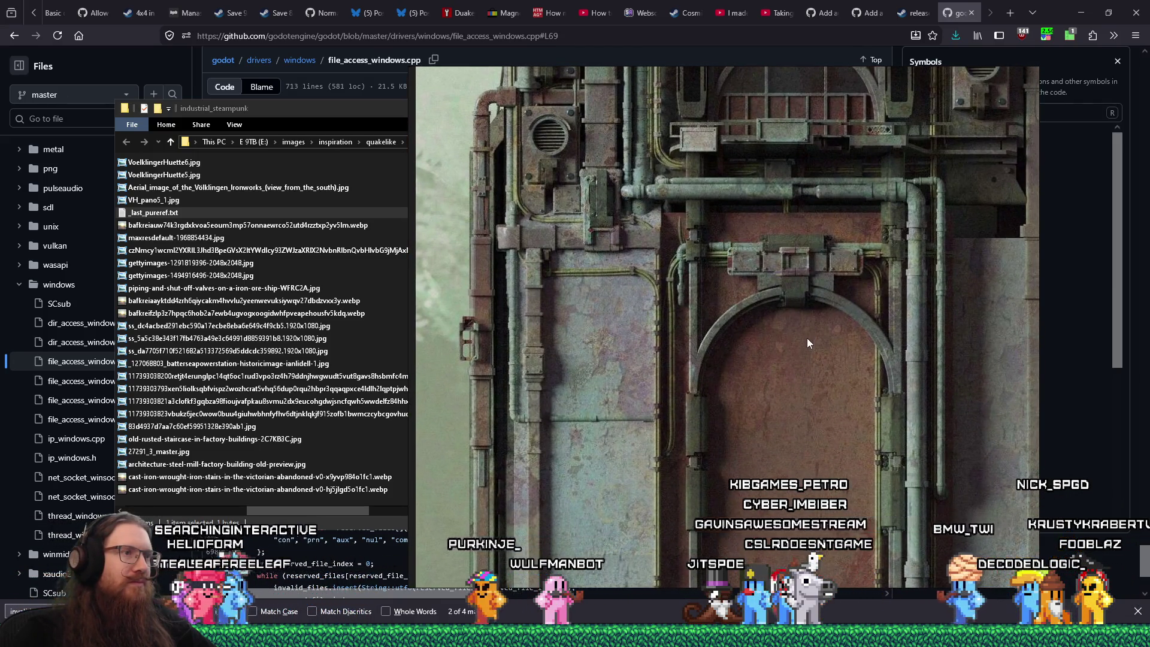
pyautogui.scroll(-5, 807, 338)
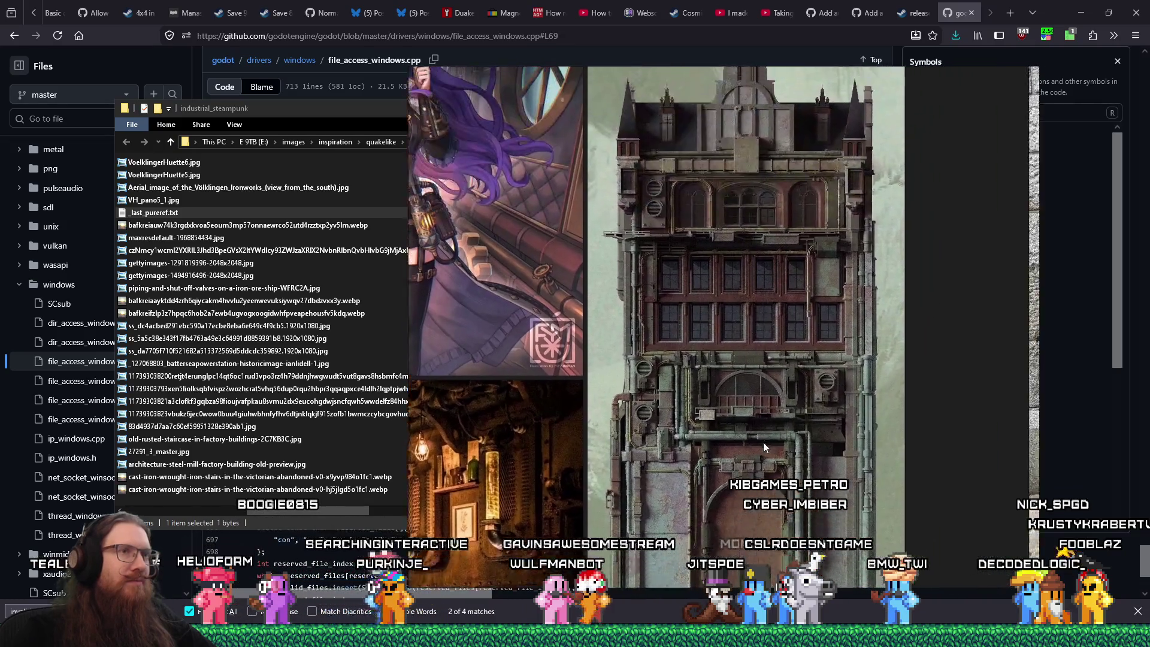
pyautogui.scroll(4, 760, 443)
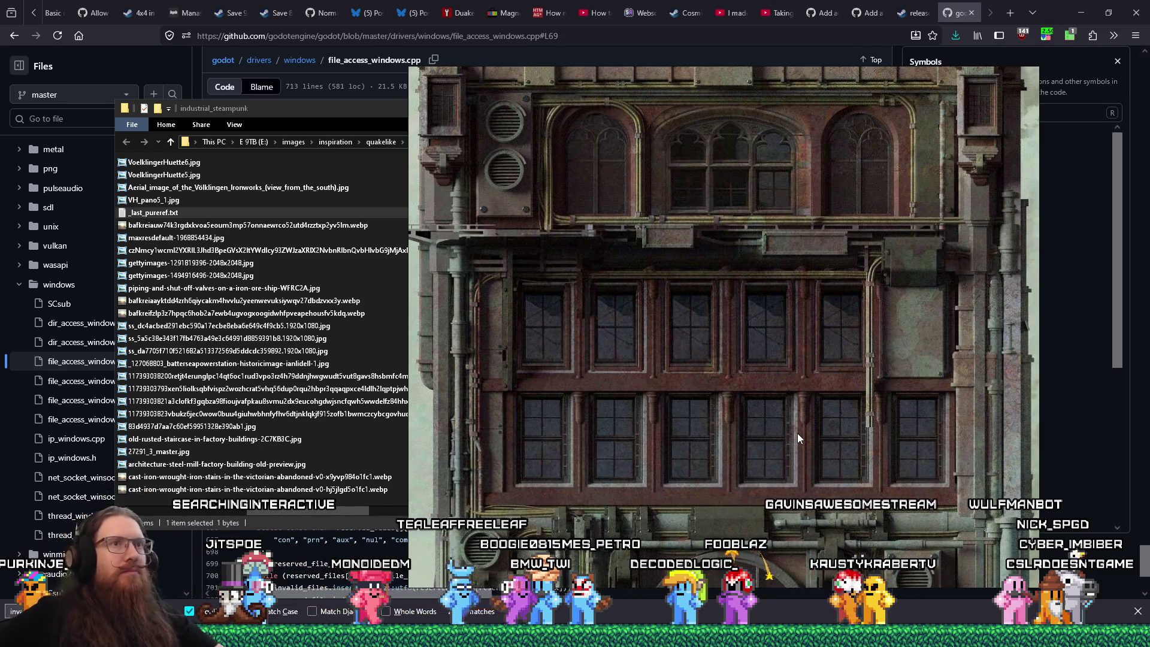
pyautogui.scroll(-1, 879, 325)
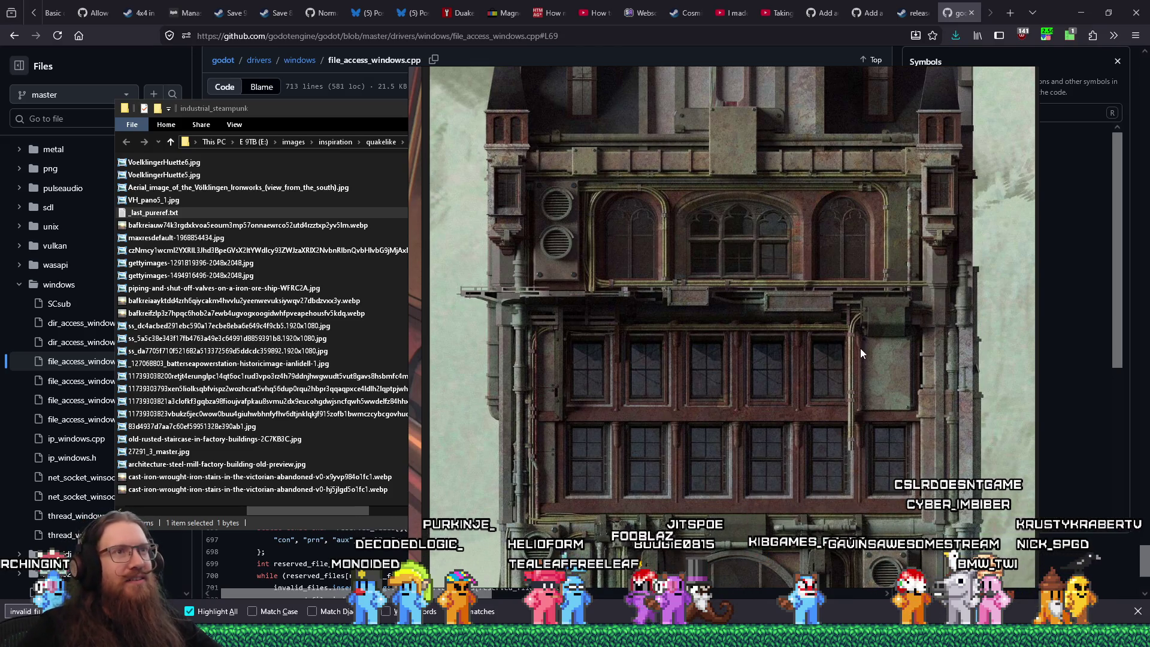
pyautogui.scroll(-5, 860, 348)
pyautogui.scroll(-3, 861, 347)
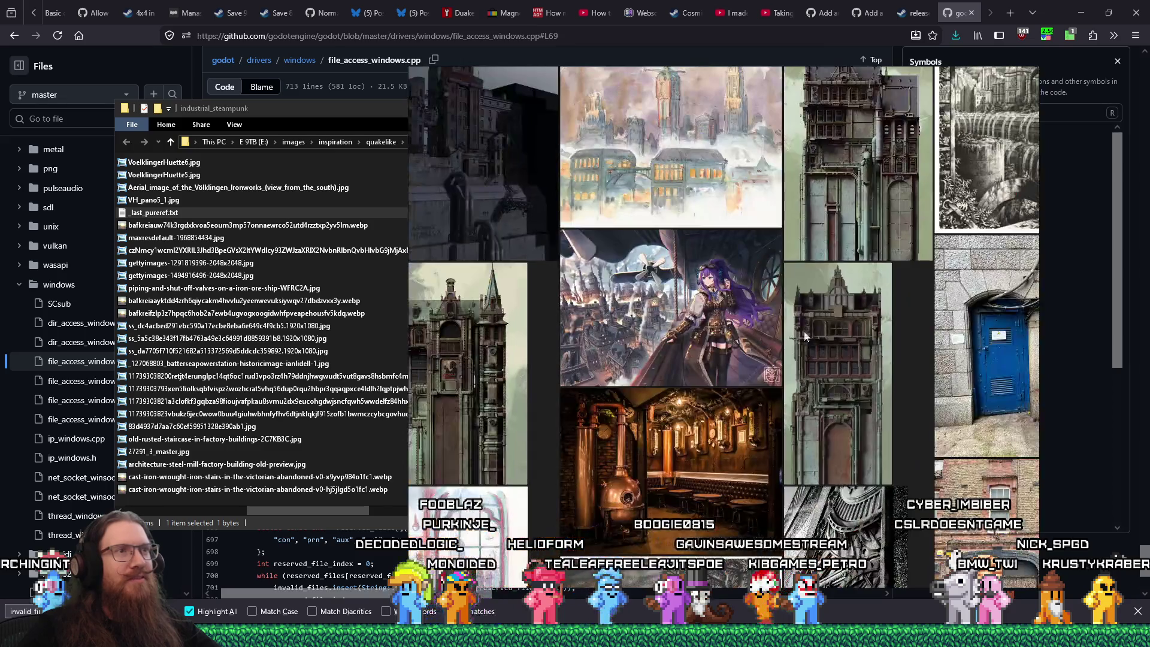
# Step: Locate the dark concrete building image on the PureRef board and zoom in on it
pyautogui.moveTo(810, 339); pyautogui.dragTo(942, 441)
pyautogui.scroll(2, 837, 396)
pyautogui.scroll(4, 655, 286)
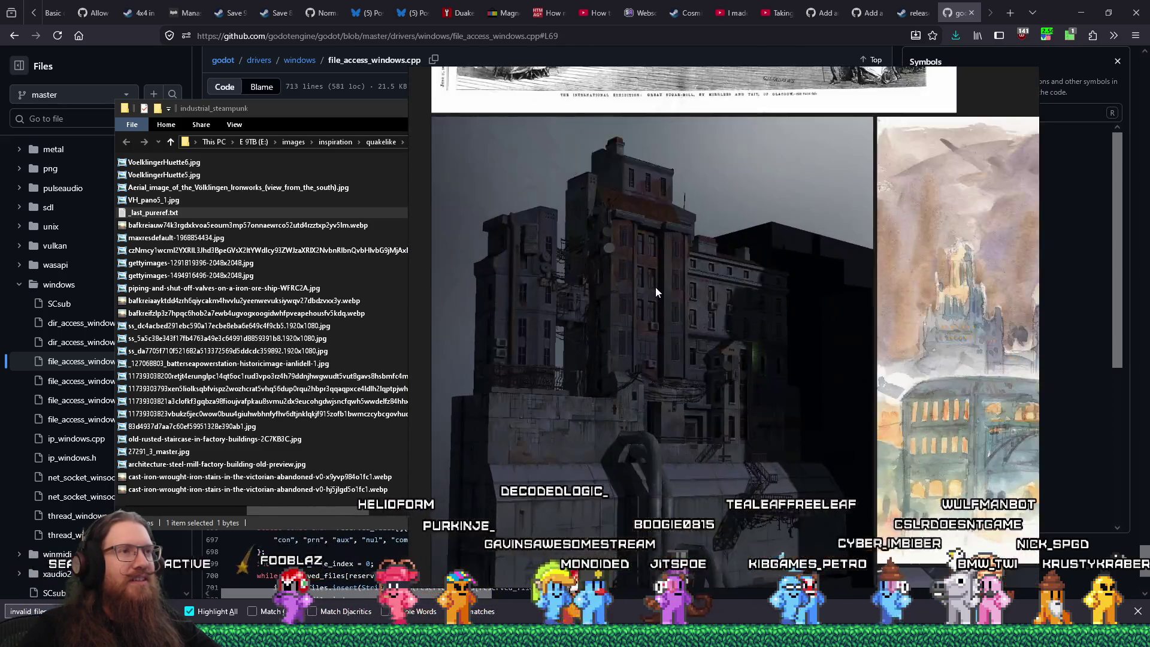
pyautogui.scroll(-1, 778, 304)
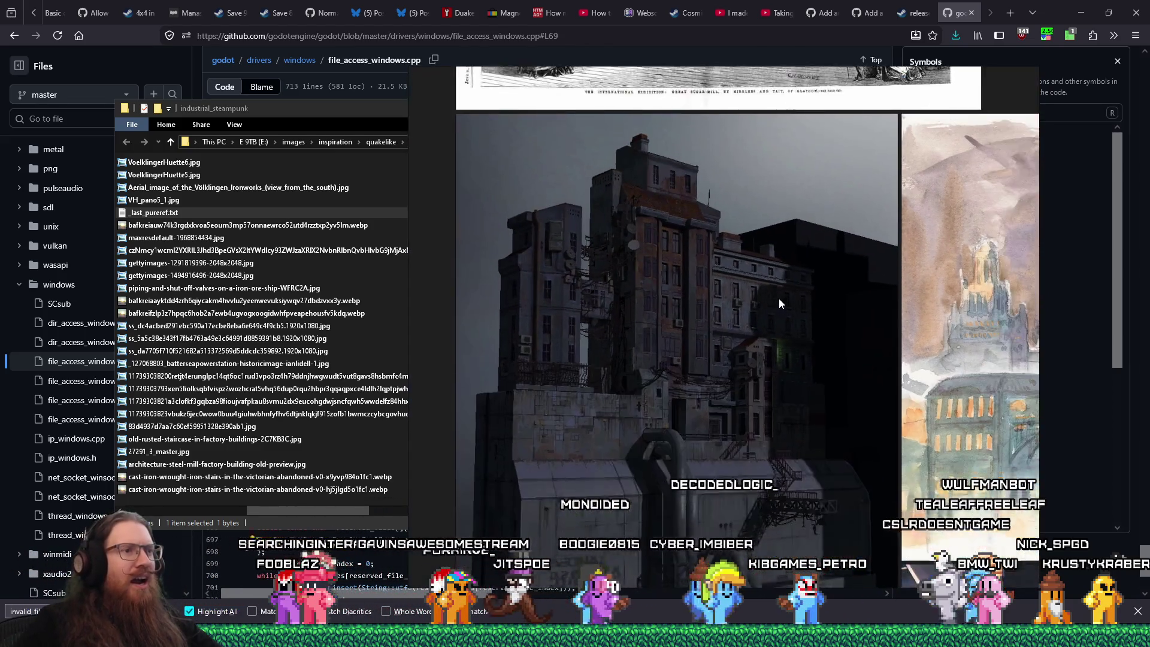
pyautogui.scroll(3, 754, 246)
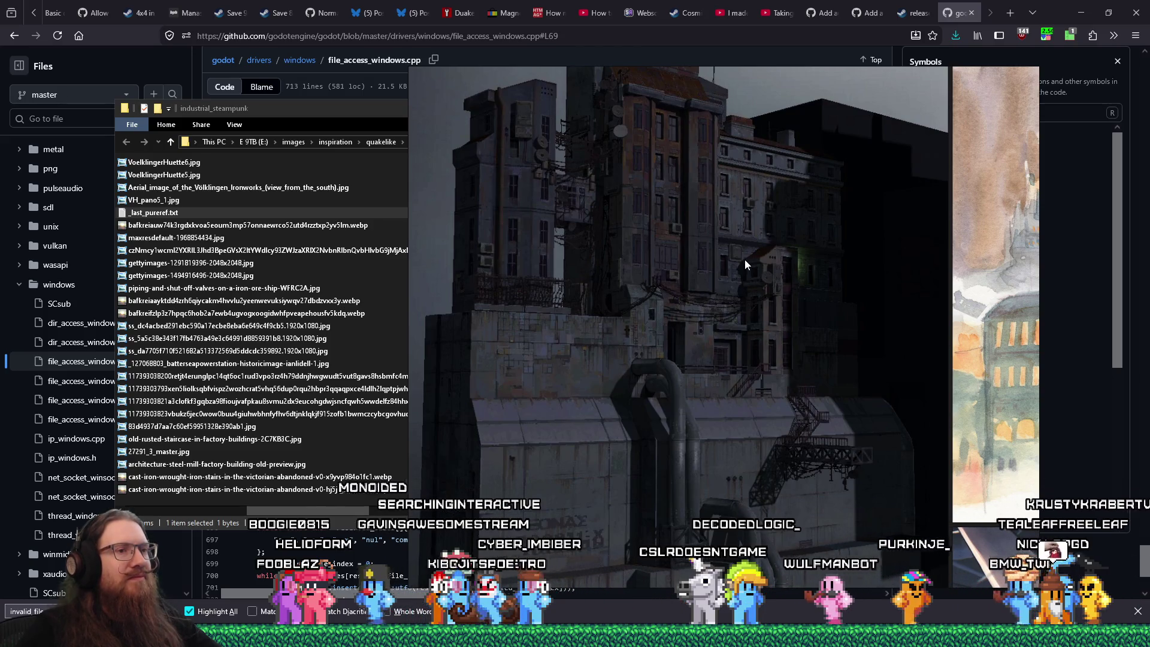
pyautogui.scroll(1, 716, 285)
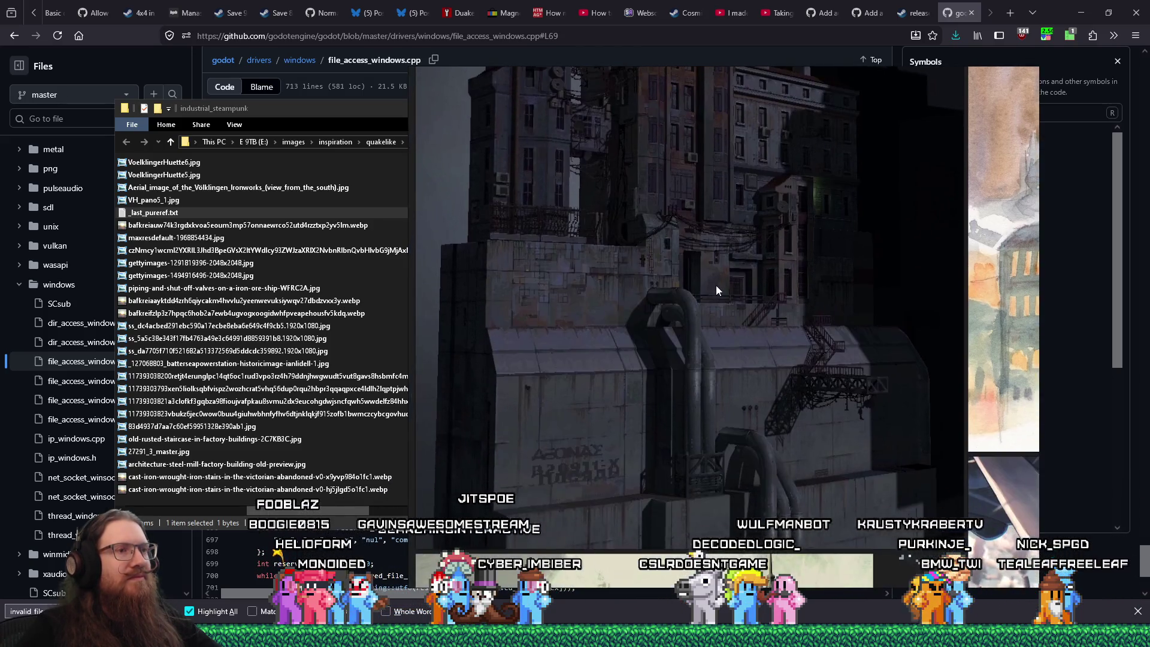
pyautogui.scroll(1, 705, 322)
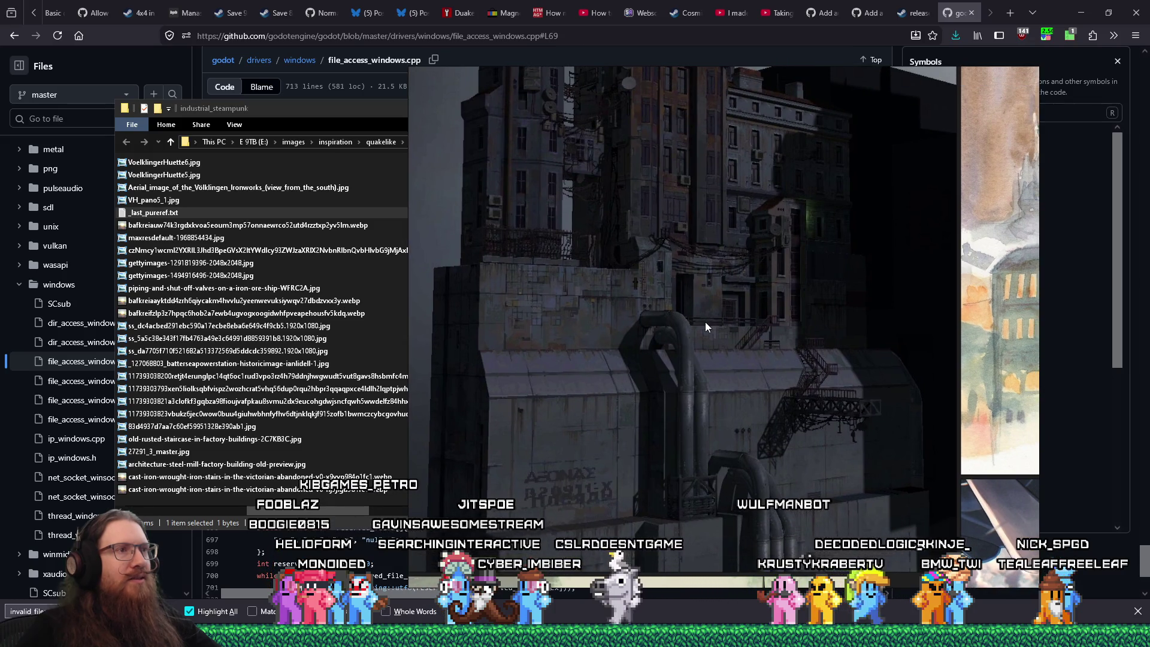
# Step: Shift the dark building image to its upper floors and zoom in closer
pyautogui.moveTo(705, 322)
pyautogui.mouseDown()
pyautogui.moveTo(704, 385)
pyautogui.moveTo(710, 340)
pyautogui.mouseUp()
pyautogui.scroll(-2, 706, 376)
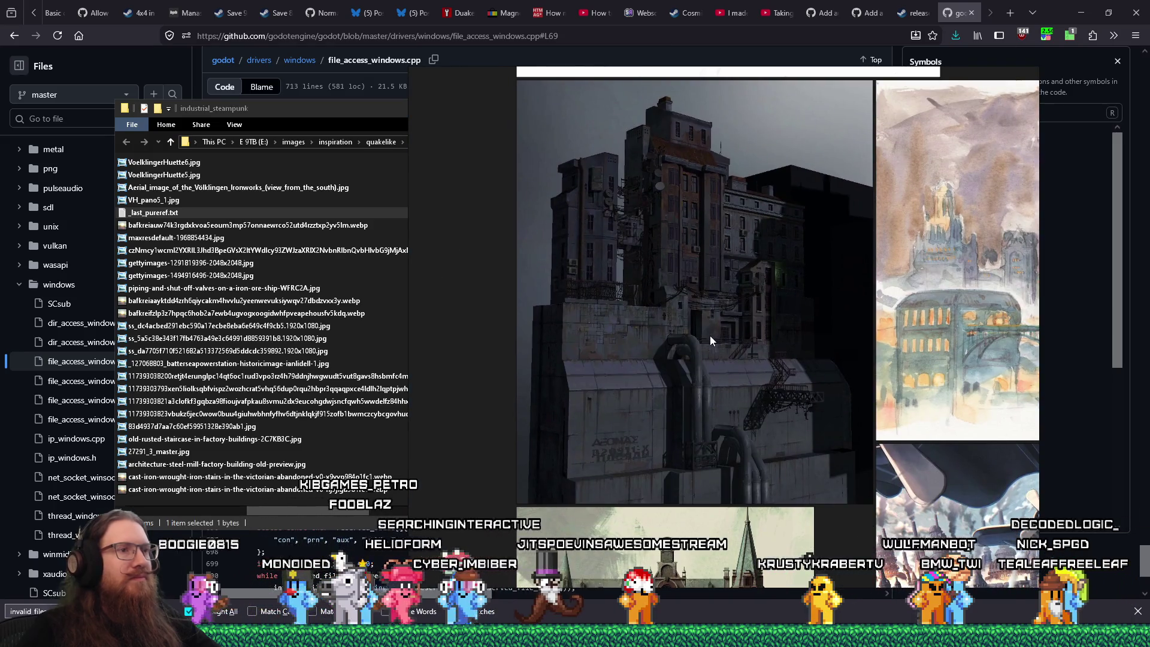
pyautogui.scroll(-6, 707, 342)
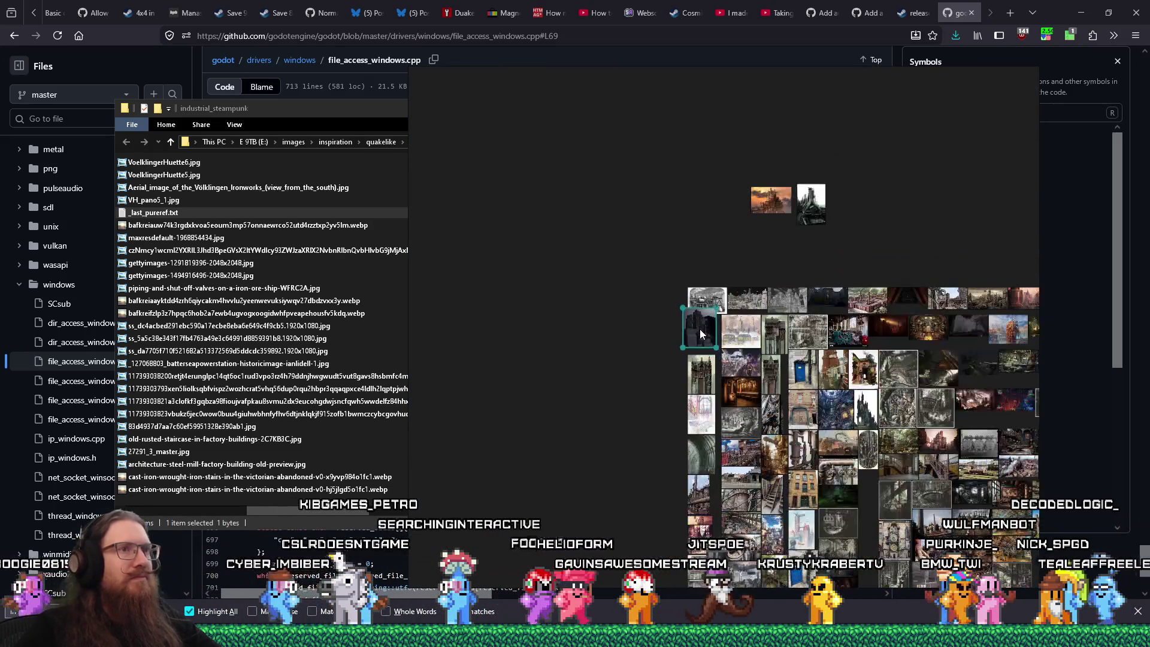
pyautogui.scroll(4, 890, 270)
pyautogui.scroll(2, 785, 304)
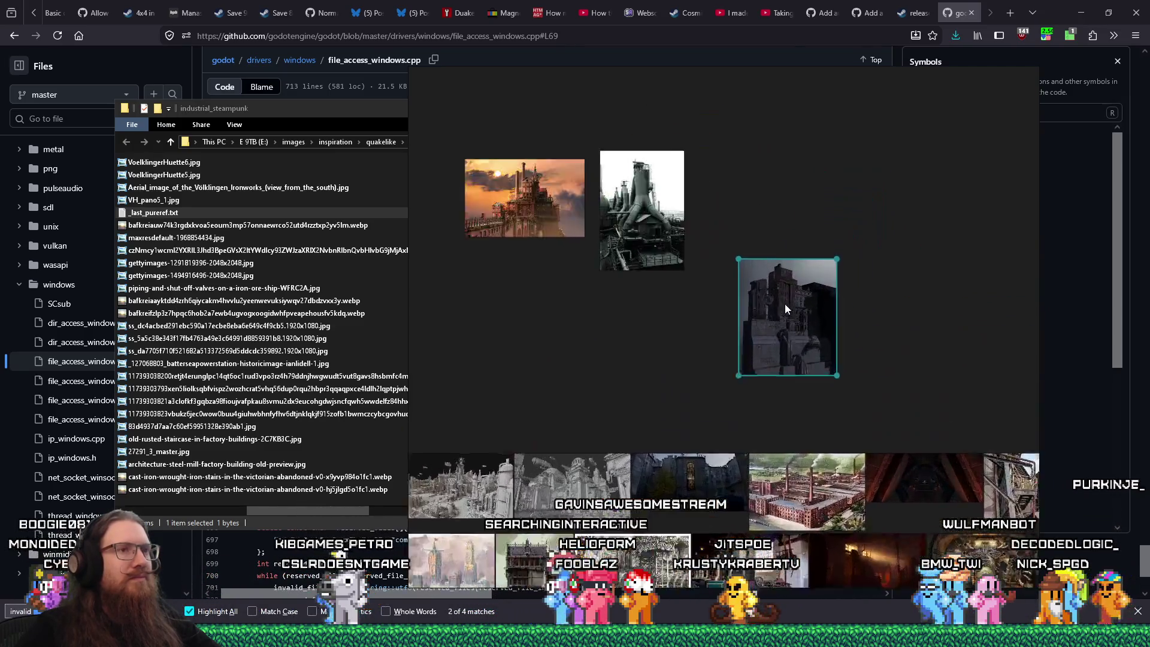
pyautogui.scroll(3, 784, 304)
pyautogui.scroll(4, 765, 267)
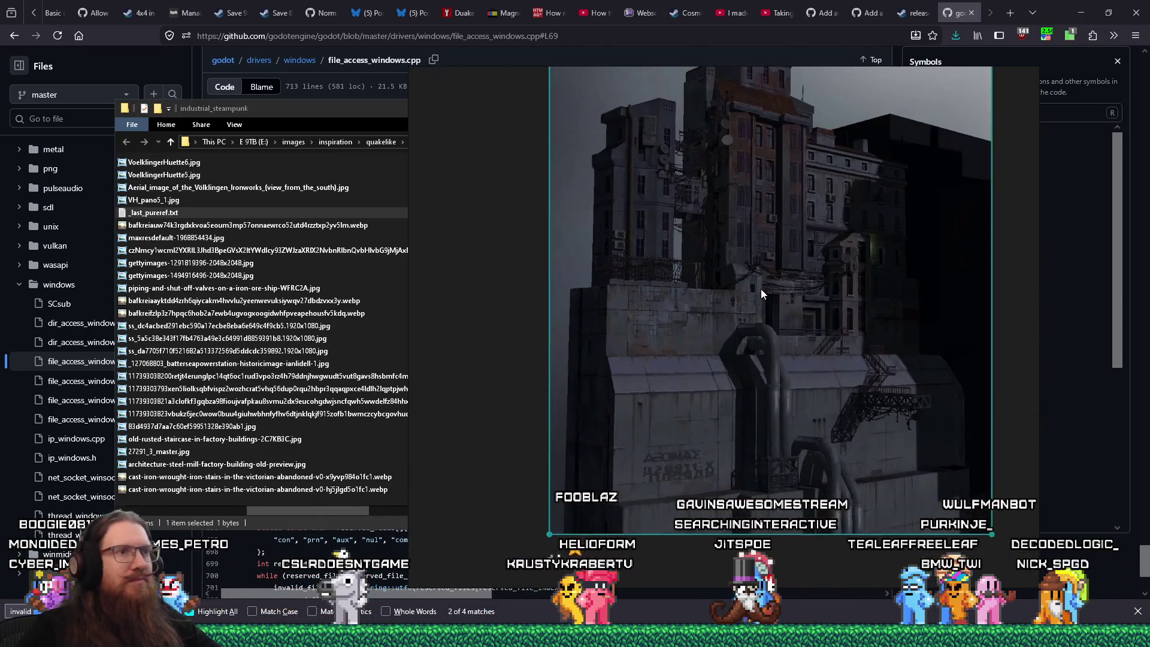
pyautogui.scroll(2, 762, 293)
pyautogui.scroll(2, 752, 314)
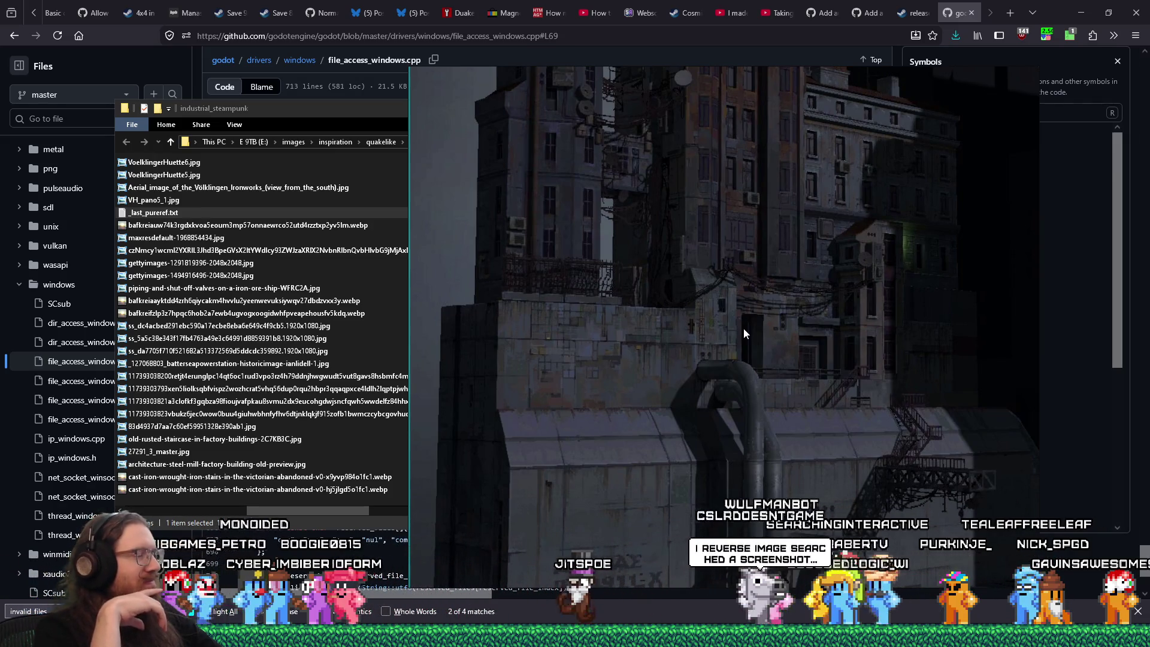
# Step: Pan across the building's pipes, lower wall and left edge, then bring up the window overview
pyautogui.moveTo(856, 398); pyautogui.dragTo(842, 240)
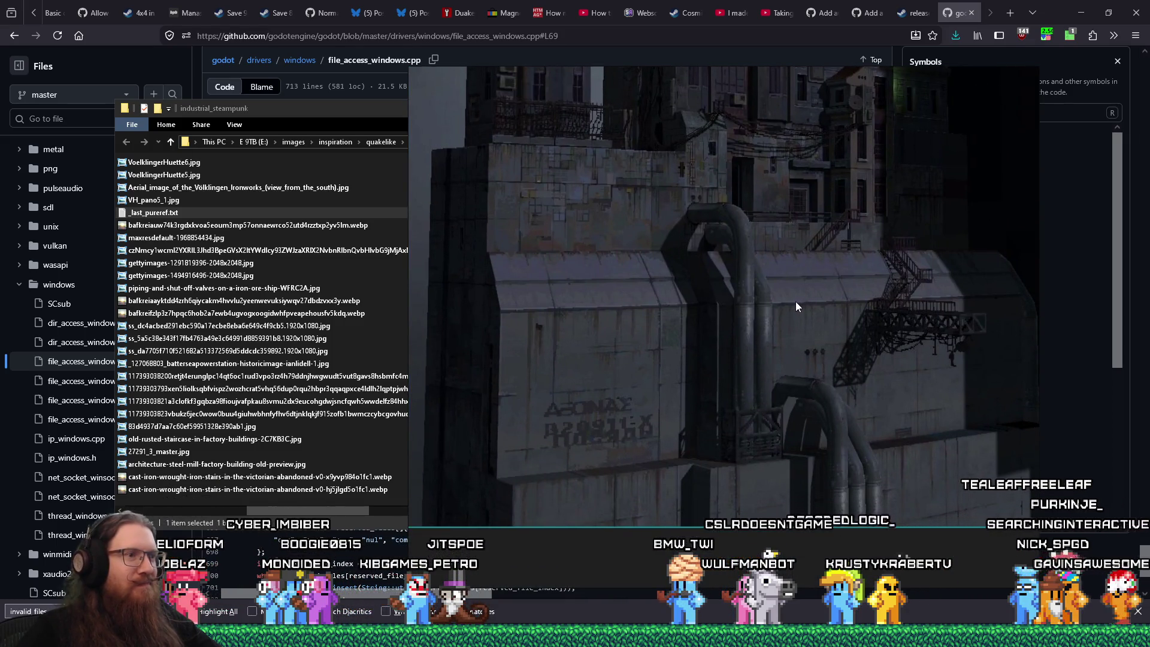
pyautogui.moveTo(796, 301)
pyautogui.mouseDown()
pyautogui.moveTo(840, 347)
pyautogui.moveTo(774, 382)
pyautogui.moveTo(747, 298)
pyautogui.moveTo(739, 396)
pyautogui.moveTo(755, 319)
pyautogui.moveTo(737, 217)
pyautogui.moveTo(735, 364)
pyautogui.moveTo(732, 337)
pyautogui.mouseUp()
pyautogui.scroll(-5, 756, 452)
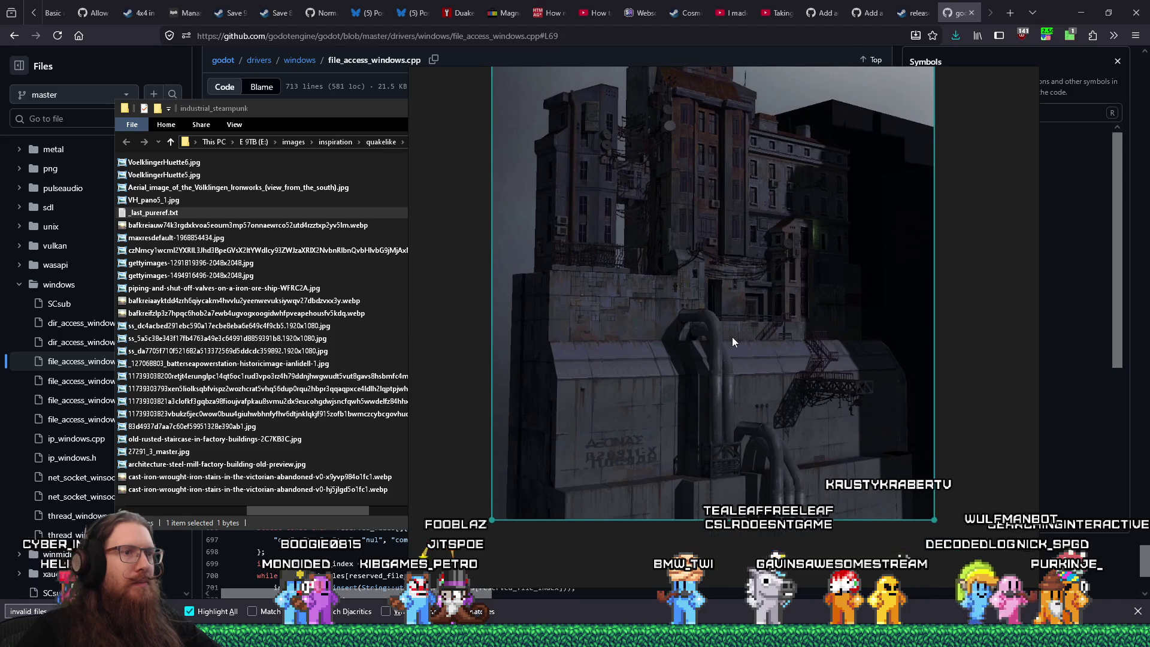
pyautogui.hotkey('alt', 'Tab')
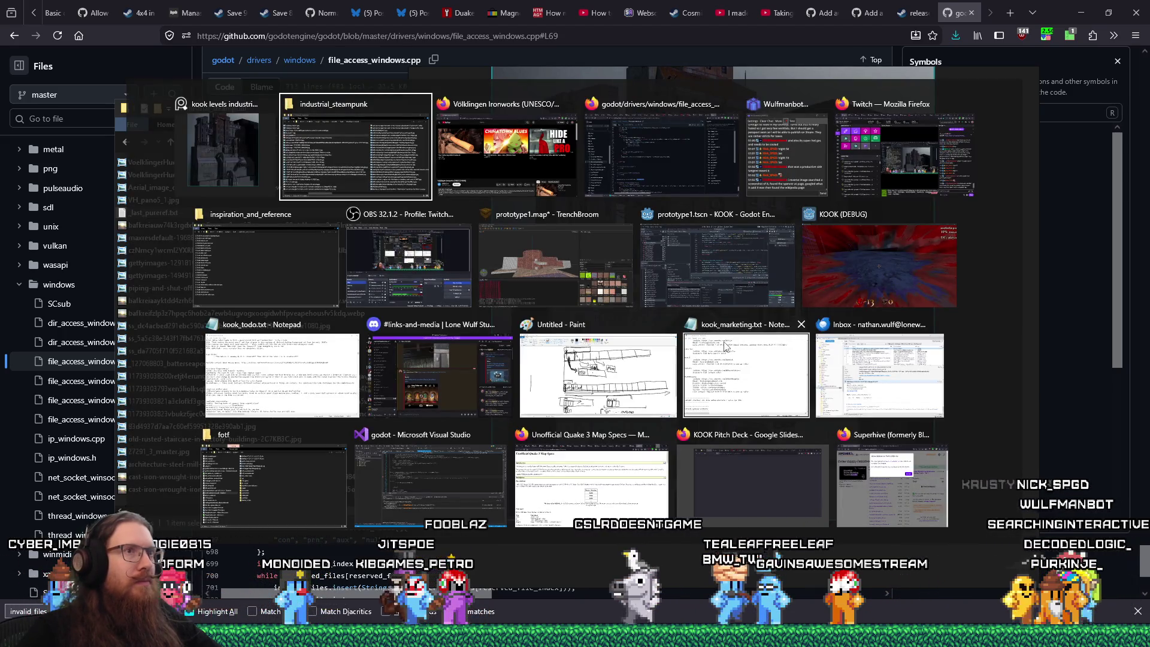
# Step: Switch to the running KOOK debug build, look it over, and close its window
pyautogui.click(926, 240)
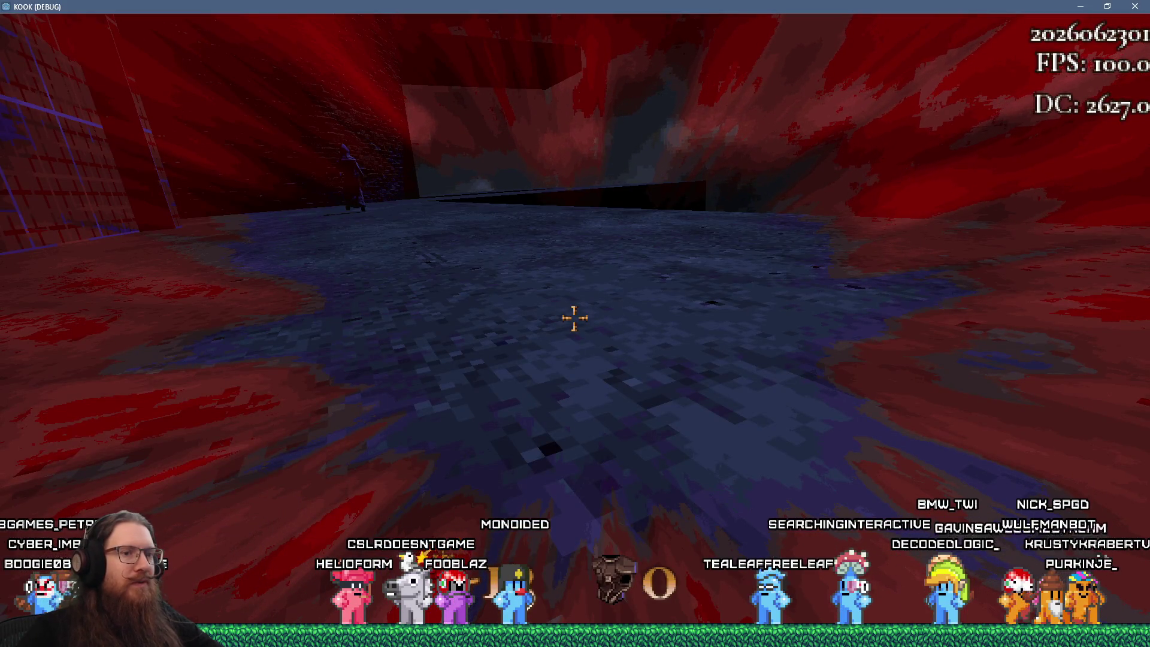
pyautogui.hotkey('alt', 'Tab')
pyautogui.hotkey('alt', 'Tab')
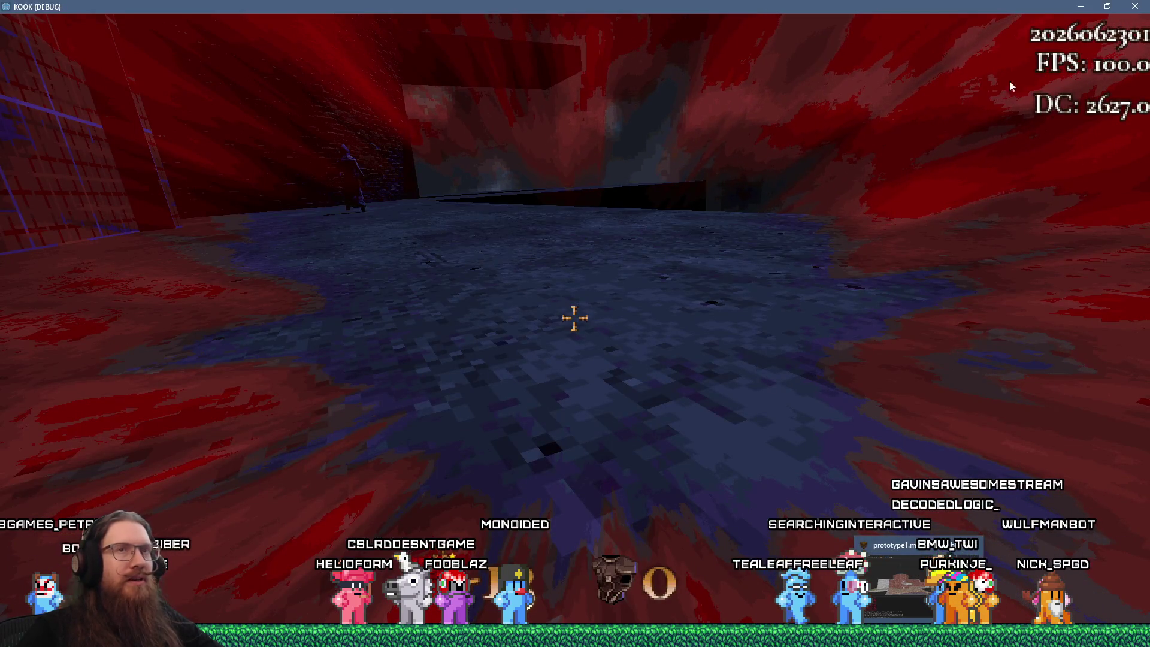
pyautogui.click(1137, 6)
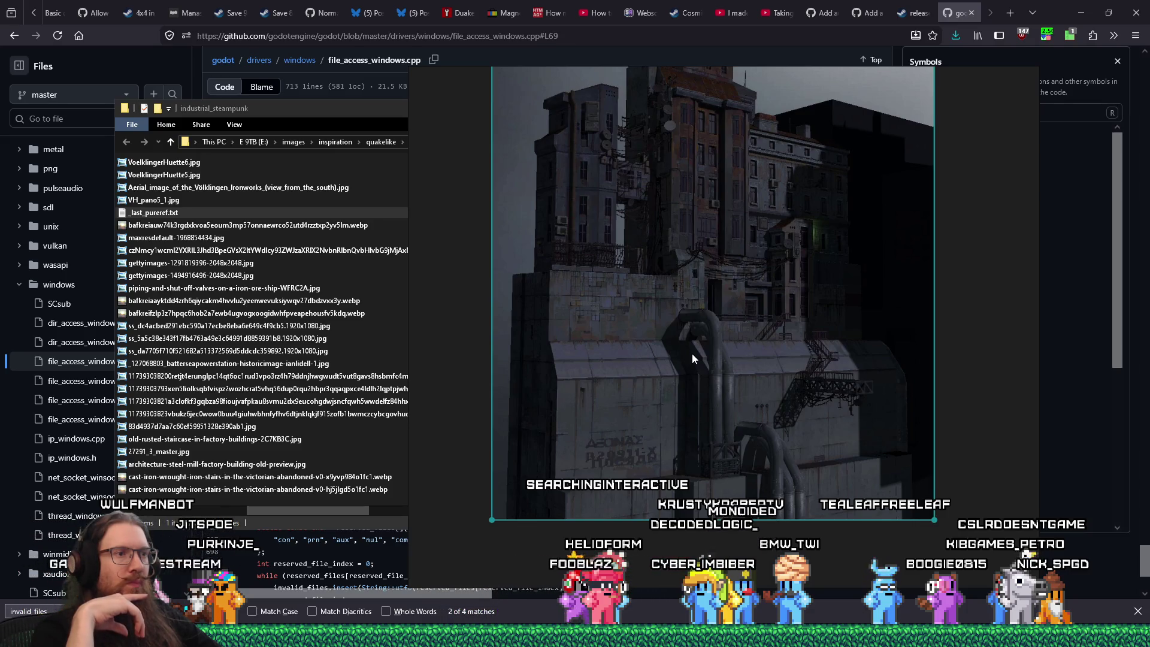
# Step: Return to prototype1.map in TrenchBroom and orbit the 3D view around the brick tower
pyautogui.hotkey('alt', 'Tab')
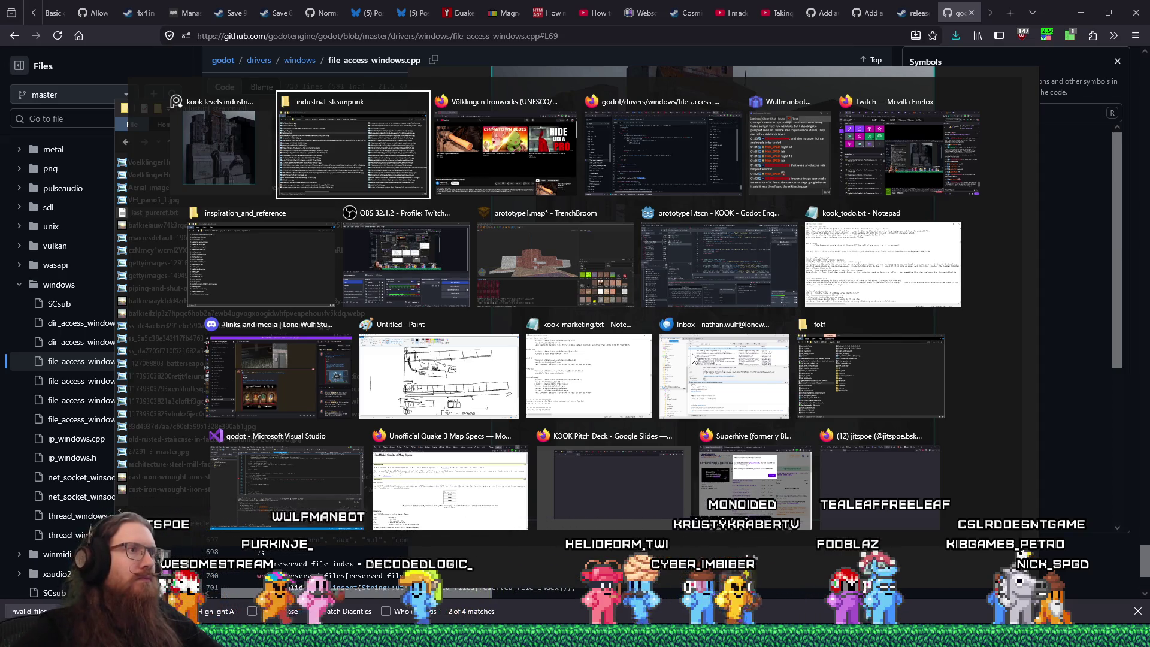
pyautogui.click(544, 254)
pyautogui.scroll(5, 544, 255)
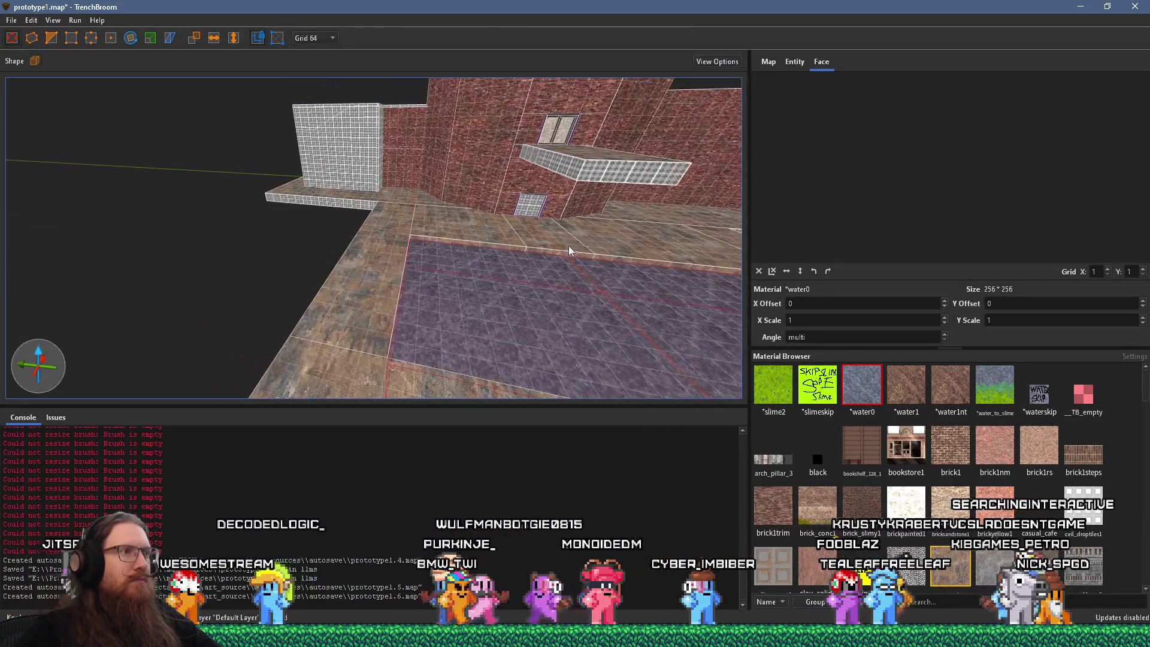
pyautogui.scroll(-5, 623, 218)
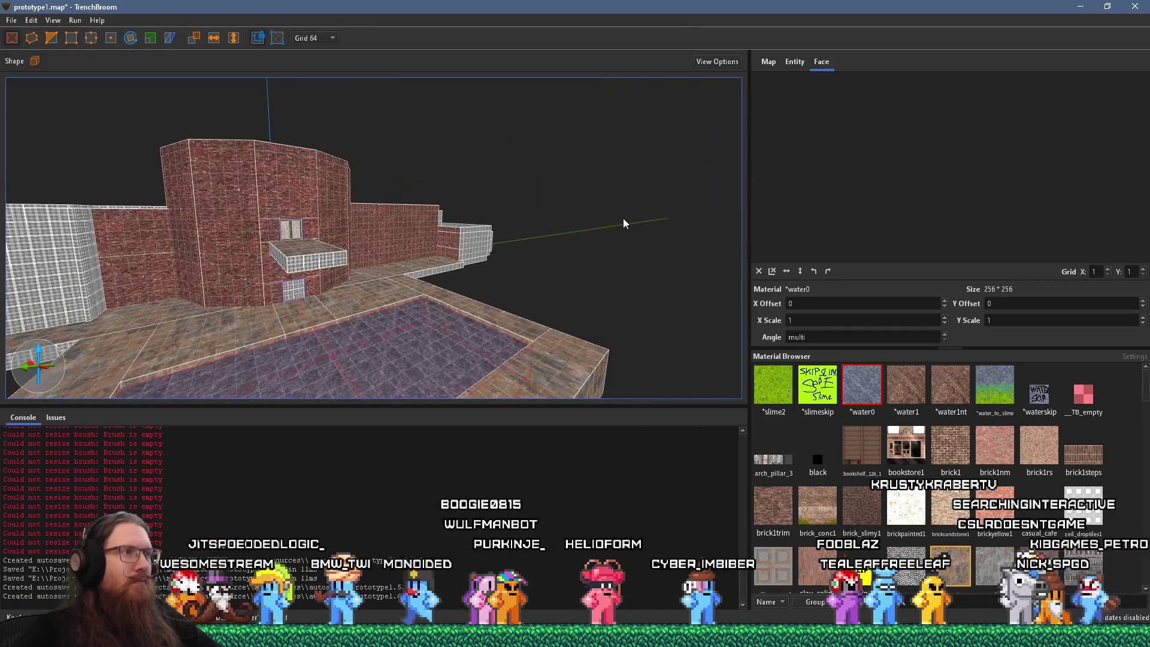
pyautogui.moveTo(451, 293)
pyautogui.mouseDown()
pyautogui.moveTo(341, 304)
pyautogui.moveTo(267, 232)
pyautogui.moveTo(318, 294)
pyautogui.moveTo(399, 262)
pyautogui.moveTo(159, 243)
pyautogui.moveTo(301, 239)
pyautogui.moveTo(250, 242)
pyautogui.mouseUp()
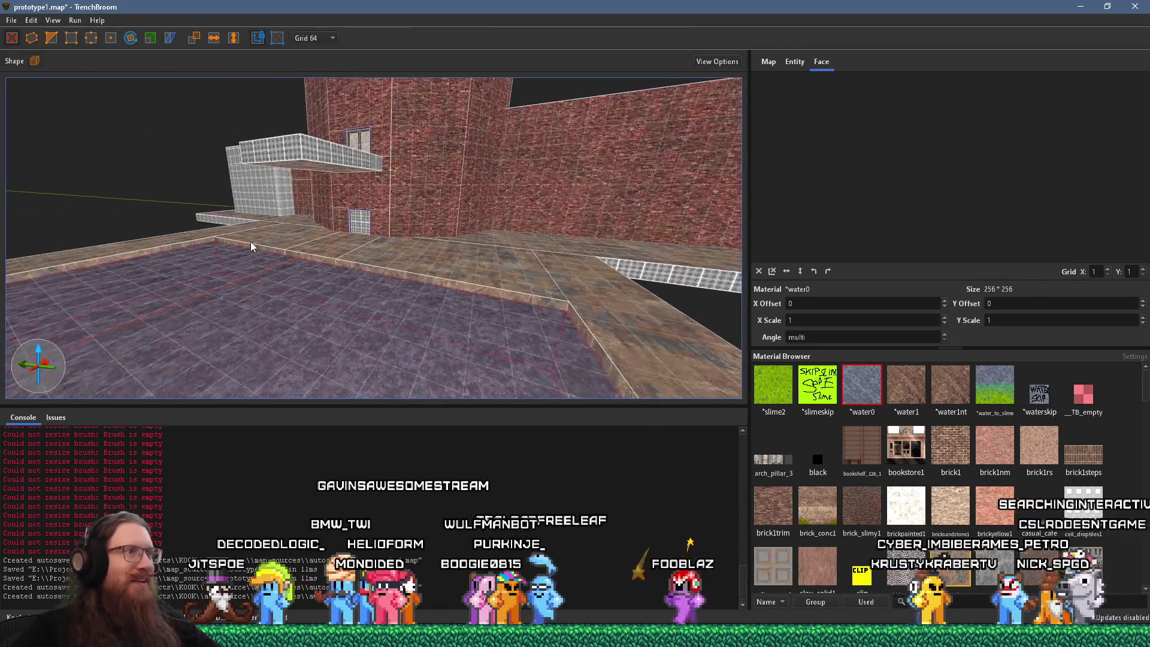
# Step: Compare against the dark industrial reference image, then drag the YouTube video window over the editor
pyautogui.hotkey('alt', 'Tab')
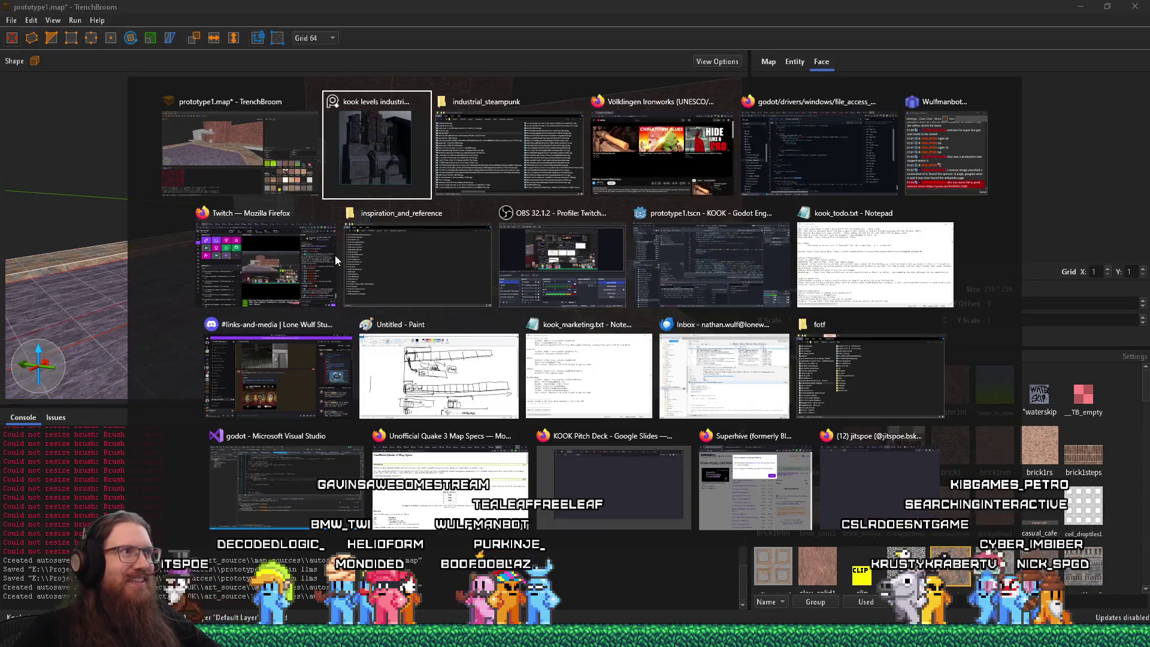
pyautogui.scroll(-2, 601, 276)
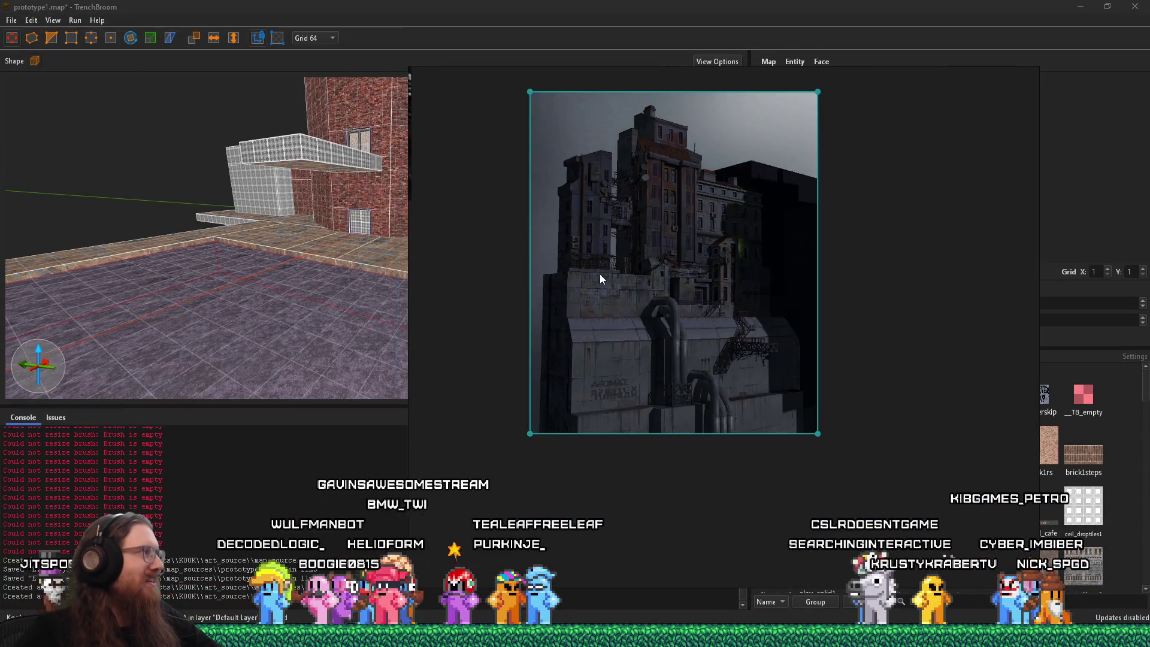
pyautogui.click(71, 359)
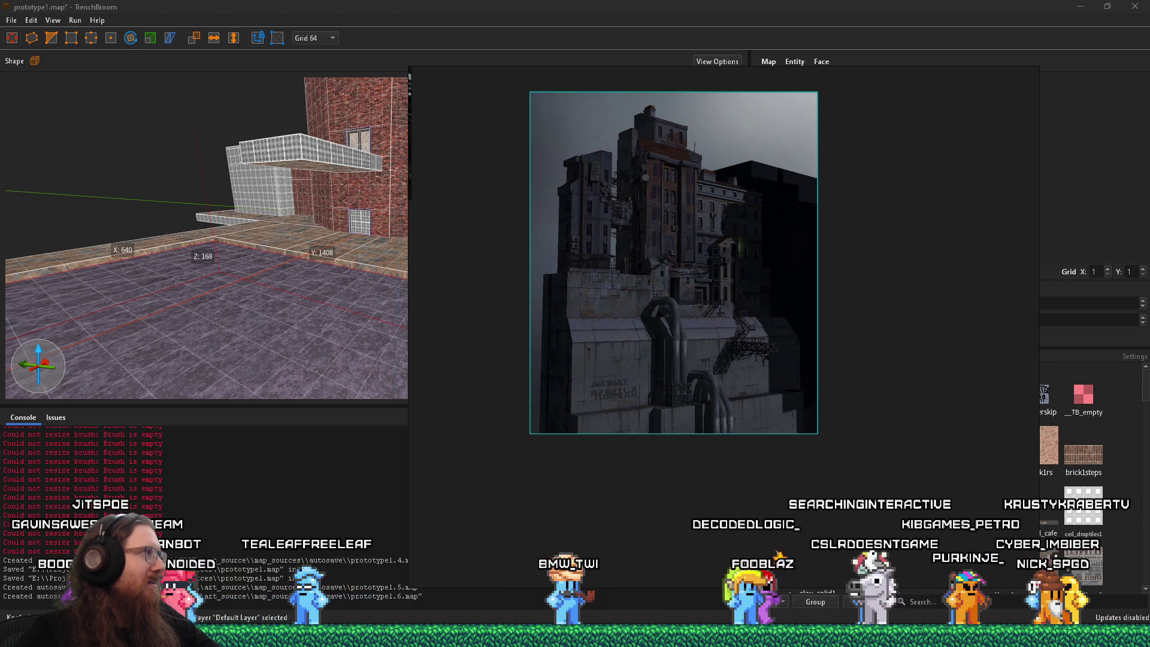
pyautogui.moveTo(0, 60)
pyautogui.mouseDown()
pyautogui.moveTo(493, 59)
pyautogui.moveTo(768, 9)
pyautogui.mouseUp()
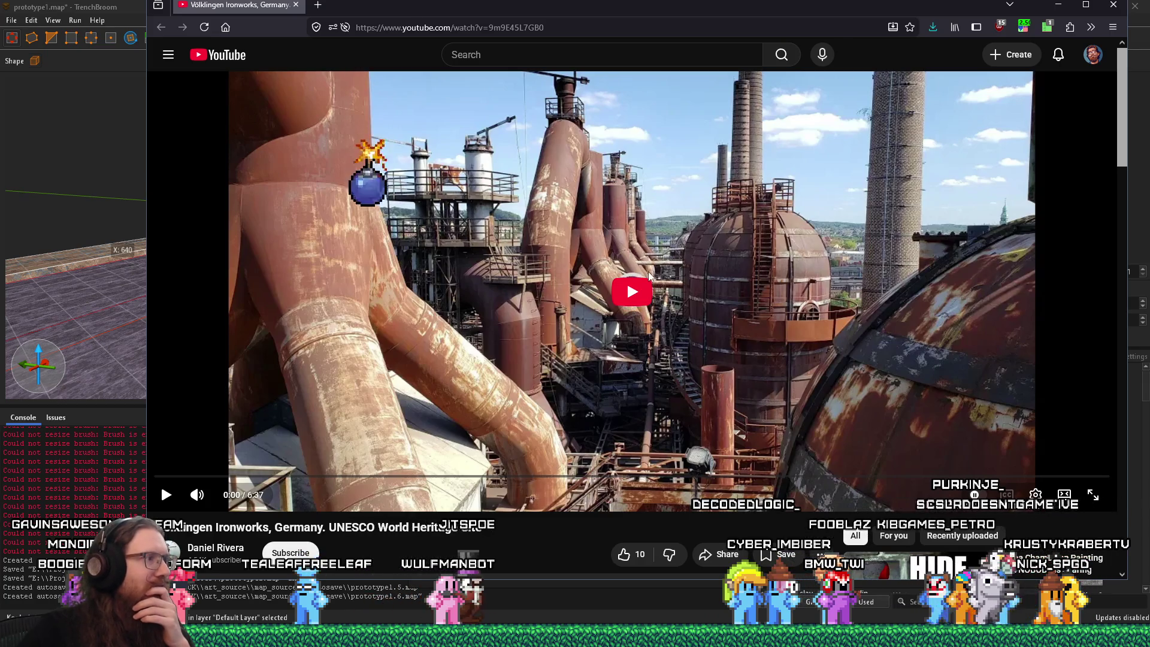
# Step: Start the Völklingen Ironworks video and check the speed extension settings
pyautogui.click(516, 347)
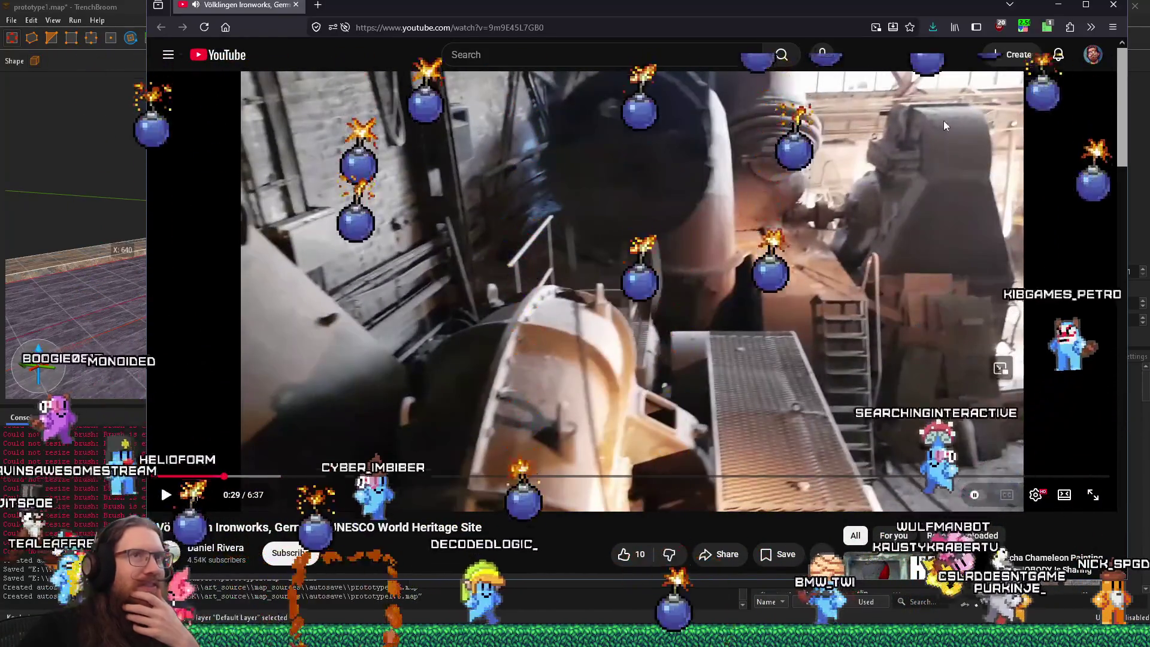
pyautogui.click(1010, 5)
pyautogui.click(1026, 27)
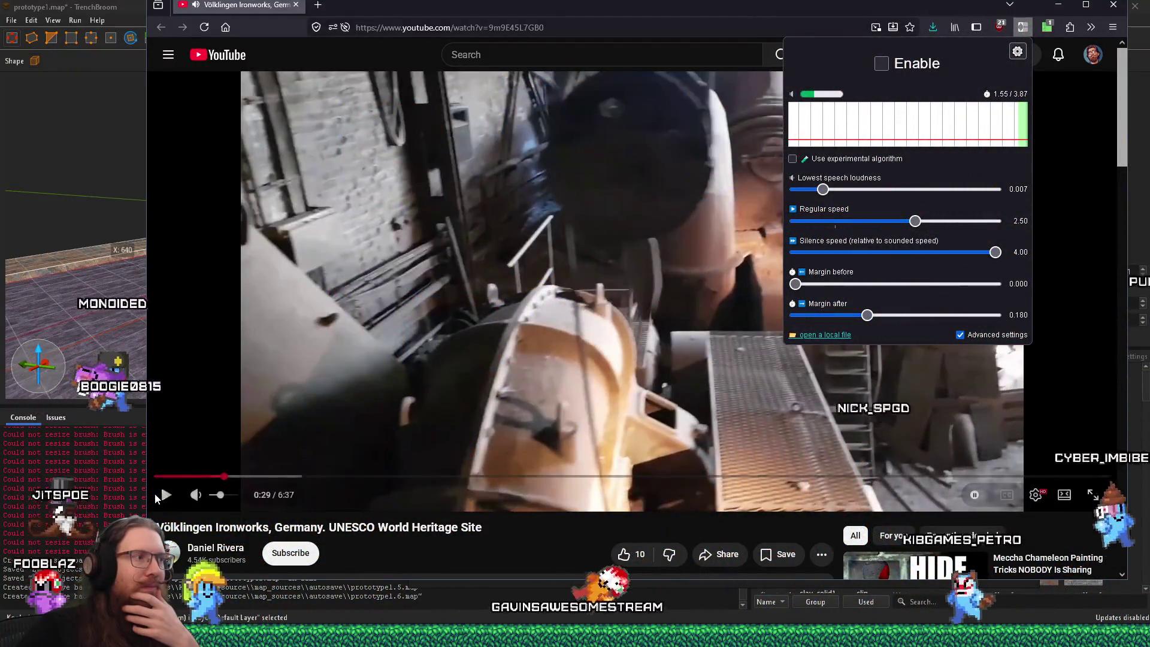
pyautogui.press('Escape')
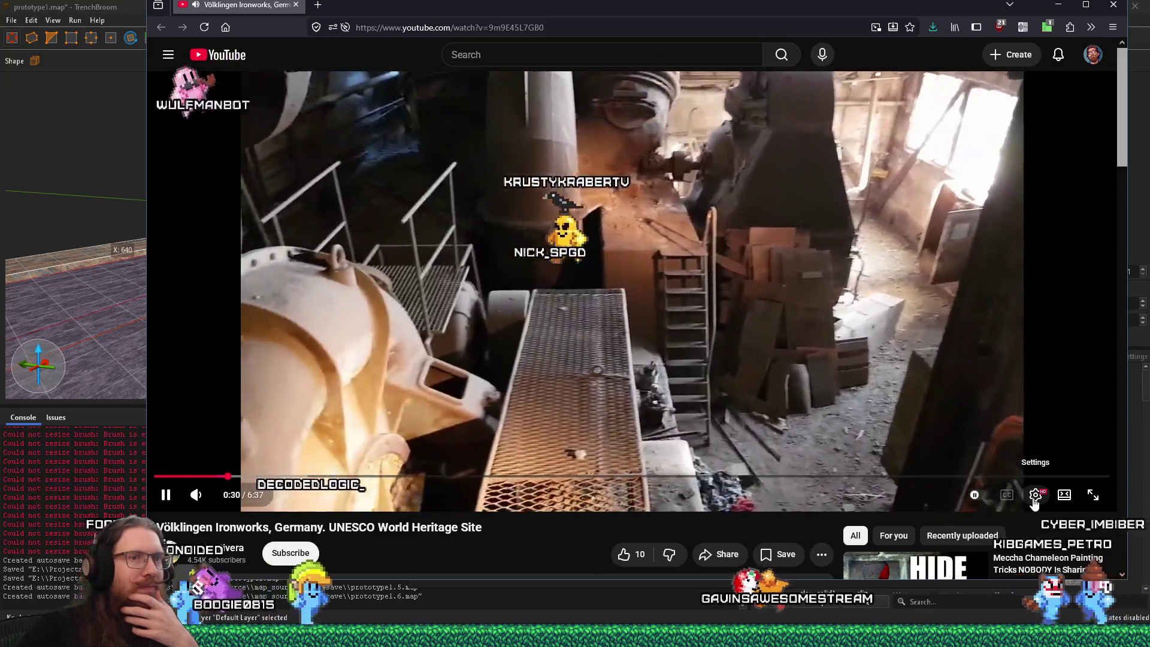
# Step: Raise the playback speed to 2.00x, try 3.0x, and dismiss the Premium offer
pyautogui.click(1036, 497)
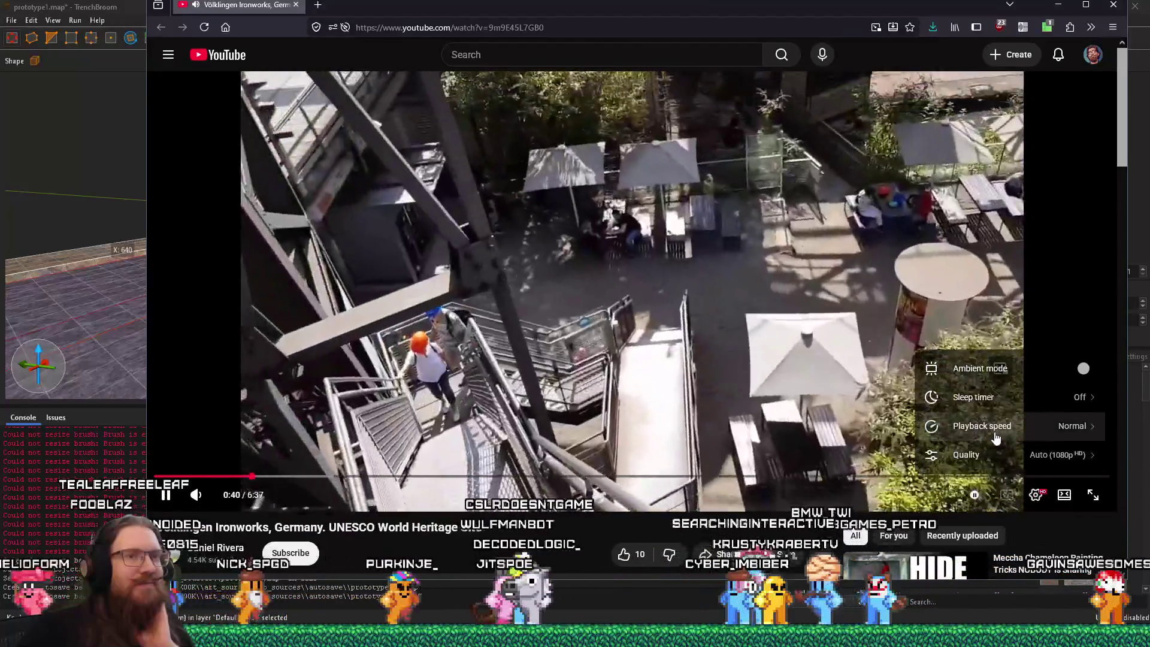
pyautogui.click(991, 428)
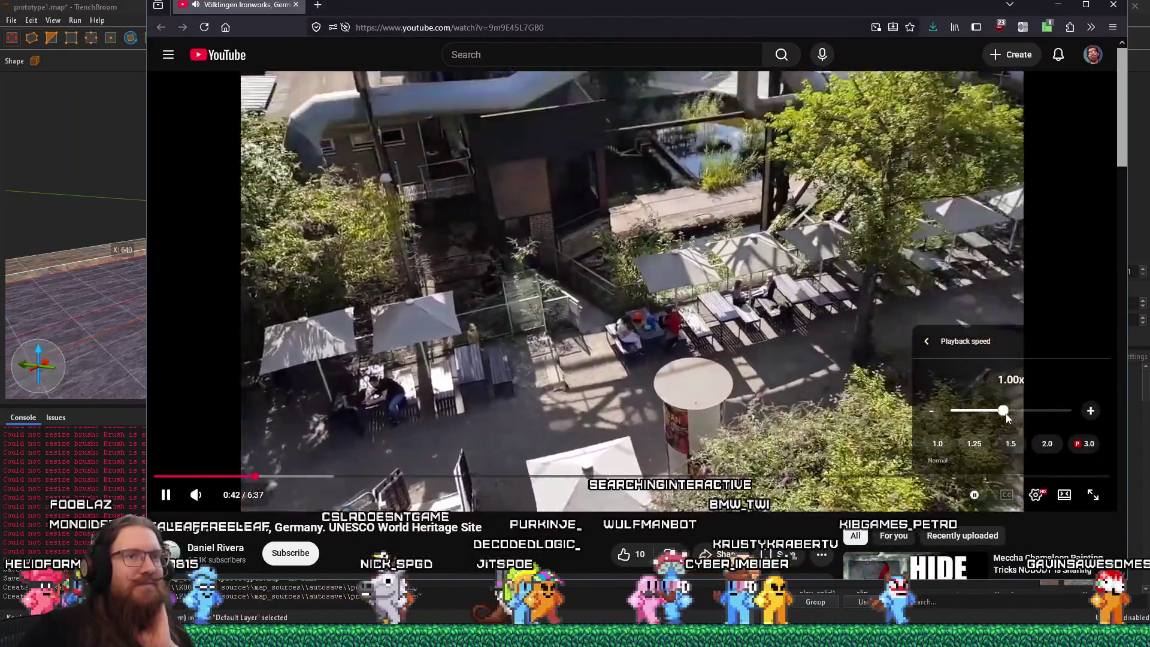
pyautogui.moveTo(1003, 412); pyautogui.dragTo(1065, 414)
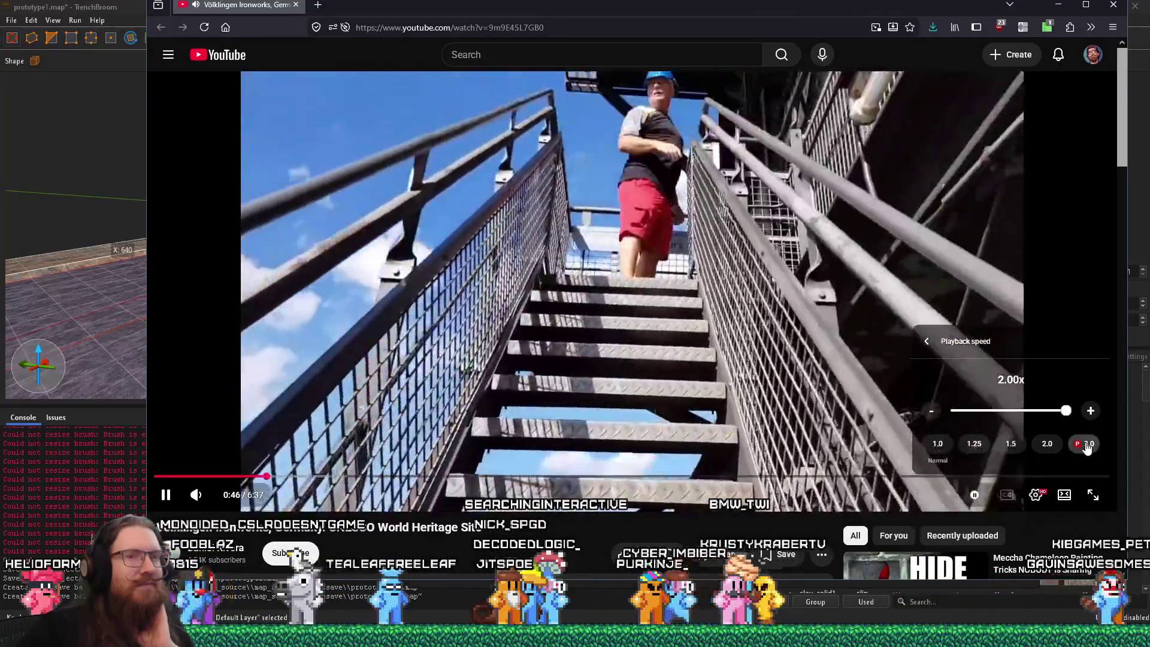
pyautogui.click(1087, 446)
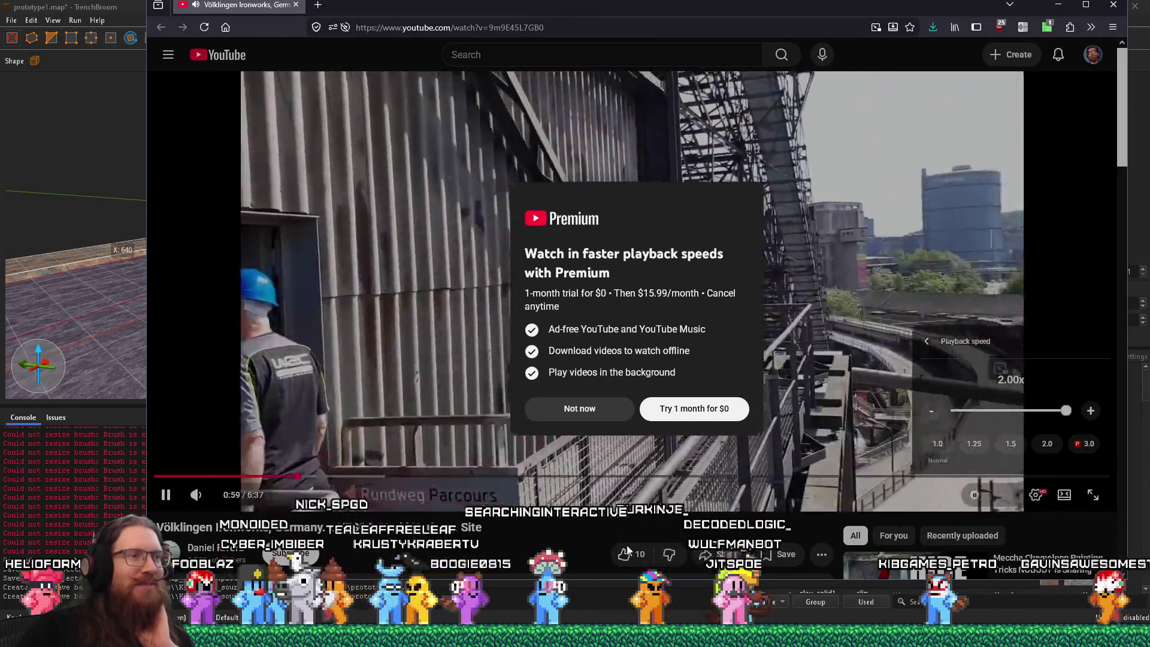
pyautogui.click(571, 540)
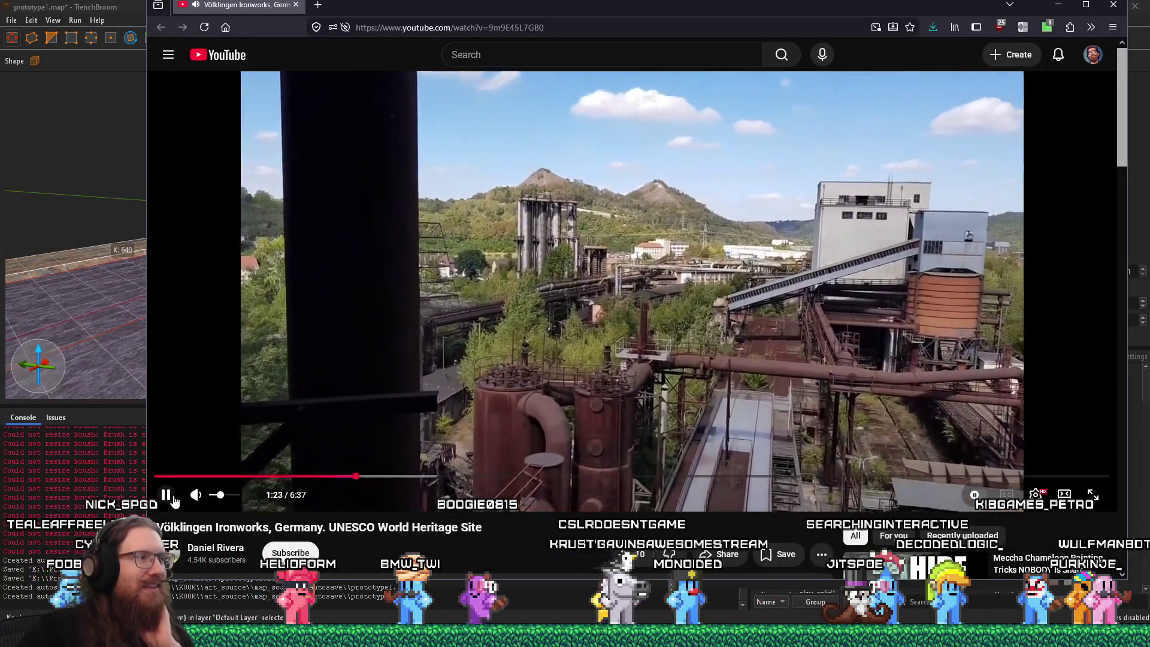
# Step: Pause and resume the footage, revisit the speed options, and continue from 1:45
pyautogui.click(167, 497)
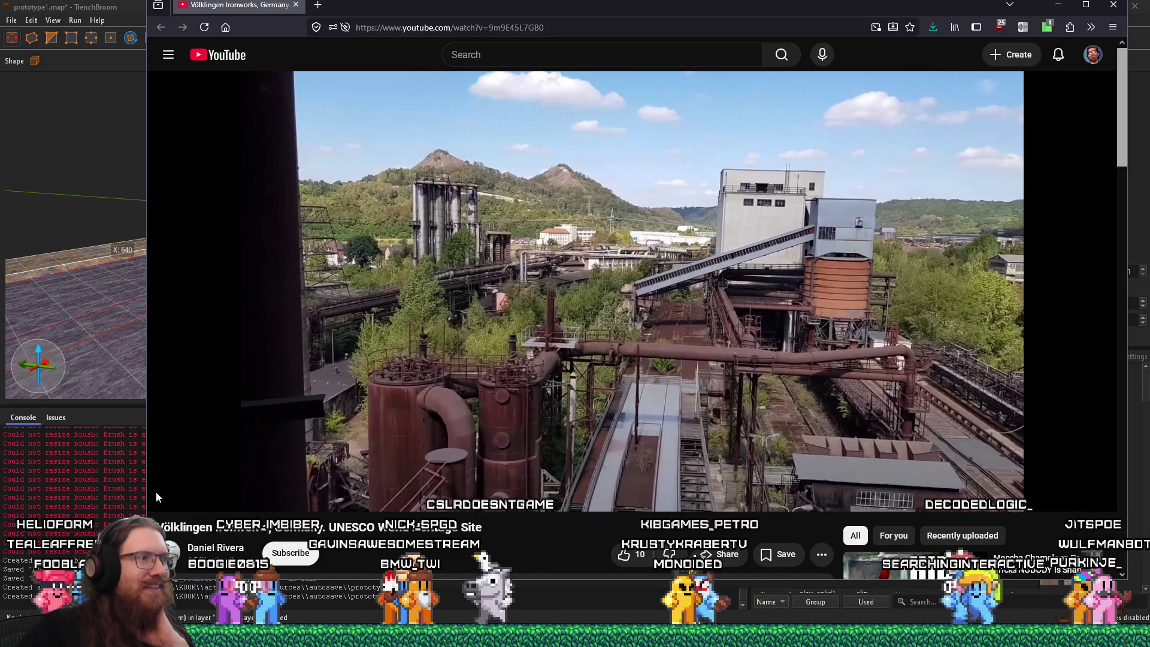
pyautogui.click(166, 496)
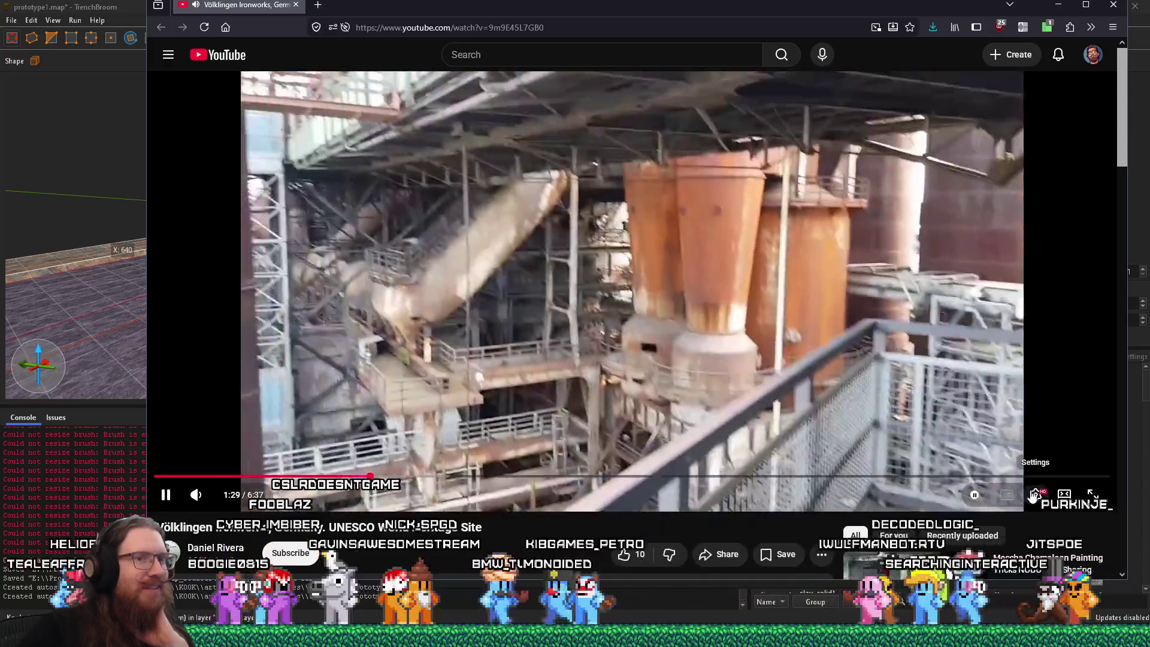
pyautogui.click(1037, 495)
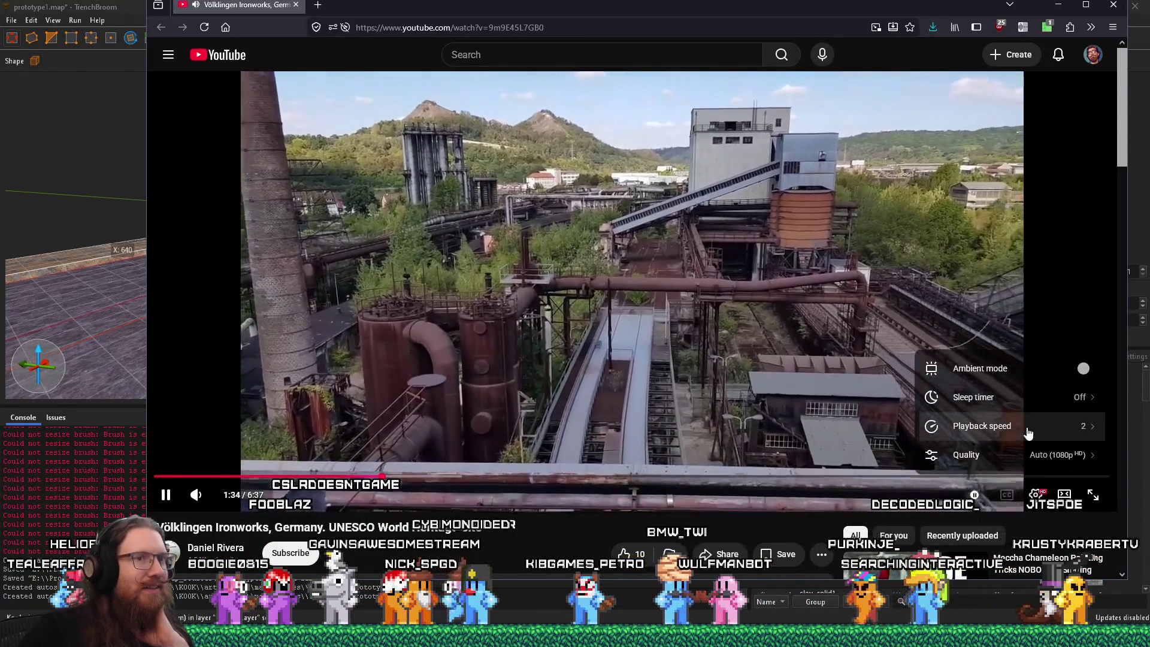
pyautogui.click(1028, 428)
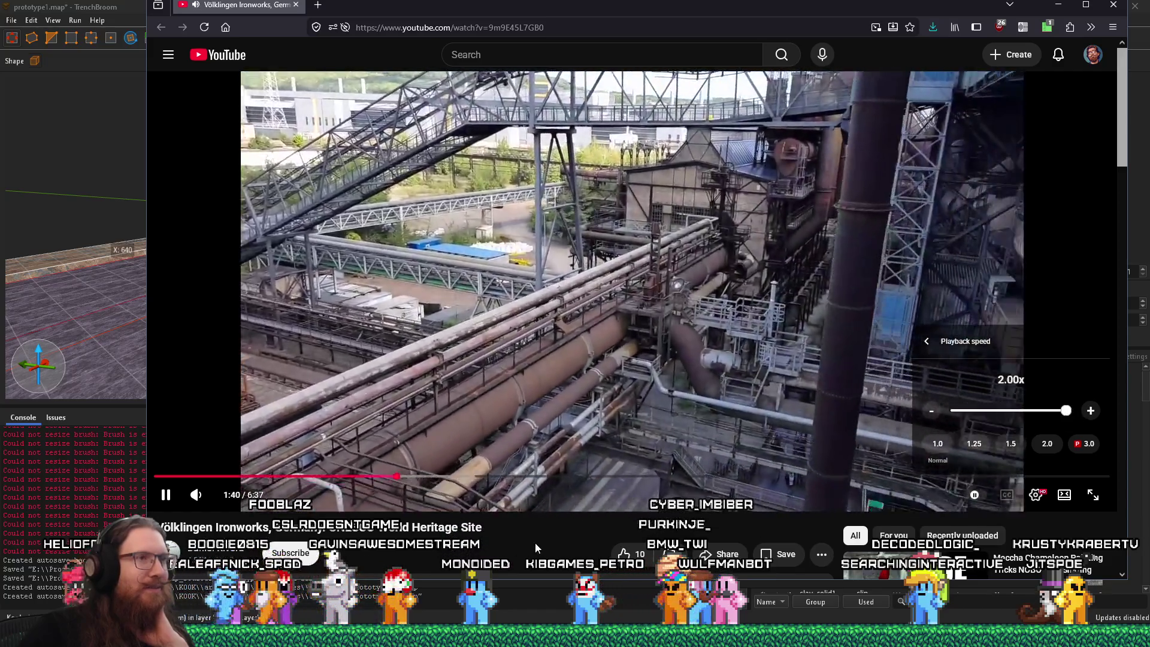
pyautogui.click(531, 542)
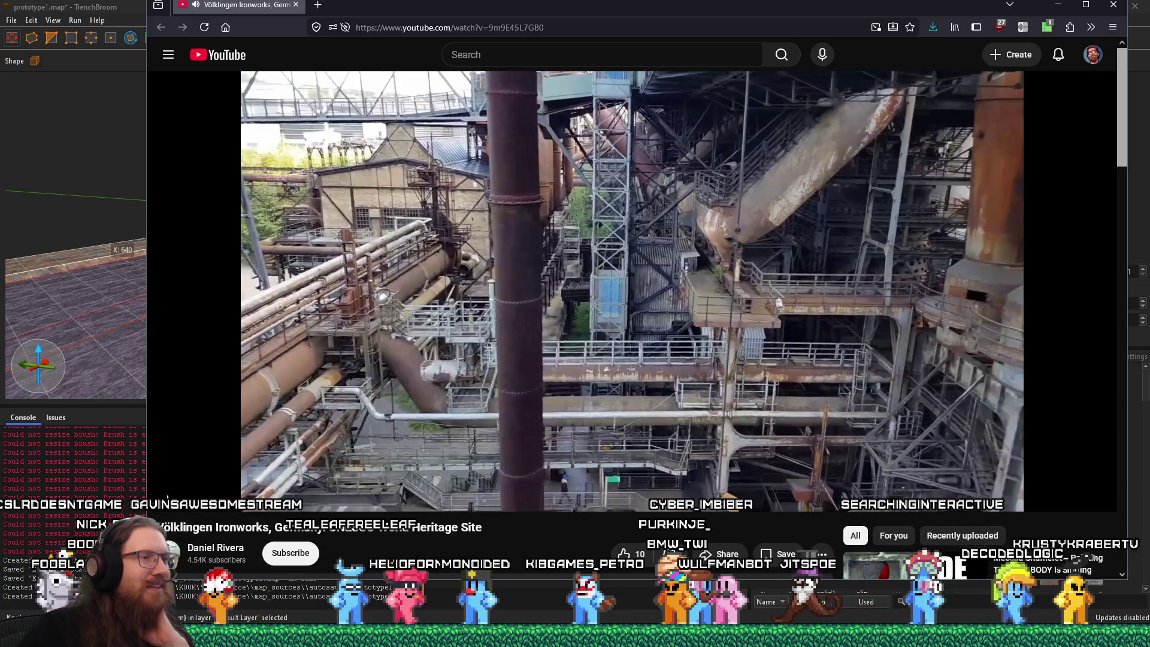
pyautogui.click(168, 501)
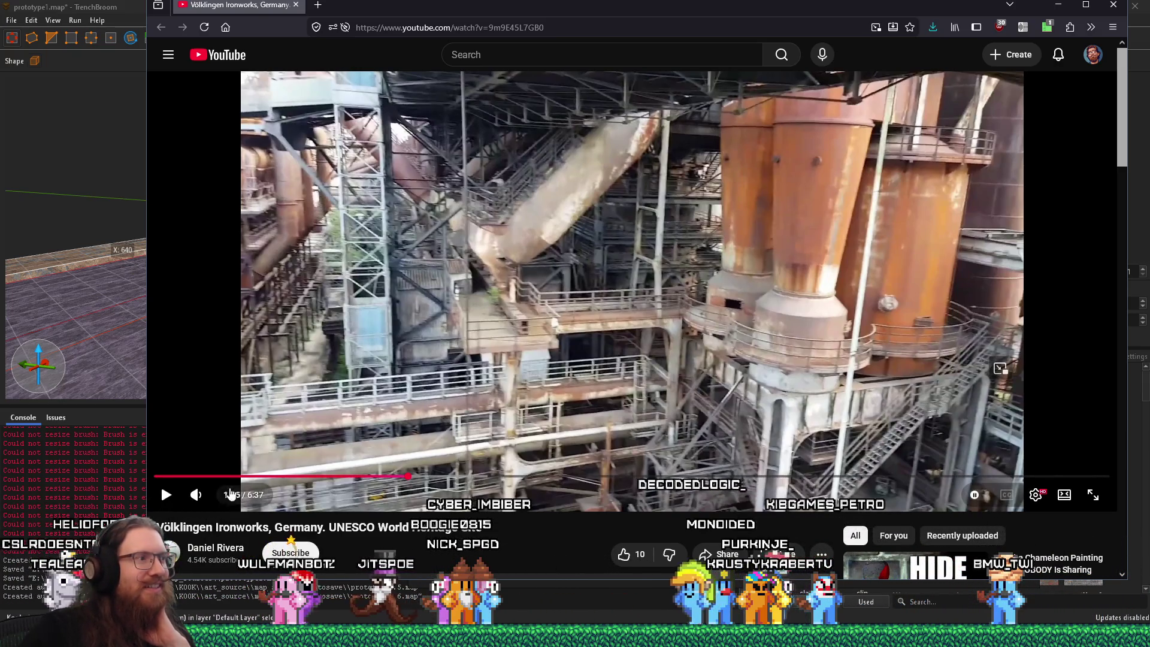
pyautogui.click(167, 496)
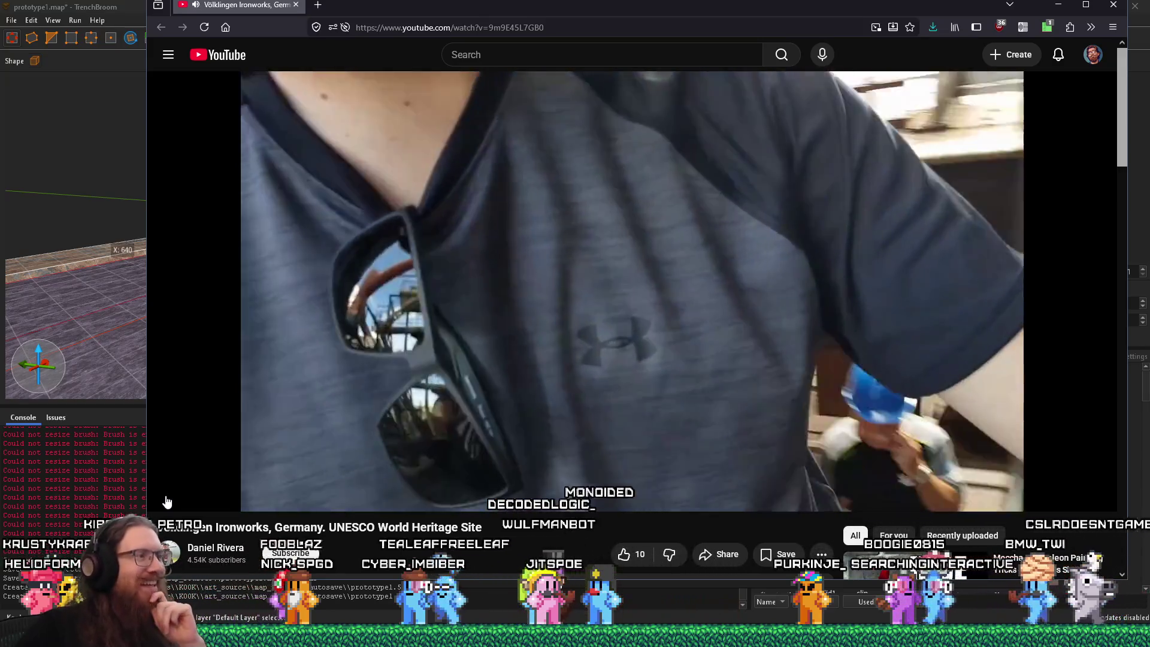
# Step: Pause the ironworks video at 2:58 of 6:37 on the blast furnace domes beside the chimney
pyautogui.moveTo(168, 503)
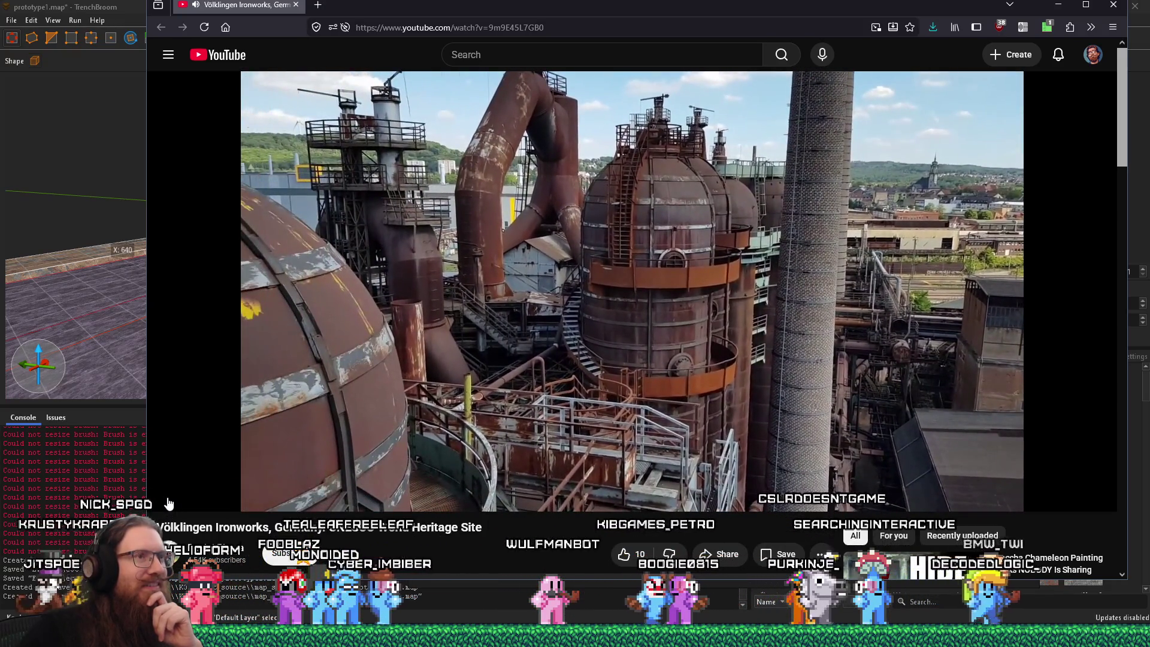
pyautogui.click(168, 505)
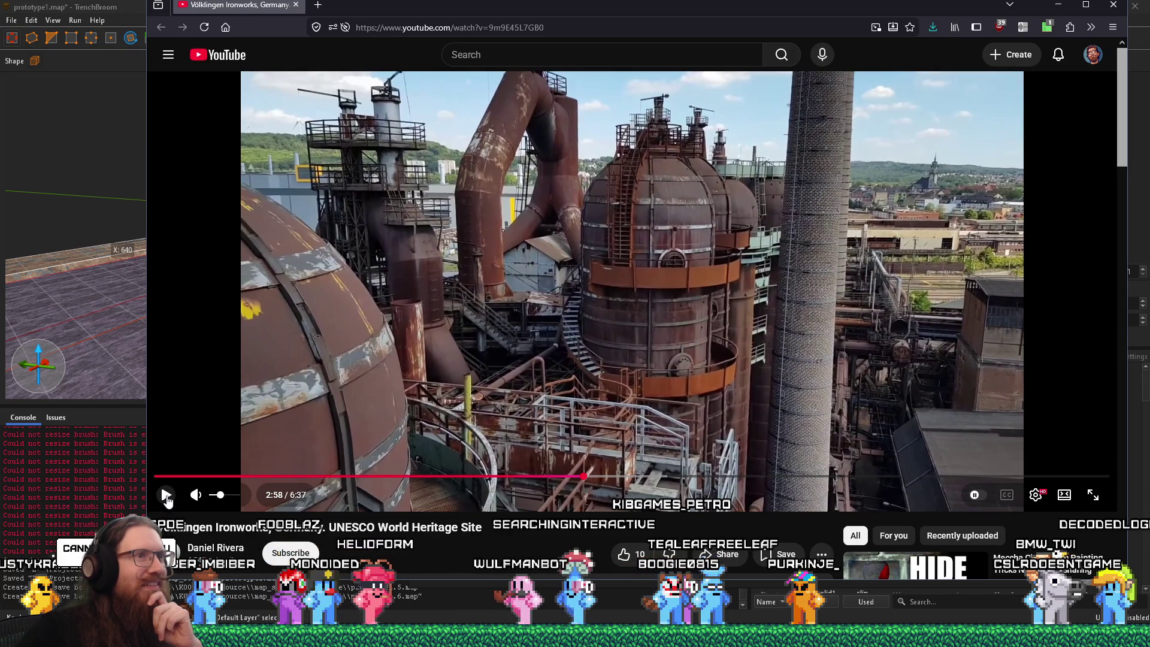
# Step: Resume from 2:58 and pause at 3:28 on the rusty pipes and brick chimneys
pyautogui.click(167, 501)
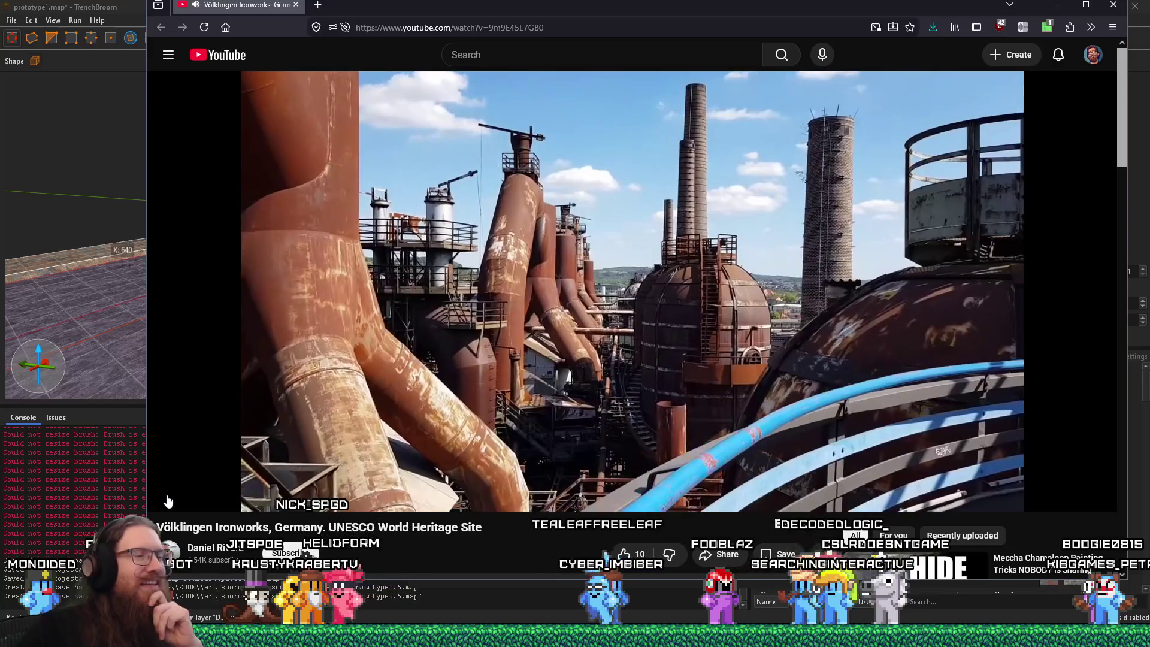
pyautogui.click(644, 291)
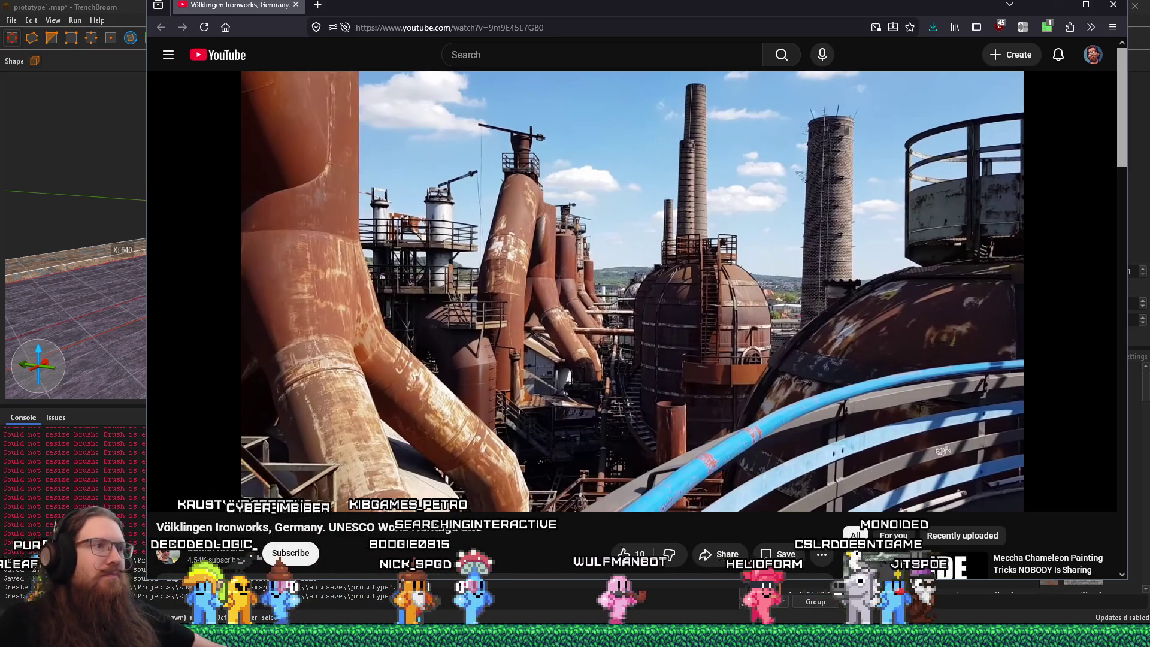
pyautogui.moveTo(540, 335)
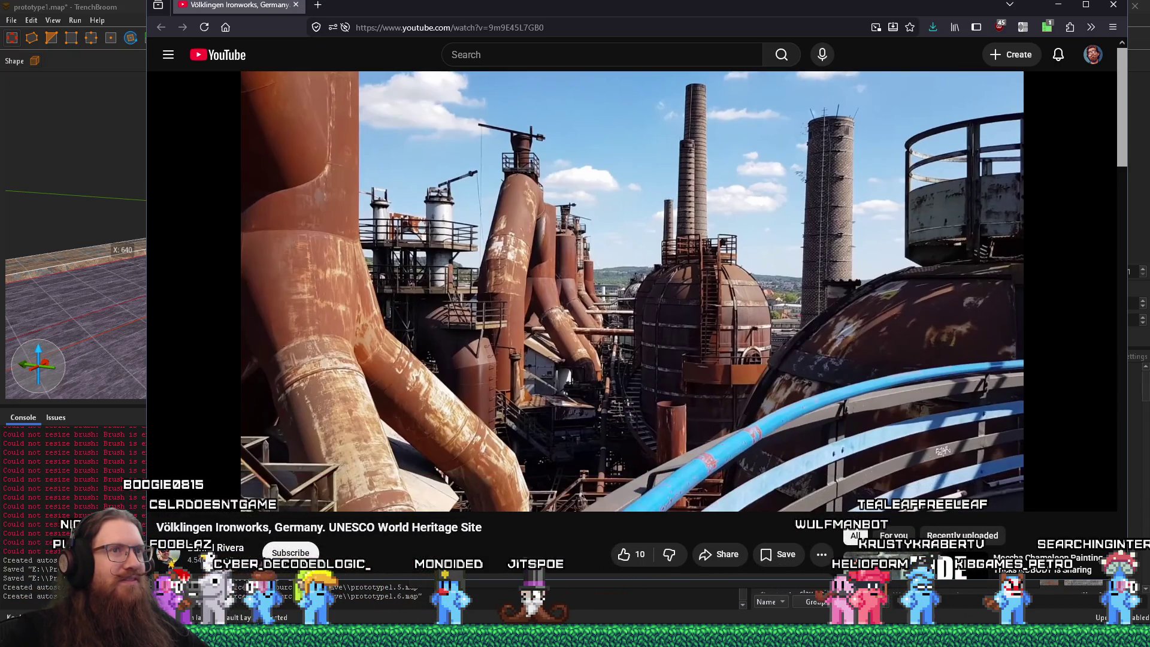
pyautogui.hotkey('alt', 'Tab')
pyautogui.hotkey('alt', 'Tab')
pyautogui.hotkey('alt', 'Tab')
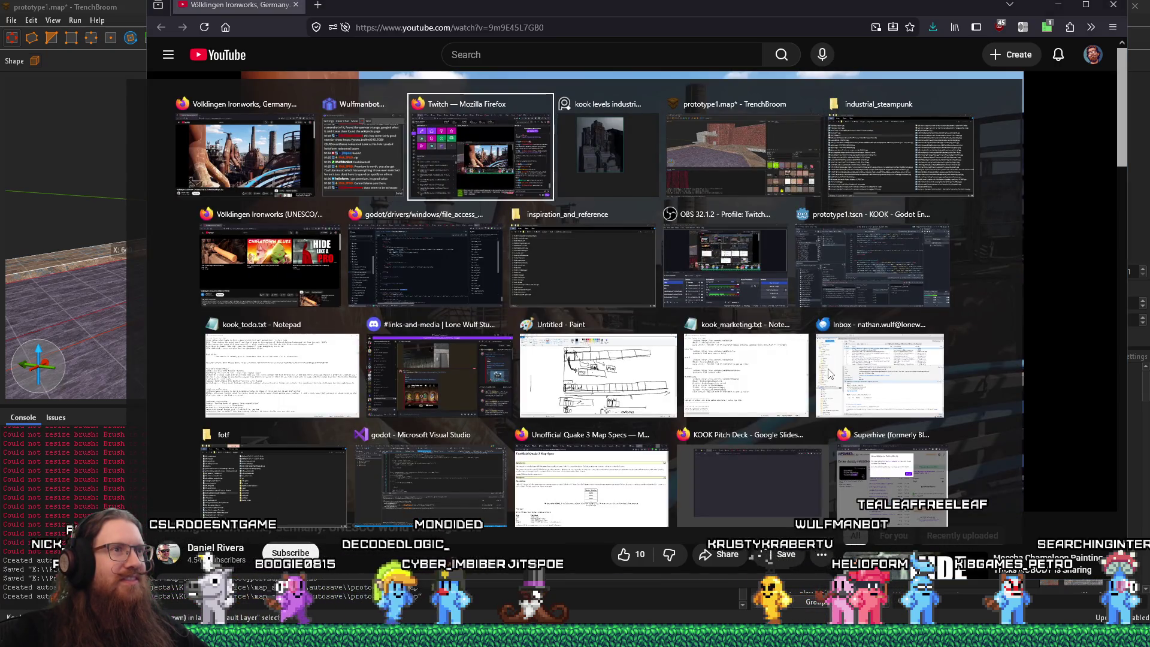
# Step: Zoom the TrenchBroom 3D view in and out over the brick map
pyautogui.scroll(-3, 509, 347)
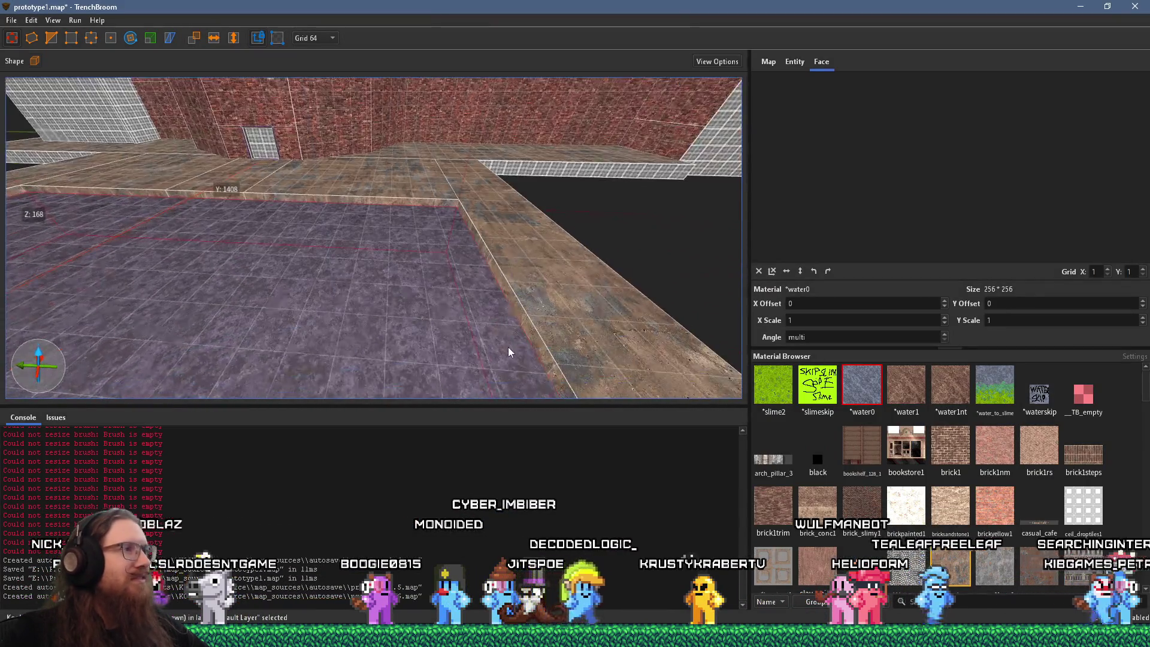
pyautogui.scroll(3, 416, 324)
pyautogui.scroll(-5, 581, 286)
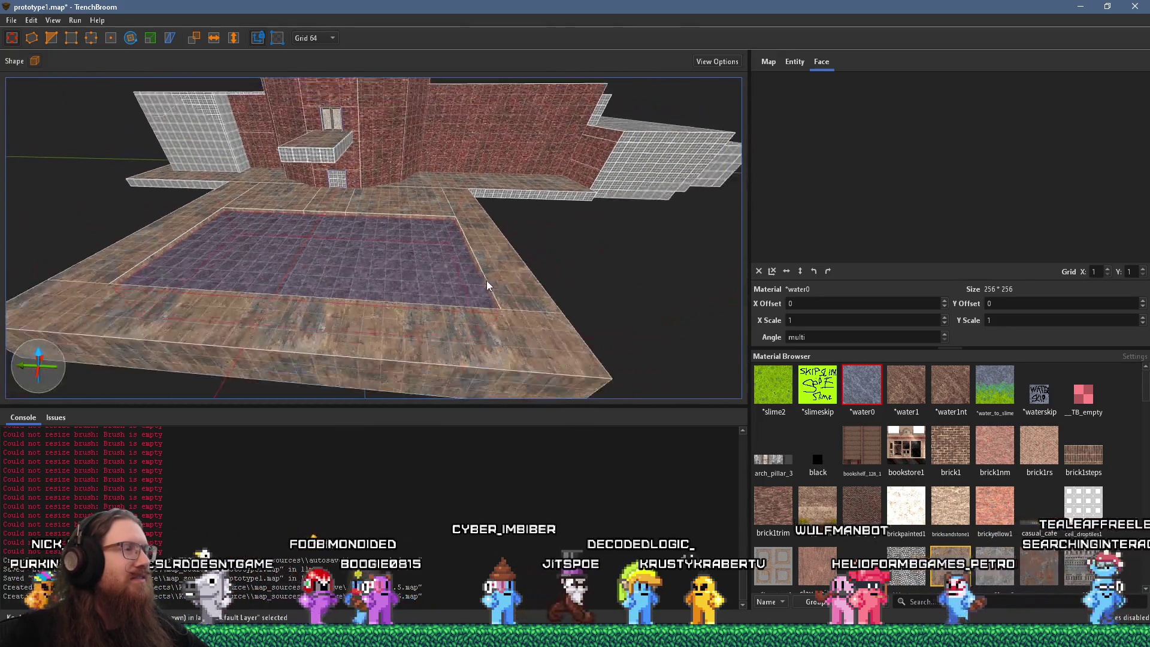
pyautogui.scroll(5, 484, 282)
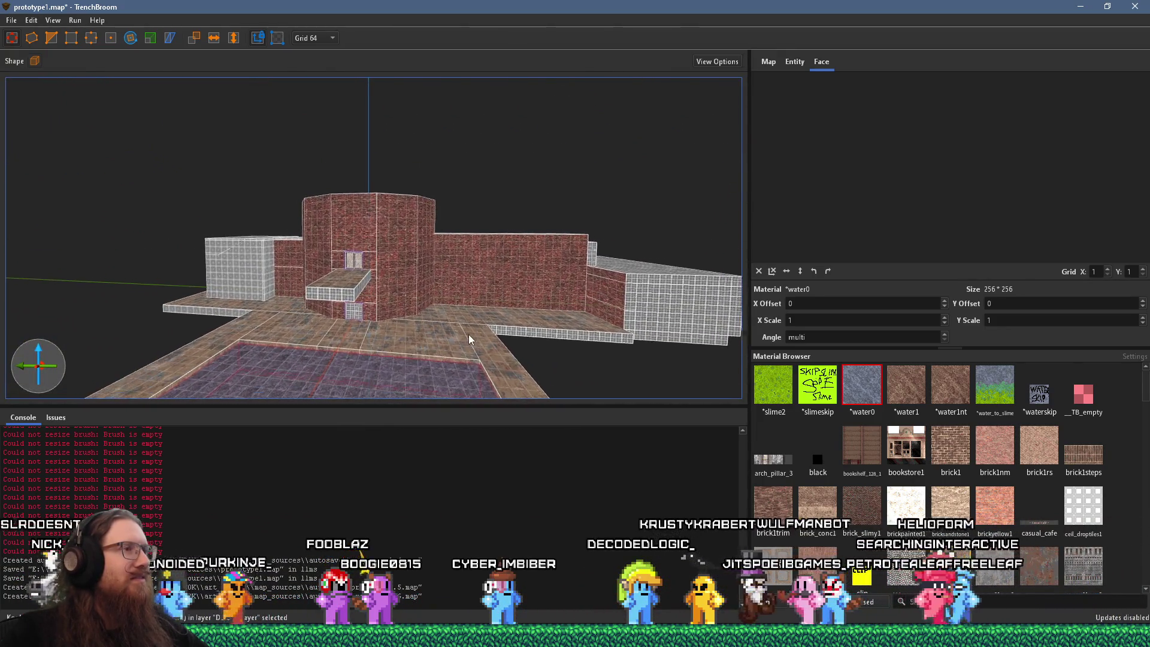
pyautogui.scroll(-3, 279, 164)
pyautogui.scroll(3, 419, 300)
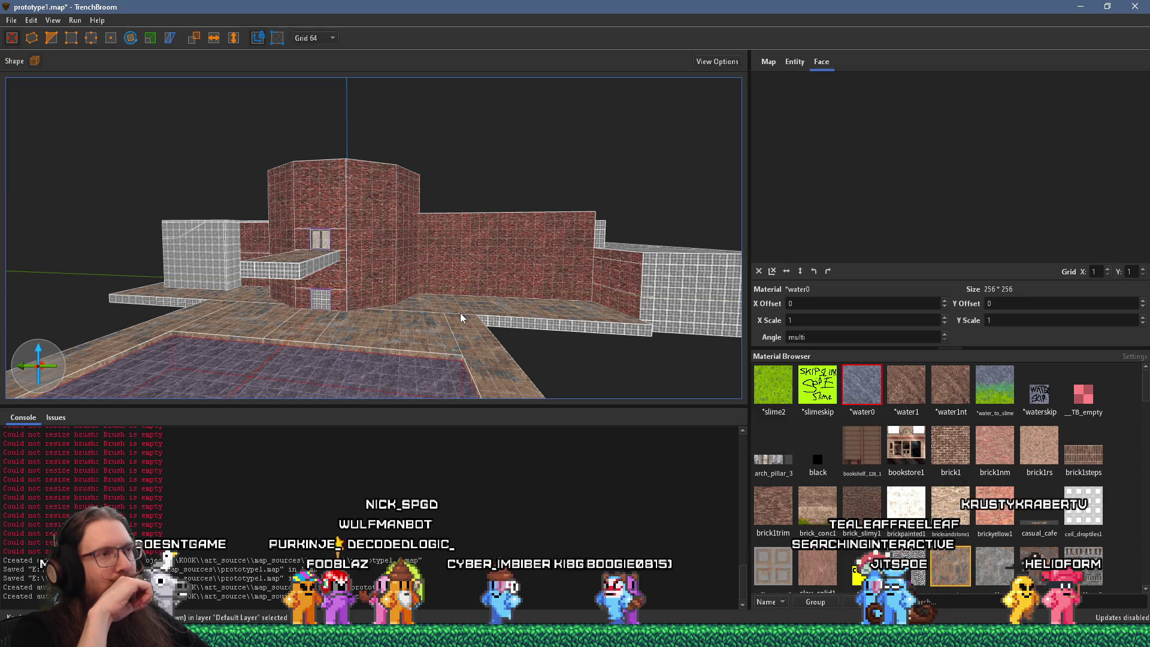
# Step: Glance at the ironworks video and building reference, then return to TrenchBroom and deselect the pool floor face
pyautogui.hotkey('alt', 'Tab')
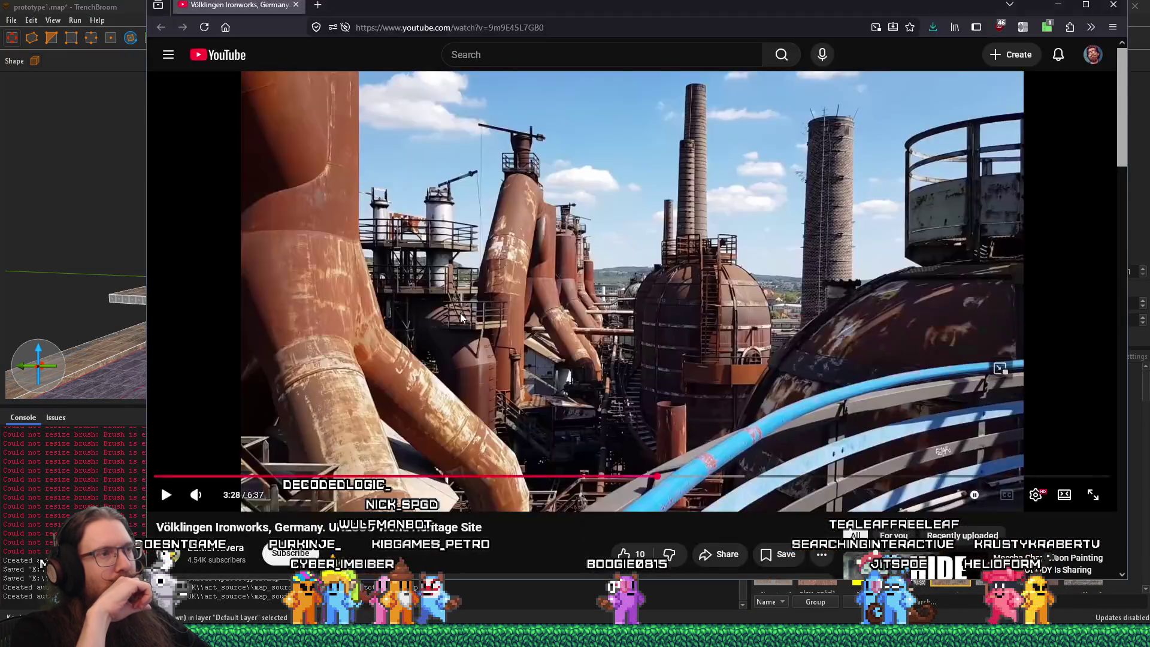
pyautogui.hotkey('alt', 'Tab')
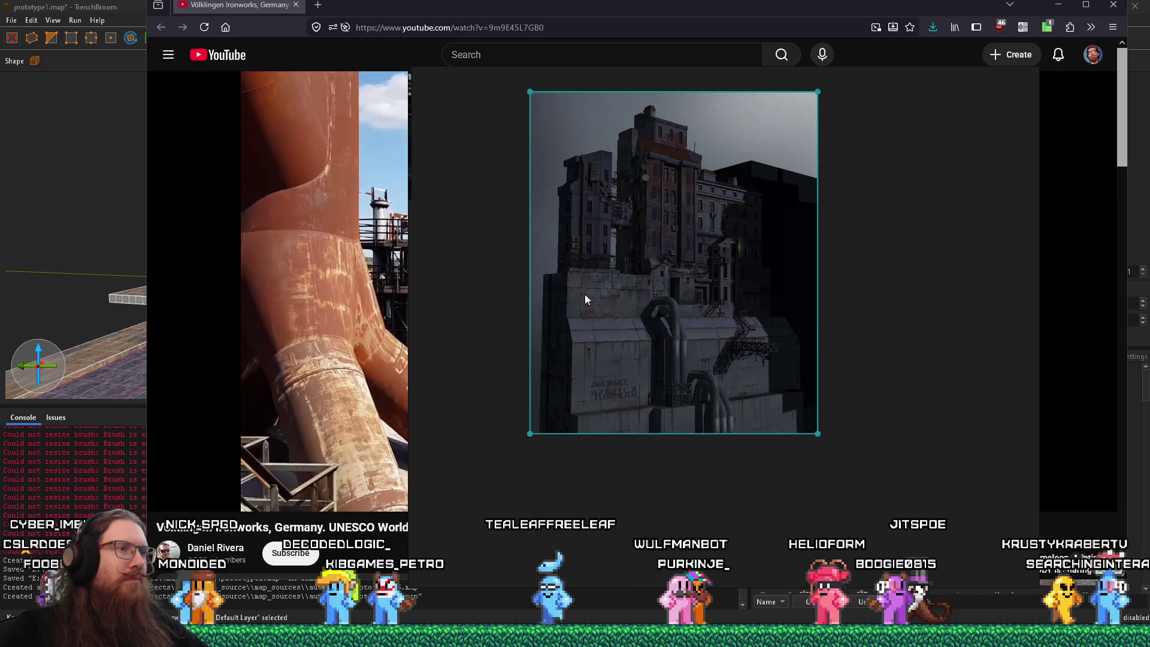
pyautogui.hotkey('alt', 'Tab')
pyautogui.hotkey('alt', 'Tab')
pyautogui.hotkey('alt', 'Tab')
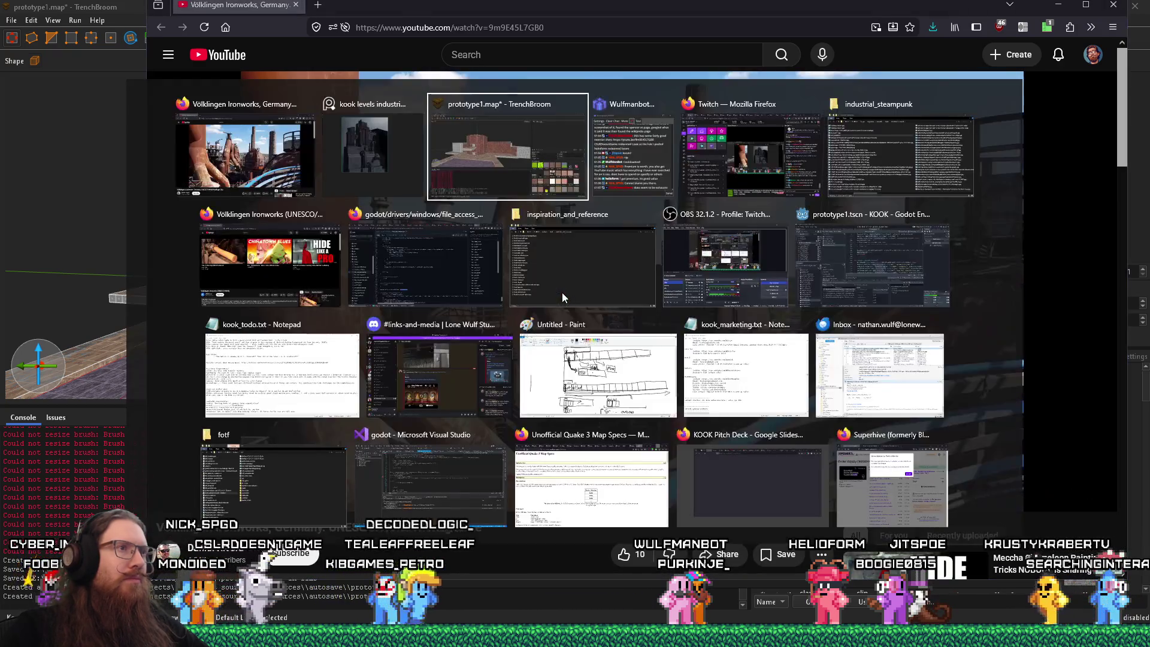
pyautogui.scroll(5, 561, 295)
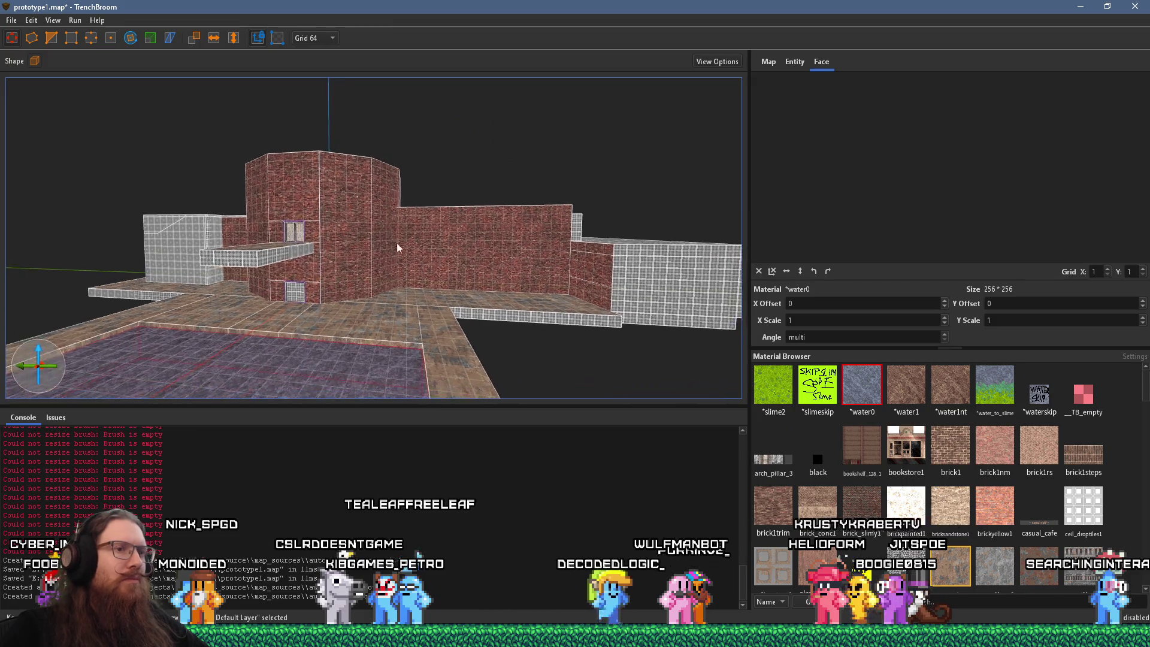
pyautogui.press('Escape')
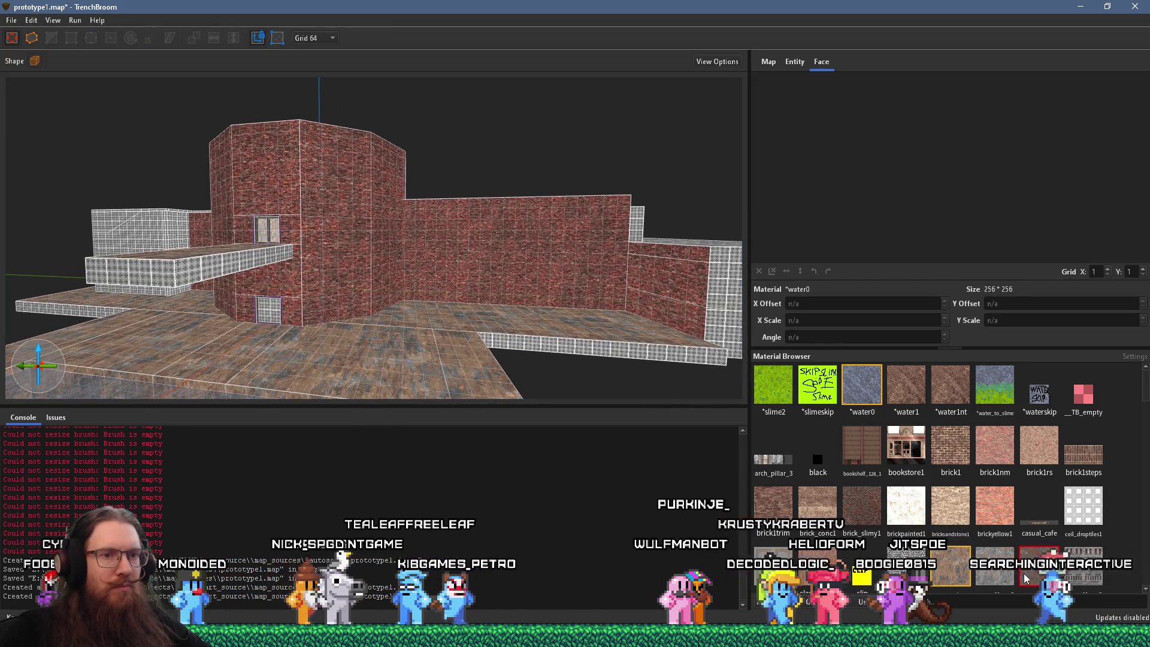
# Step: Turn and zoom the 3D view to face the brick walls around the grid platform
pyautogui.scroll(-3, 1025, 576)
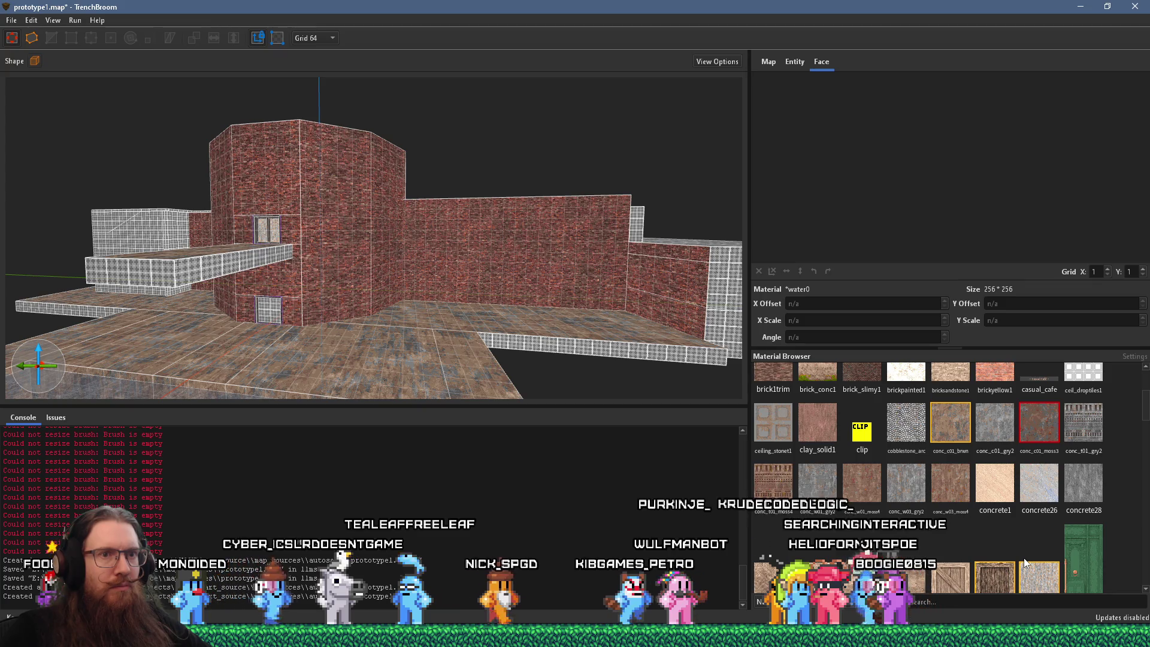
pyautogui.scroll(-2, 1024, 563)
pyautogui.scroll(-2, 1026, 563)
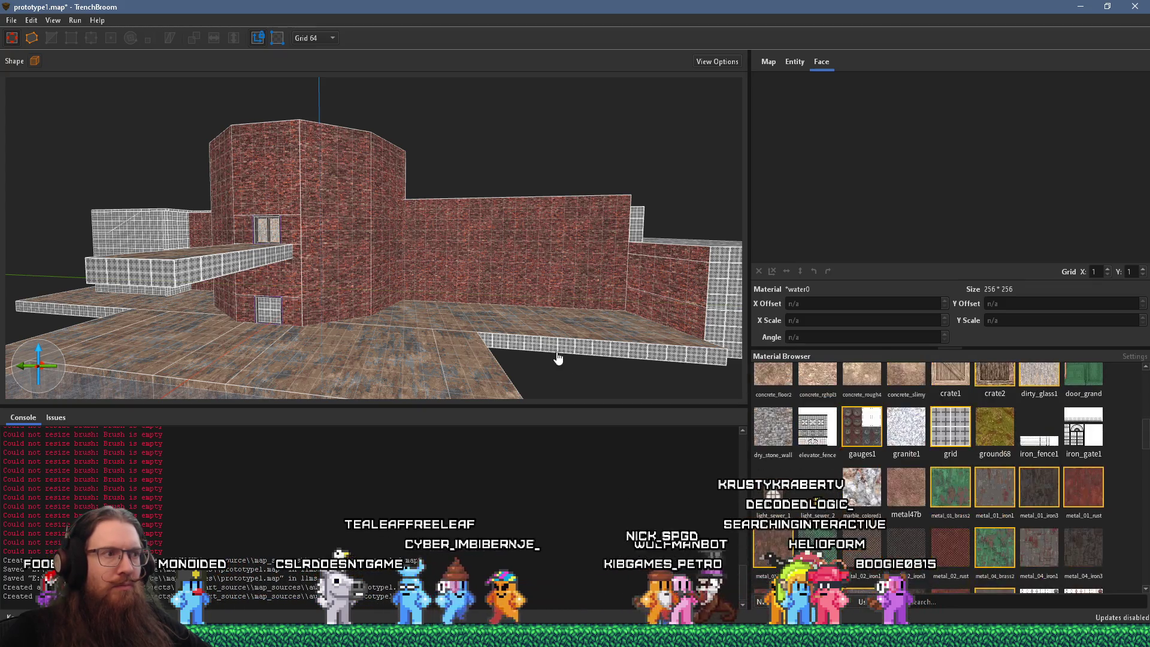
pyautogui.scroll(8, 559, 359)
pyautogui.moveTo(434, 274)
pyautogui.mouseDown()
pyautogui.moveTo(390, 236)
pyautogui.moveTo(341, 226)
pyautogui.moveTo(441, 223)
pyautogui.moveTo(466, 188)
pyautogui.moveTo(611, 357)
pyautogui.mouseUp()
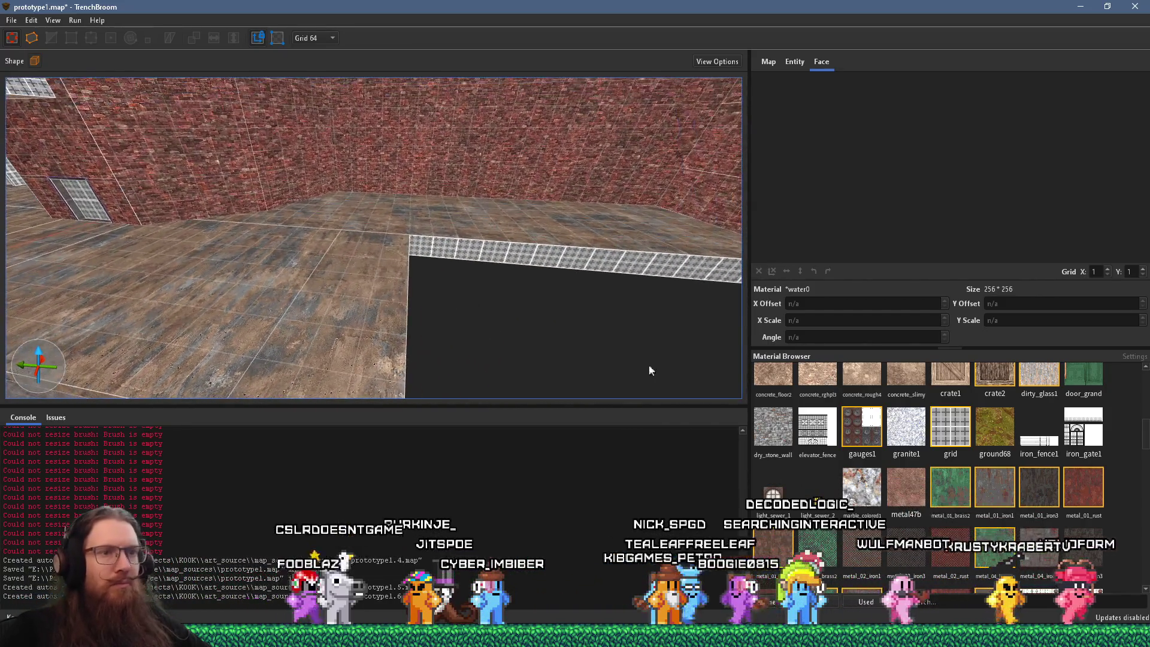
pyautogui.scroll(4, 863, 454)
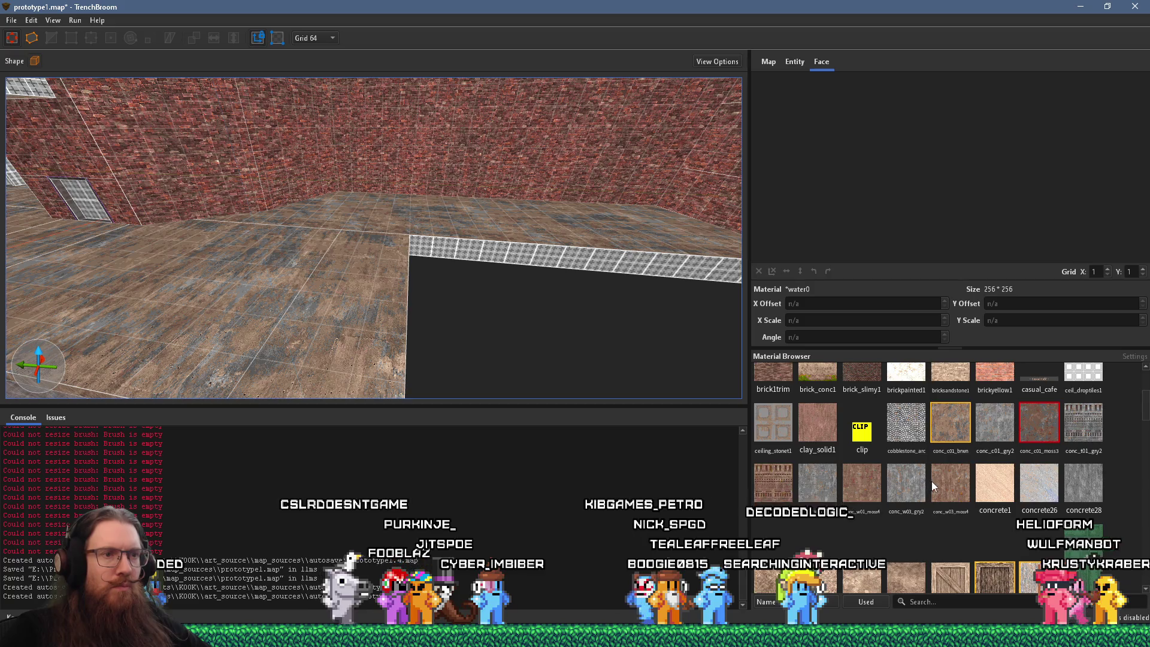
pyautogui.scroll(-15, 935, 486)
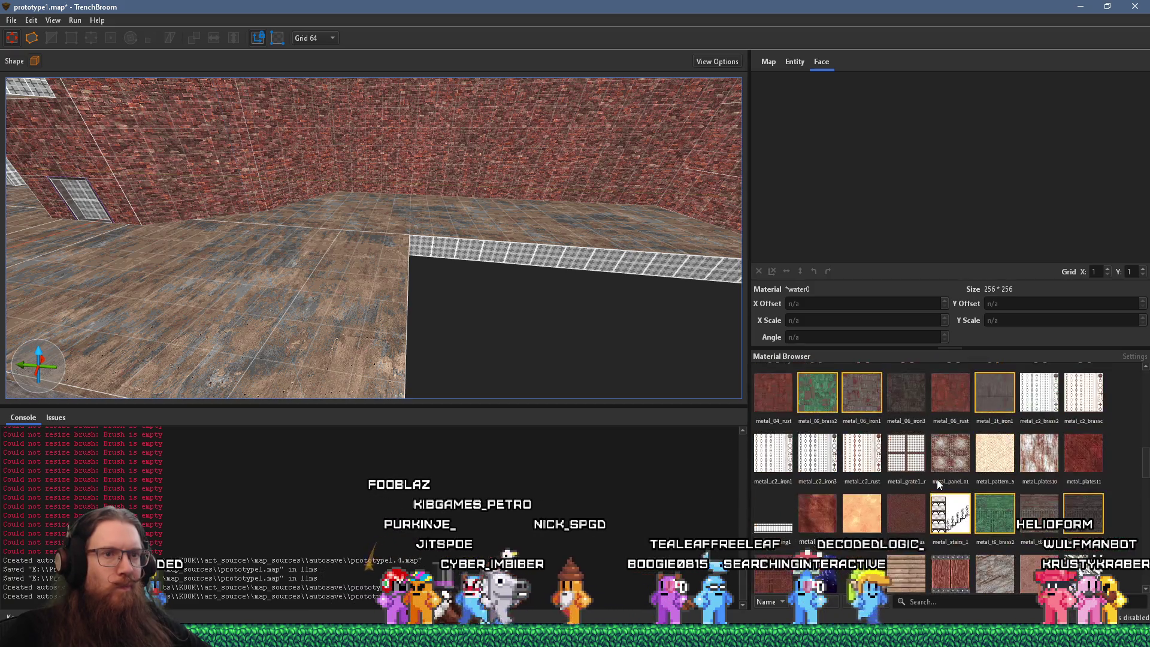
pyautogui.moveTo(515, 373); pyautogui.dragTo(536, 354)
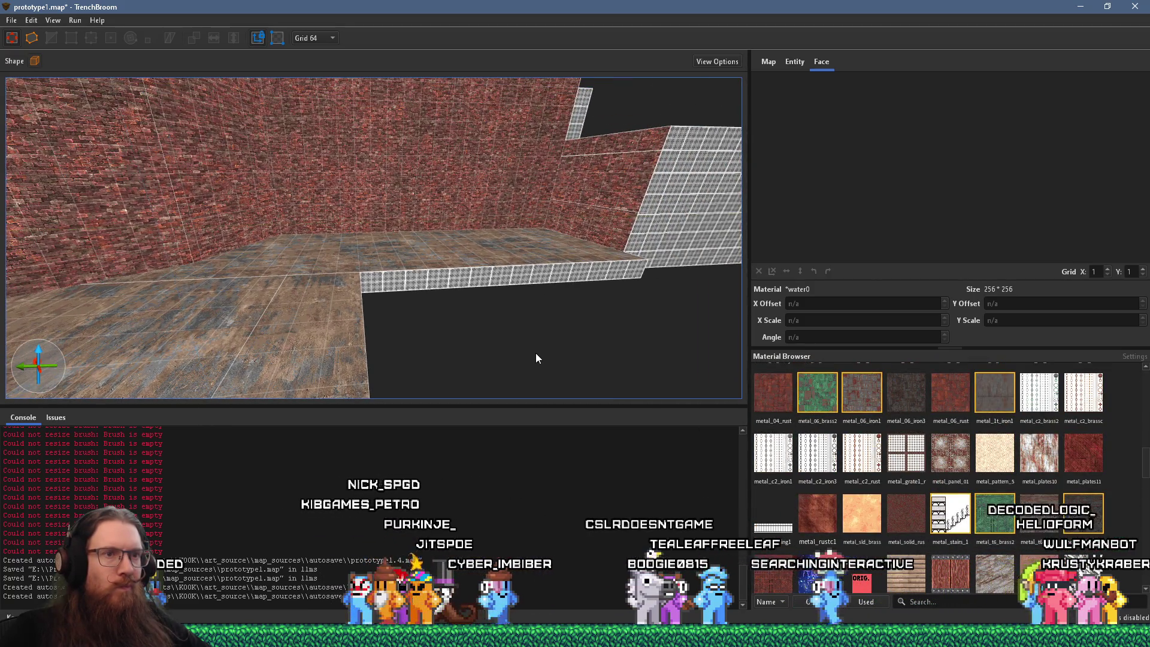
pyautogui.scroll(3, 863, 413)
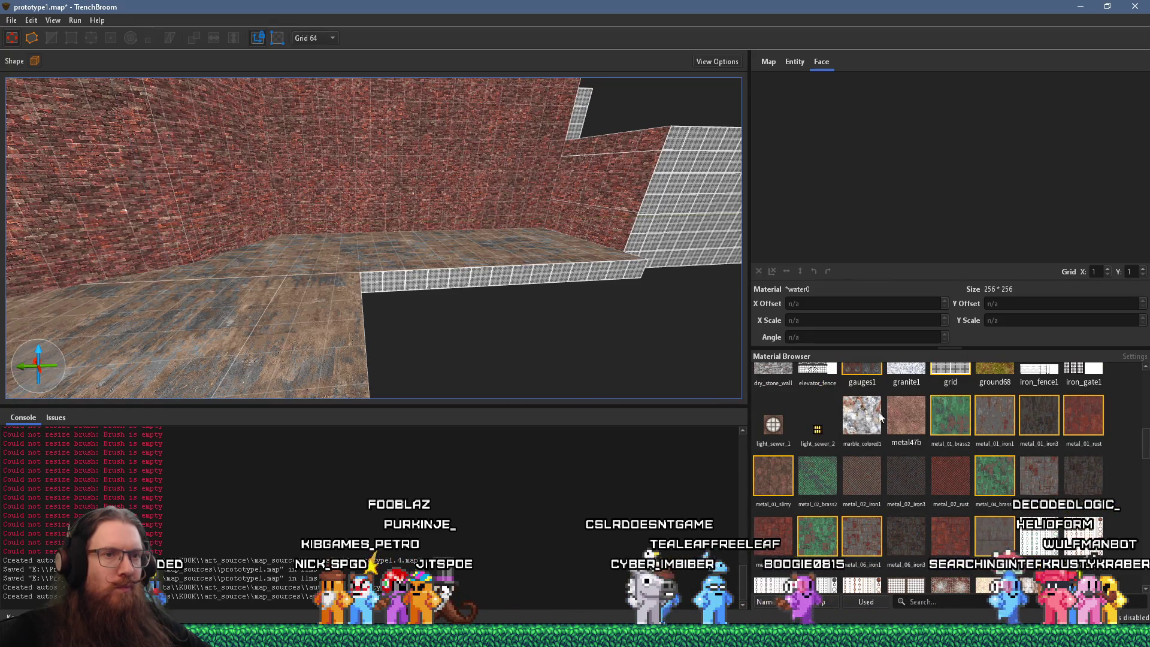
# Step: Choose the metal_01_iron1 rusty metal material and view the walls from a new angle
pyautogui.click(1002, 419)
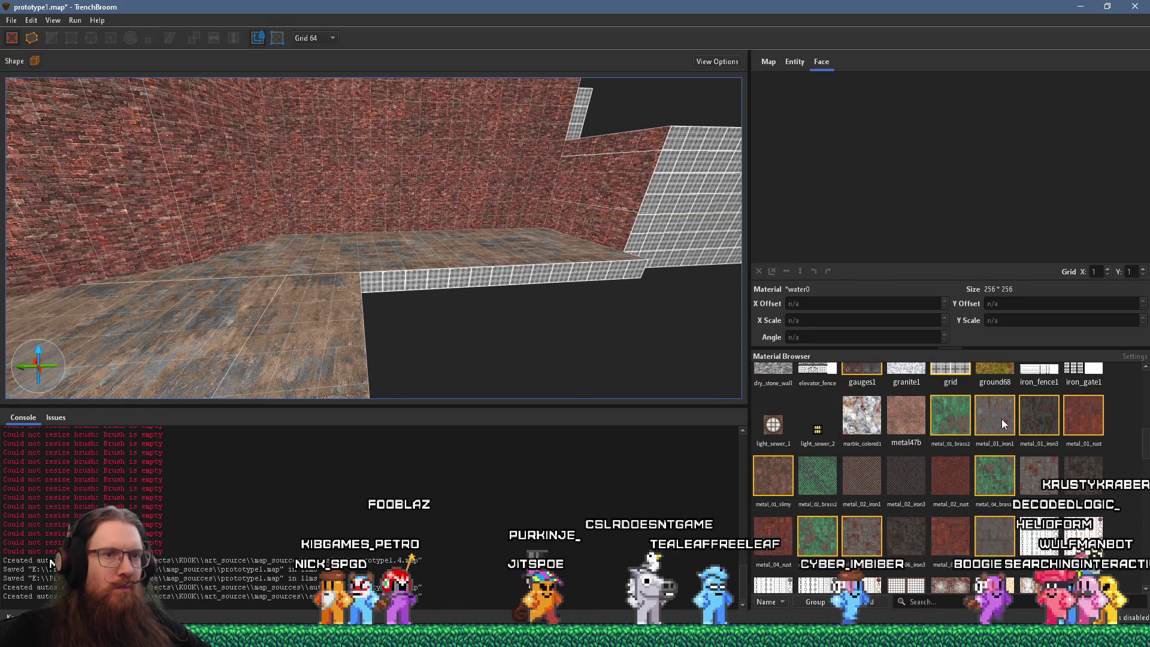
pyautogui.moveTo(623, 305)
pyautogui.mouseDown()
pyautogui.moveTo(499, 235)
pyautogui.moveTo(504, 278)
pyautogui.moveTo(469, 472)
pyautogui.moveTo(417, 256)
pyautogui.moveTo(429, 369)
pyautogui.moveTo(410, 331)
pyautogui.mouseUp()
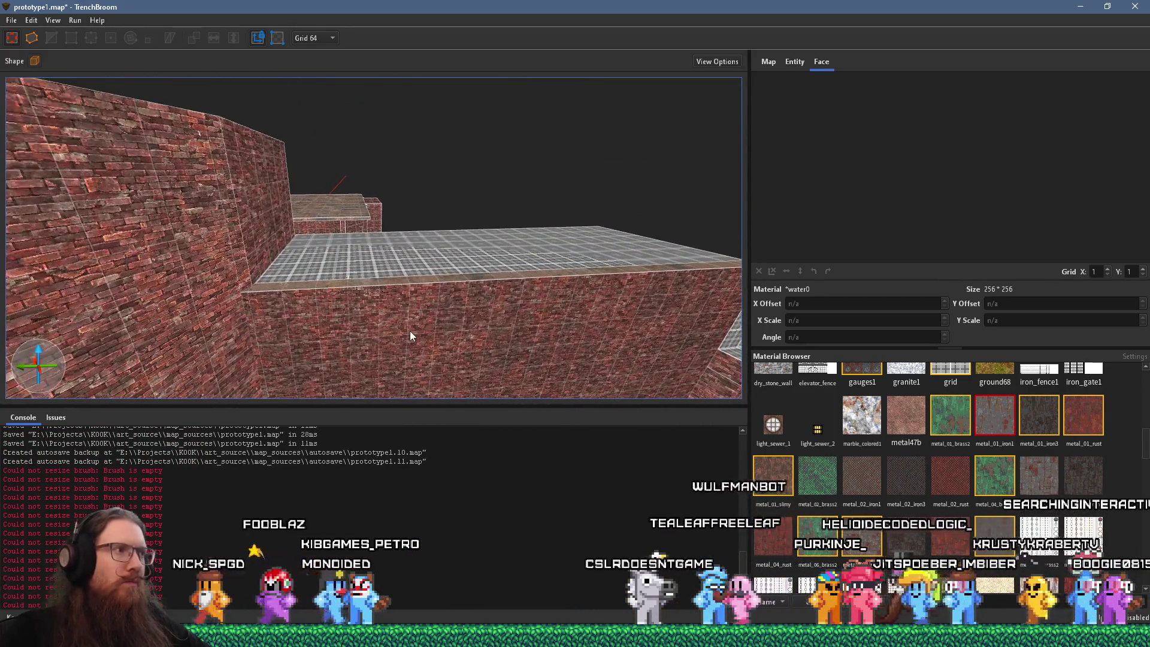
pyautogui.hotkey('alt', 'Tab')
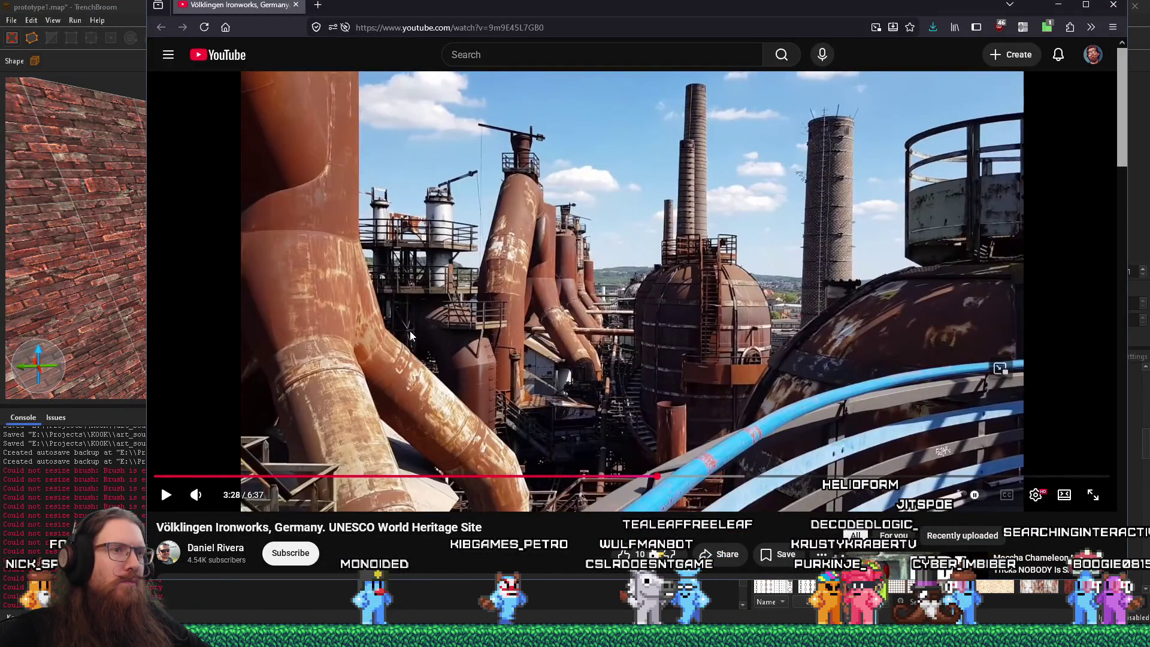
# Step: Draw a 384 × 768 × 320 metal_01_iron1 block on top of the brick wall
pyautogui.hotkey('alt', 'Tab')
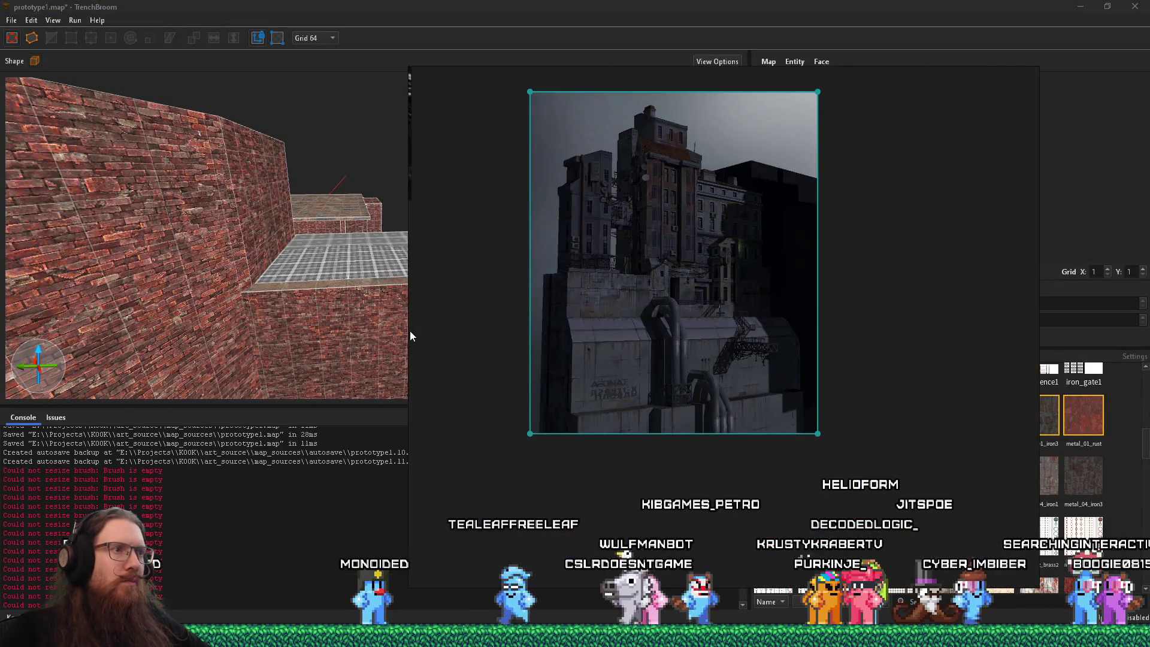
pyautogui.hotkey('alt', 'Tab')
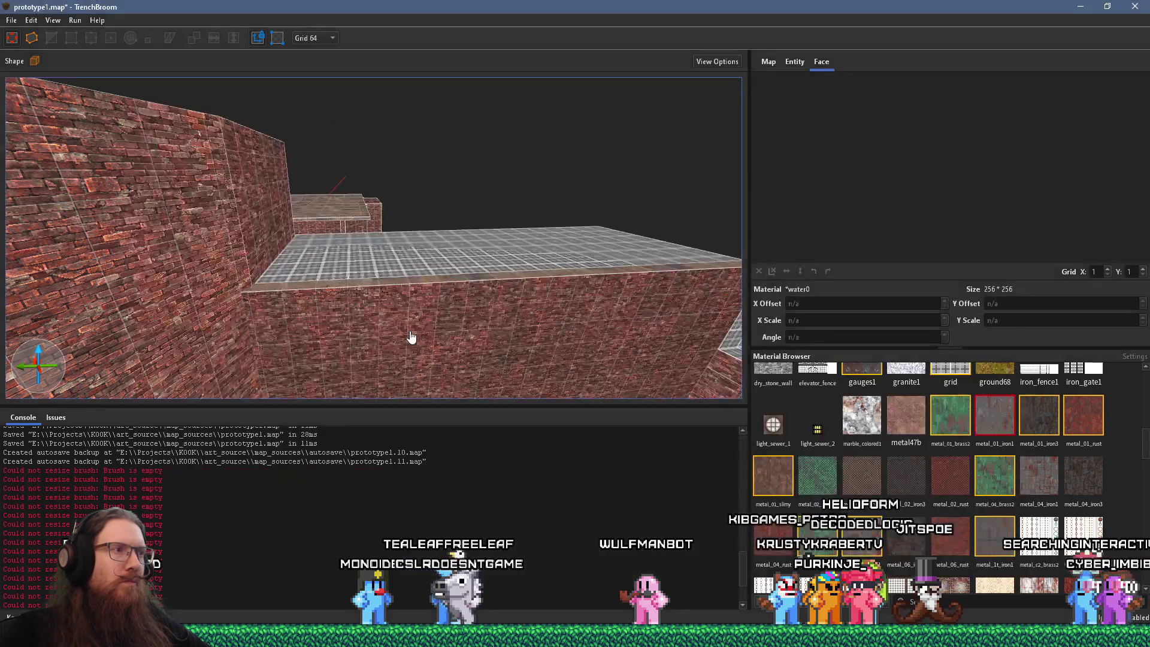
pyautogui.press('a')
pyautogui.moveTo(358, 310)
pyautogui.mouseDown()
pyautogui.moveTo(473, 263)
pyautogui.moveTo(638, 268)
pyautogui.moveTo(578, 282)
pyautogui.moveTo(541, 217)
pyautogui.moveTo(539, 146)
pyautogui.moveTo(488, 204)
pyautogui.moveTo(390, 216)
pyautogui.moveTo(523, 250)
pyautogui.mouseUp()
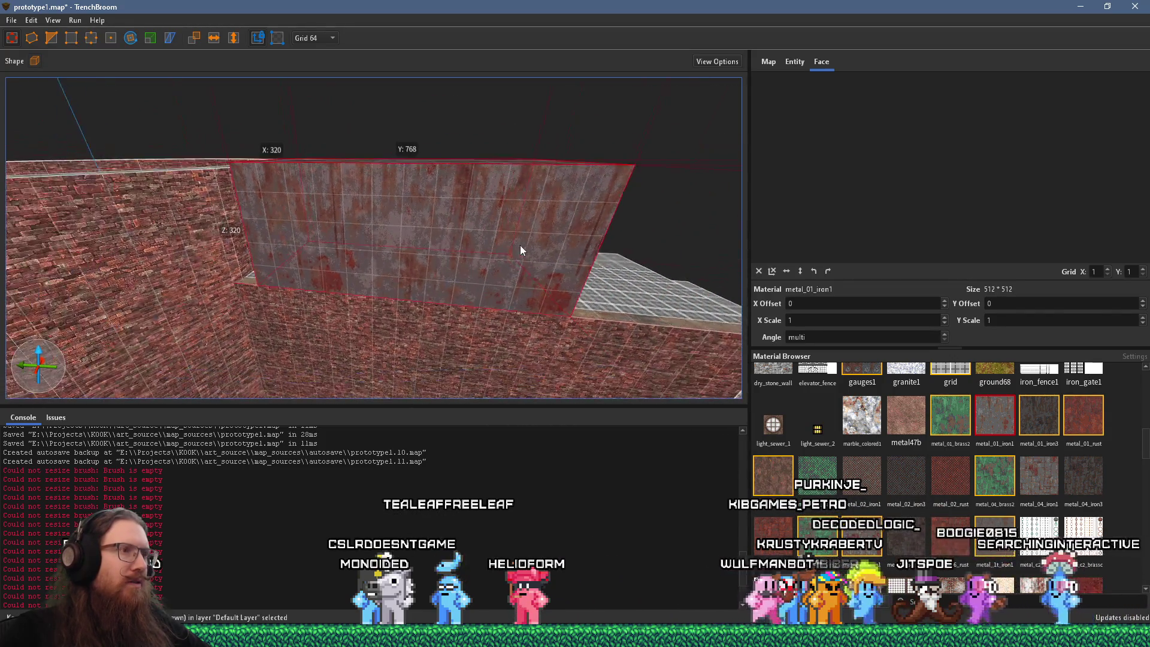
pyautogui.press('d')
# Step: Select the new metal block and orbit to view it from above
pyautogui.hotkey('alt', 'Tab')
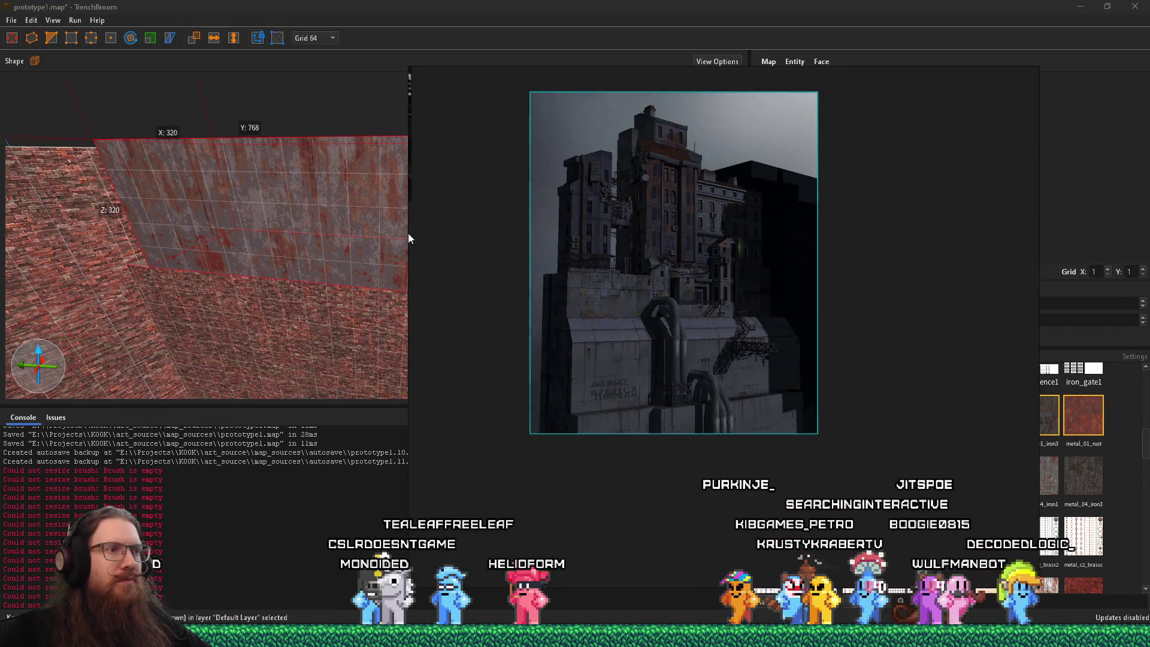
pyautogui.click(408, 232)
pyautogui.keyDown('shift'); pyautogui.click(380, 231); pyautogui.keyUp('shift')
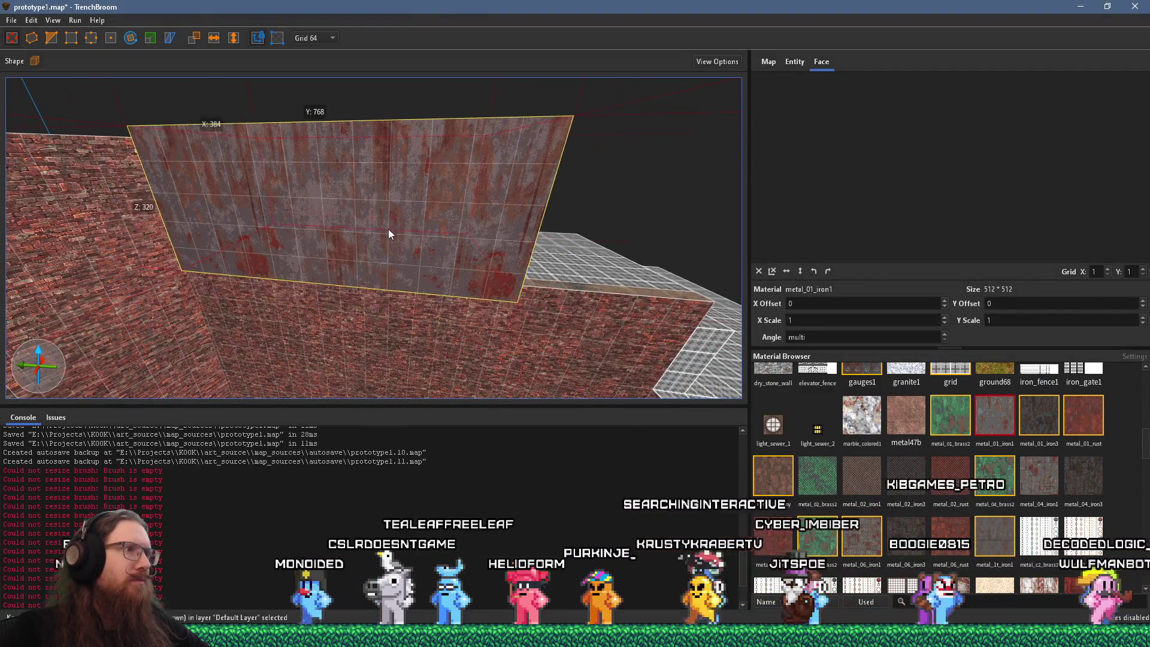
pyautogui.moveTo(419, 239)
pyautogui.mouseDown()
pyautogui.moveTo(154, 236)
pyautogui.moveTo(326, 226)
pyautogui.moveTo(38, 153)
pyautogui.mouseUp()
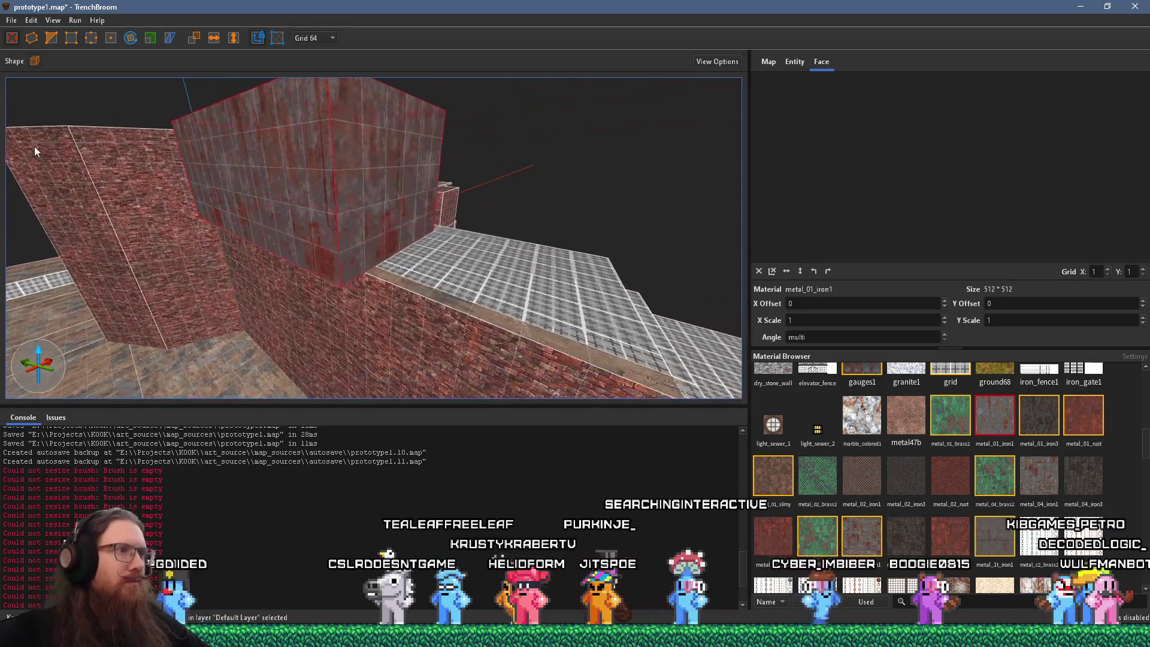
pyautogui.click(322, 38)
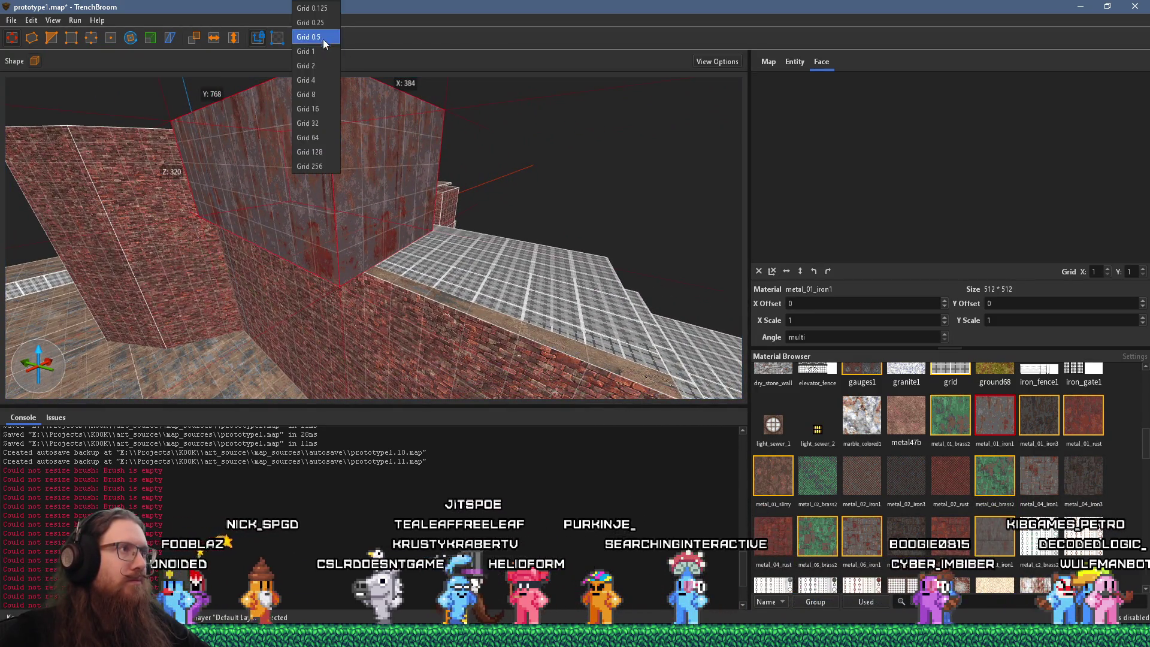
# Step: Switch to a 32-unit grid and stretch the small pillar's faces out to 704 and 544 units
pyautogui.click(335, 121)
pyautogui.moveTo(390, 210)
pyautogui.mouseDown()
pyautogui.moveTo(624, 239)
pyautogui.moveTo(387, 172)
pyautogui.moveTo(339, 190)
pyautogui.moveTo(405, 205)
pyautogui.moveTo(367, 196)
pyautogui.moveTo(364, 263)
pyautogui.moveTo(339, 249)
pyautogui.moveTo(495, 100)
pyautogui.moveTo(501, 118)
pyautogui.moveTo(505, 106)
pyautogui.moveTo(261, 215)
pyautogui.moveTo(495, 156)
pyautogui.moveTo(341, 260)
pyautogui.moveTo(271, 262)
pyautogui.moveTo(552, 204)
pyautogui.moveTo(479, 207)
pyautogui.moveTo(150, 297)
pyautogui.moveTo(326, 274)
pyautogui.moveTo(210, 218)
pyautogui.moveTo(488, 132)
pyautogui.moveTo(374, 207)
pyautogui.mouseUp()
pyautogui.click(251, 241)
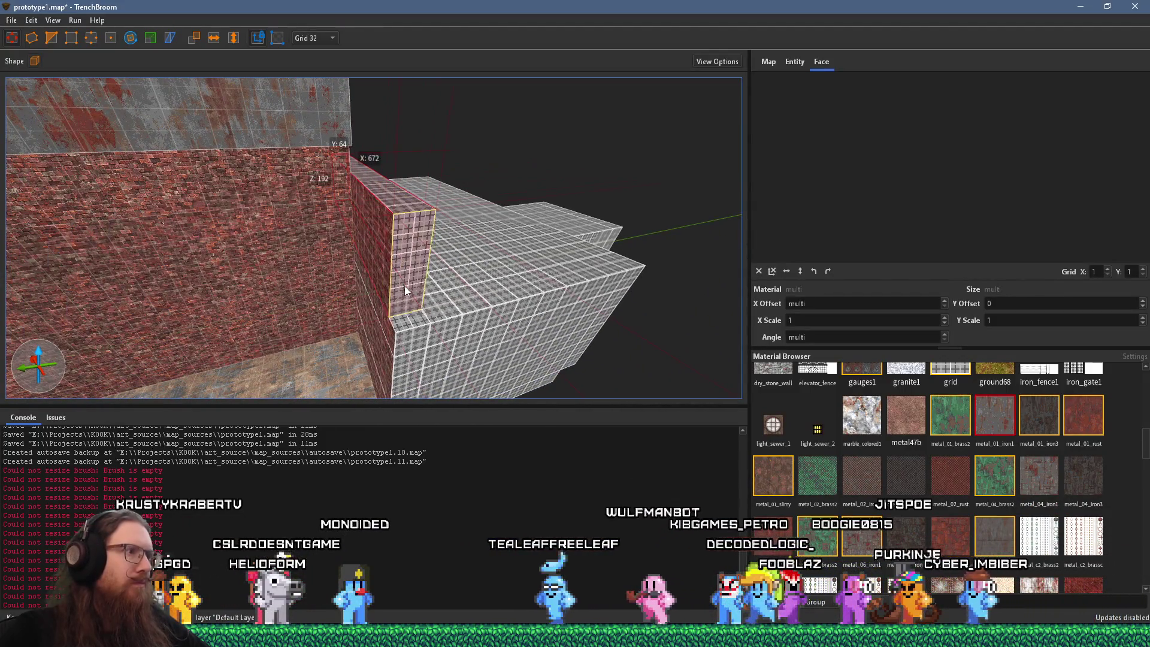
pyautogui.moveTo(403, 282); pyautogui.dragTo(408, 295)
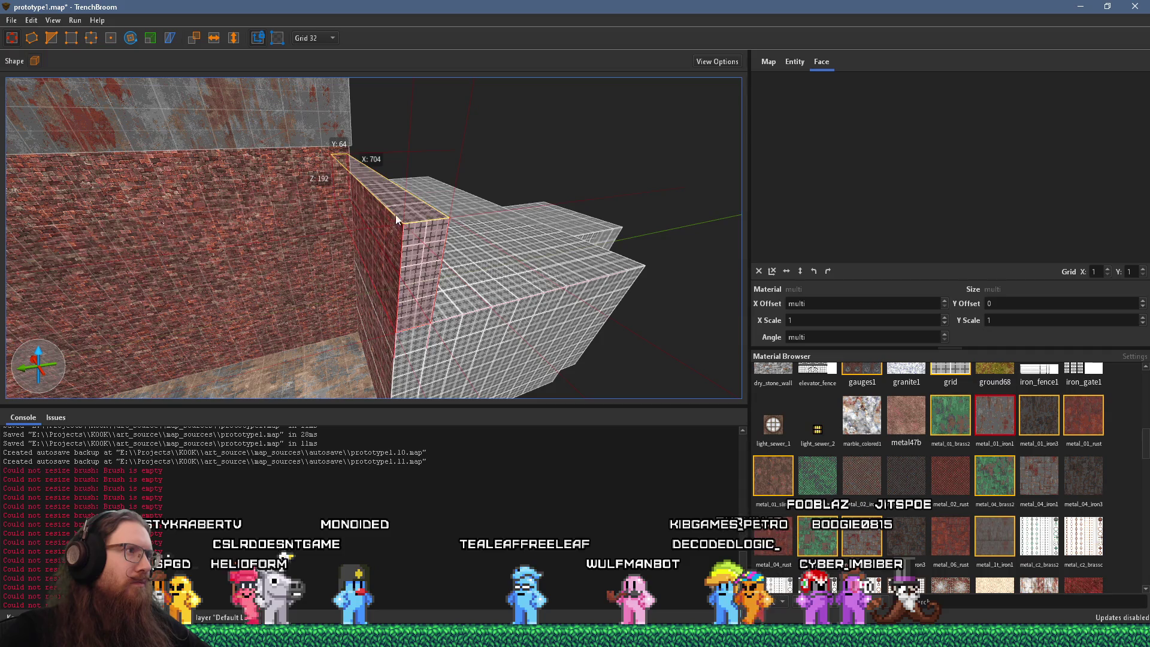
pyautogui.moveTo(409, 197)
pyautogui.mouseDown()
pyautogui.moveTo(175, 167)
pyautogui.moveTo(189, 219)
pyautogui.moveTo(173, 214)
pyautogui.moveTo(450, 202)
pyautogui.mouseUp()
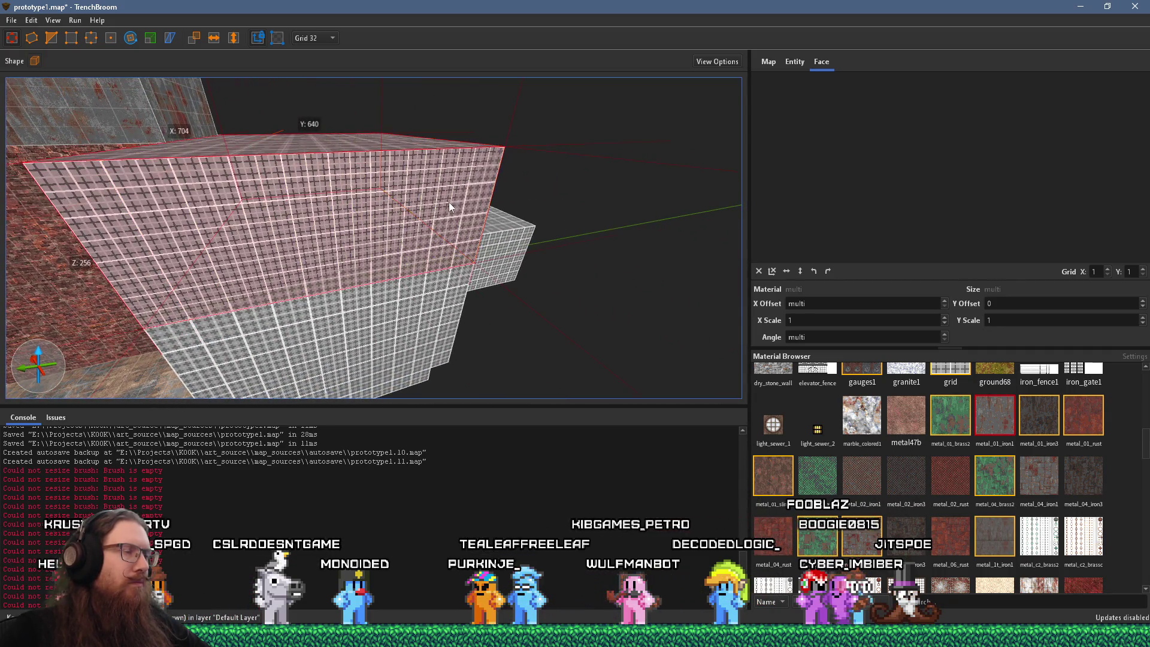
# Step: Copy the stone_7_red1 brick material from a wall onto the slab's upper grid face
pyautogui.scroll(-5, 467, 235)
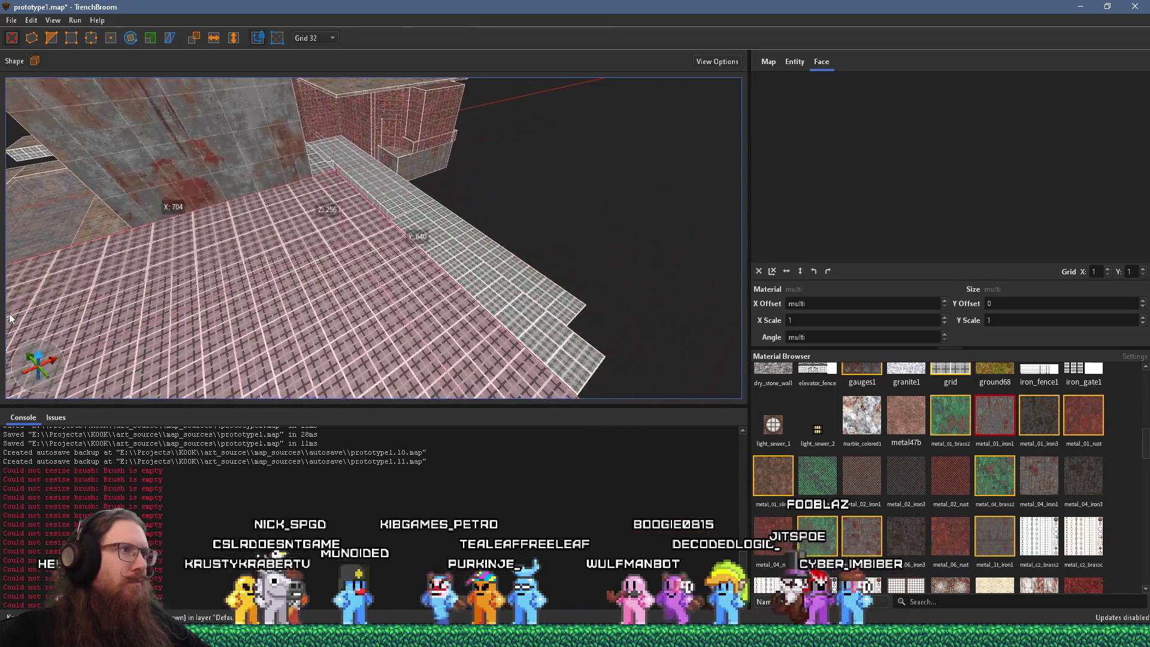
pyautogui.scroll(5, 506, 188)
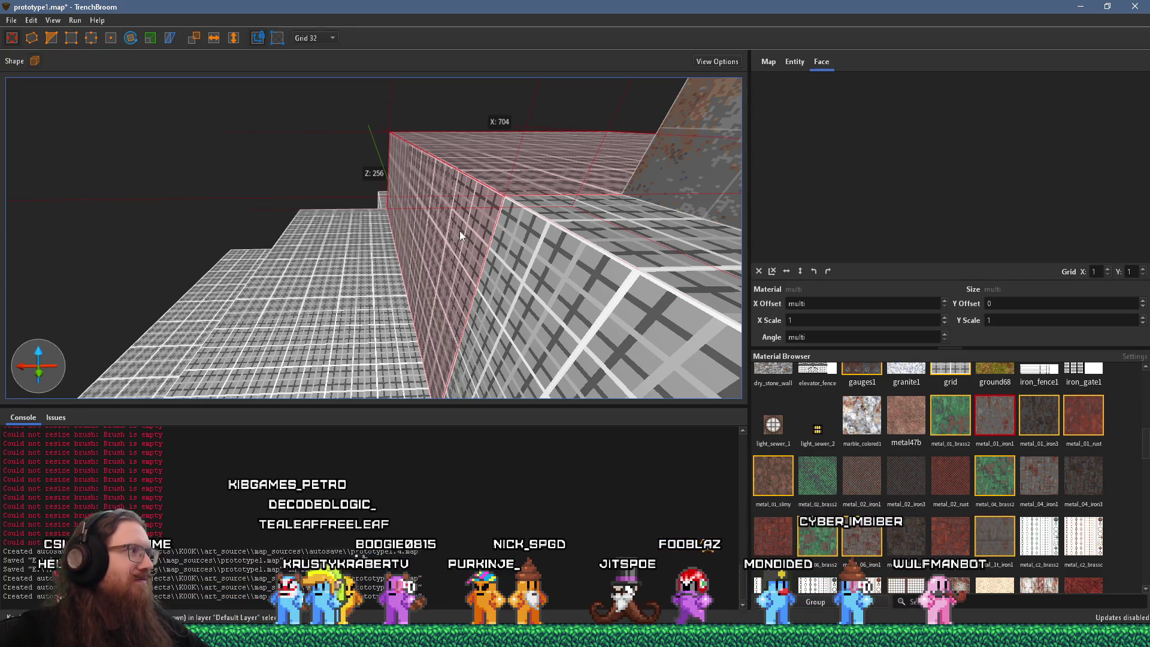
pyautogui.moveTo(455, 242)
pyautogui.mouseDown()
pyautogui.moveTo(527, 219)
pyautogui.moveTo(401, 254)
pyautogui.moveTo(283, 247)
pyautogui.moveTo(553, 196)
pyautogui.moveTo(418, 224)
pyautogui.moveTo(149, 182)
pyautogui.moveTo(296, 247)
pyautogui.moveTo(655, 260)
pyautogui.moveTo(396, 251)
pyautogui.moveTo(699, 252)
pyautogui.moveTo(268, 220)
pyautogui.moveTo(680, 228)
pyautogui.moveTo(585, 231)
pyautogui.mouseUp()
pyautogui.keyDown('shift'); pyautogui.click(587, 232); pyautogui.keyUp('shift')
pyautogui.keyDown('alt'); pyautogui.click(623, 244); pyautogui.keyUp('alt')
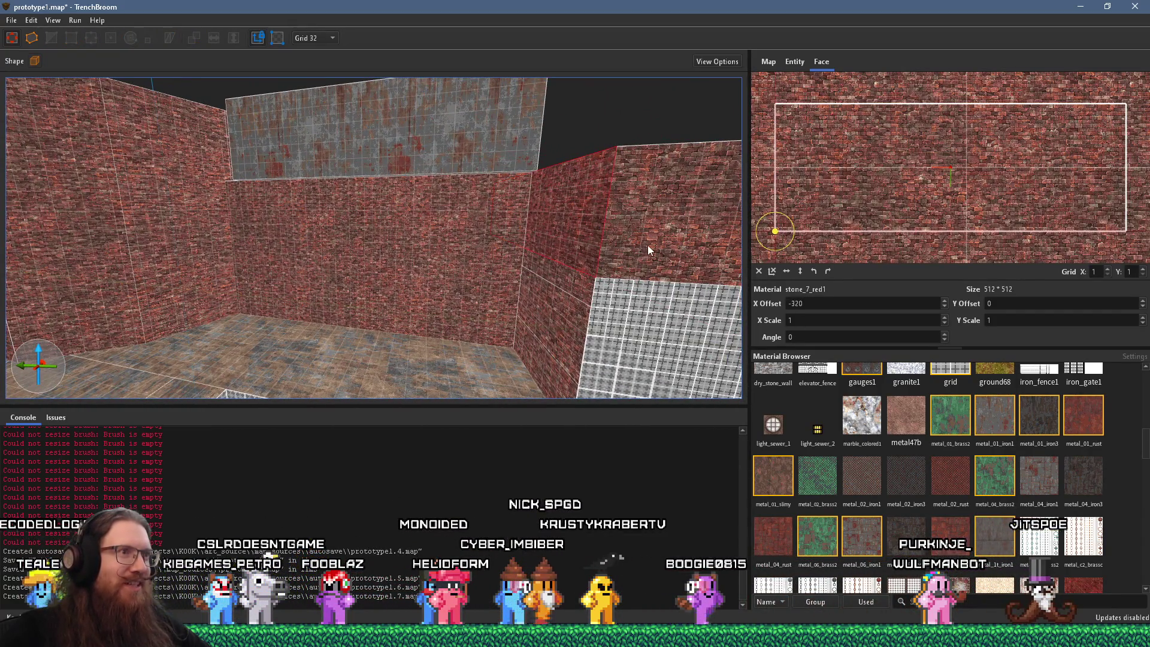
# Step: Apply stone_7_red1 brick to the lower grid face and set its X offset to 0
pyautogui.keyDown('shift'); pyautogui.click(650, 245); pyautogui.keyUp('shift')
pyautogui.keyDown('alt'); pyautogui.click(626, 383); pyautogui.keyUp('alt')
pyautogui.moveTo(597, 344)
pyautogui.mouseDown()
pyautogui.moveTo(487, 230)
pyautogui.moveTo(566, 328)
pyautogui.moveTo(375, 256)
pyautogui.moveTo(194, 244)
pyautogui.mouseUp()
# Step: Select and orbit around the ledge and the rusty metal wall to check them
pyautogui.click(408, 272)
pyautogui.moveTo(325, 269)
pyautogui.mouseDown()
pyautogui.moveTo(509, 311)
pyautogui.moveTo(501, 324)
pyautogui.moveTo(488, 295)
pyautogui.moveTo(541, 277)
pyautogui.moveTo(458, 296)
pyautogui.moveTo(604, 282)
pyautogui.moveTo(522, 267)
pyautogui.mouseUp()
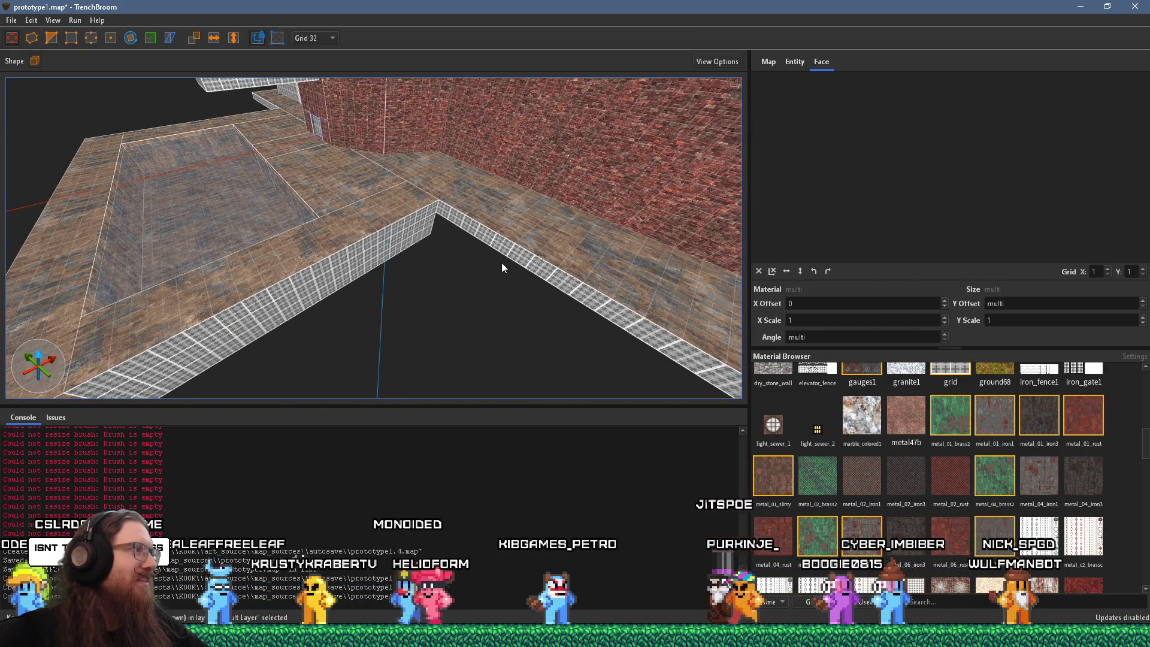
pyautogui.moveTo(477, 262); pyautogui.dragTo(555, 242)
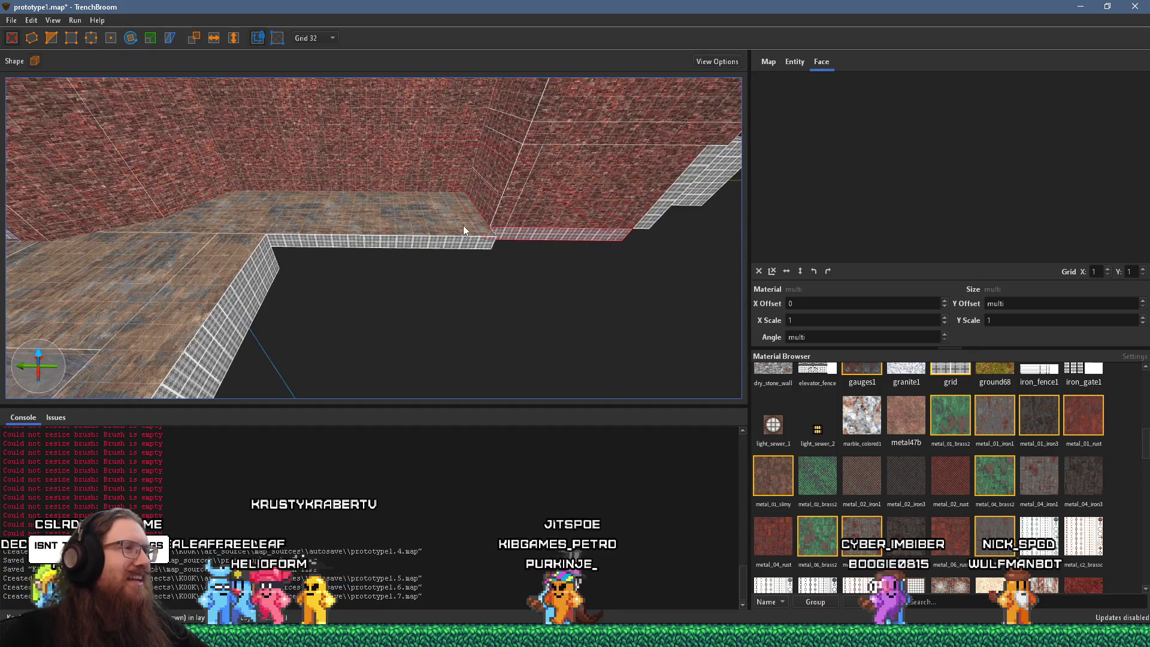
pyautogui.moveTo(464, 229)
pyautogui.mouseDown()
pyautogui.moveTo(400, 237)
pyautogui.moveTo(669, 271)
pyautogui.moveTo(545, 278)
pyautogui.moveTo(542, 258)
pyautogui.mouseUp()
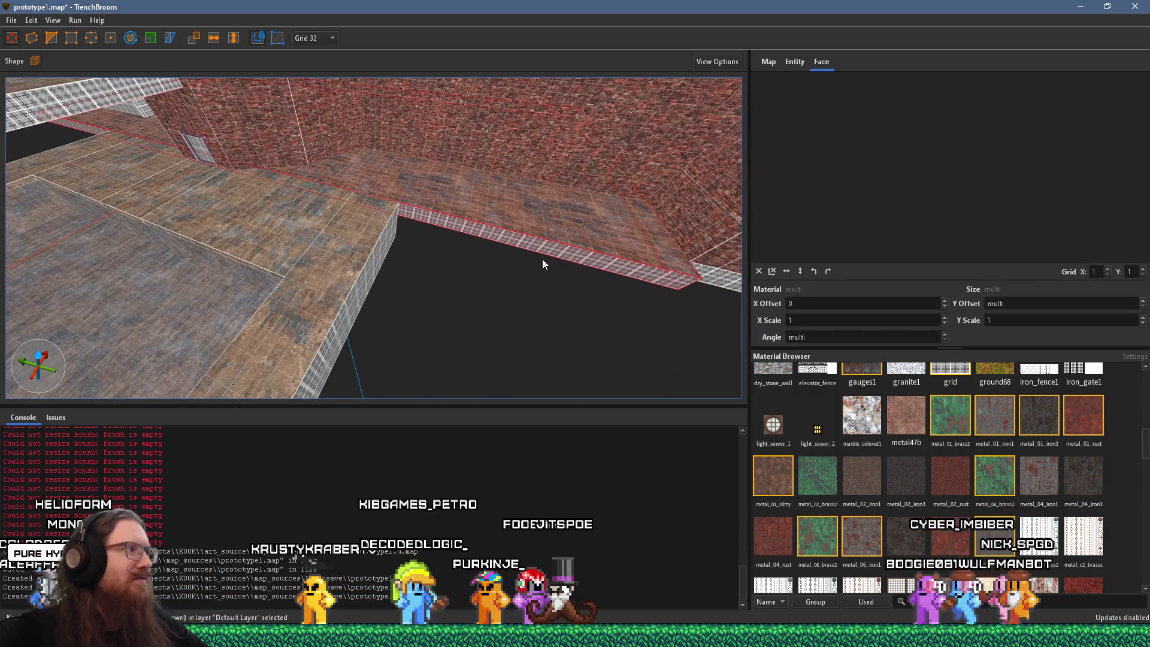
pyautogui.moveTo(590, 225)
pyautogui.mouseDown()
pyautogui.moveTo(353, 233)
pyautogui.moveTo(329, 257)
pyautogui.mouseUp()
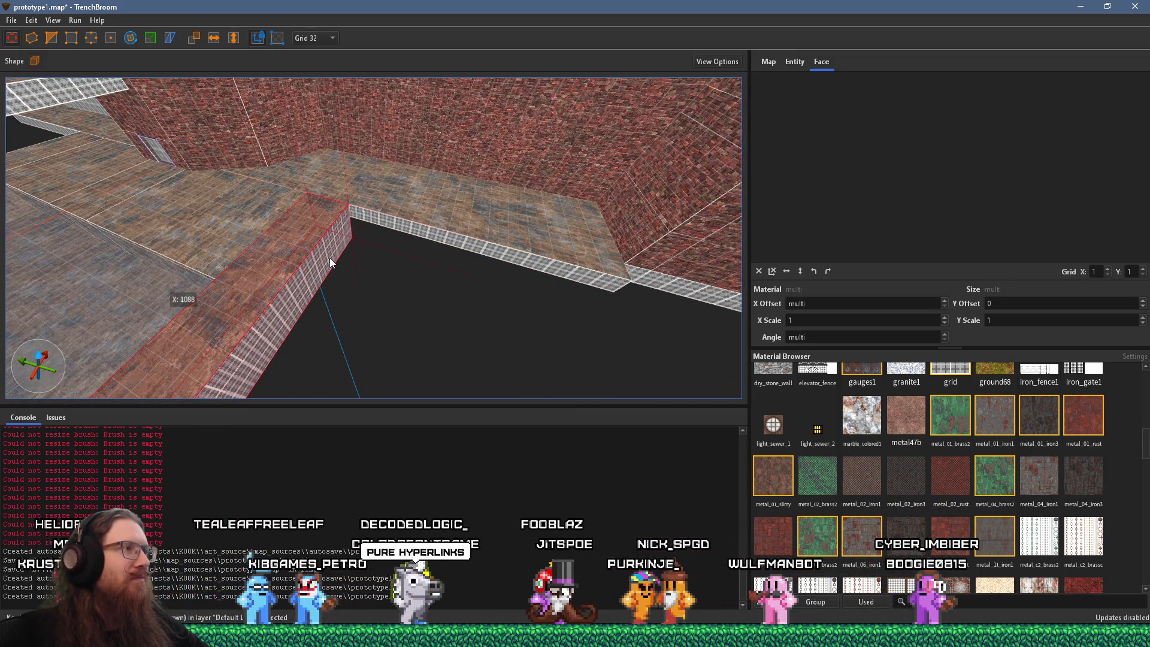
pyautogui.moveTo(329, 258)
pyautogui.mouseDown()
pyautogui.moveTo(408, 271)
pyautogui.moveTo(390, 268)
pyautogui.moveTo(431, 302)
pyautogui.moveTo(614, 274)
pyautogui.moveTo(508, 250)
pyautogui.moveTo(509, 233)
pyautogui.moveTo(600, 211)
pyautogui.moveTo(506, 322)
pyautogui.moveTo(531, 272)
pyautogui.moveTo(501, 287)
pyautogui.moveTo(430, 273)
pyautogui.moveTo(458, 265)
pyautogui.moveTo(490, 277)
pyautogui.moveTo(589, 401)
pyautogui.moveTo(455, 218)
pyautogui.moveTo(470, 214)
pyautogui.moveTo(623, 317)
pyautogui.moveTo(601, 246)
pyautogui.moveTo(626, 231)
pyautogui.moveTo(455, 237)
pyautogui.moveTo(488, 128)
pyautogui.moveTo(488, 231)
pyautogui.moveTo(647, 159)
pyautogui.moveTo(547, 118)
pyautogui.moveTo(190, 241)
pyautogui.mouseUp()
pyautogui.click(451, 236)
pyautogui.moveTo(390, 236)
pyautogui.mouseDown()
pyautogui.moveTo(653, 303)
pyautogui.moveTo(474, 268)
pyautogui.moveTo(470, 366)
pyautogui.moveTo(462, 326)
pyautogui.moveTo(392, 352)
pyautogui.moveTo(344, 217)
pyautogui.mouseUp()
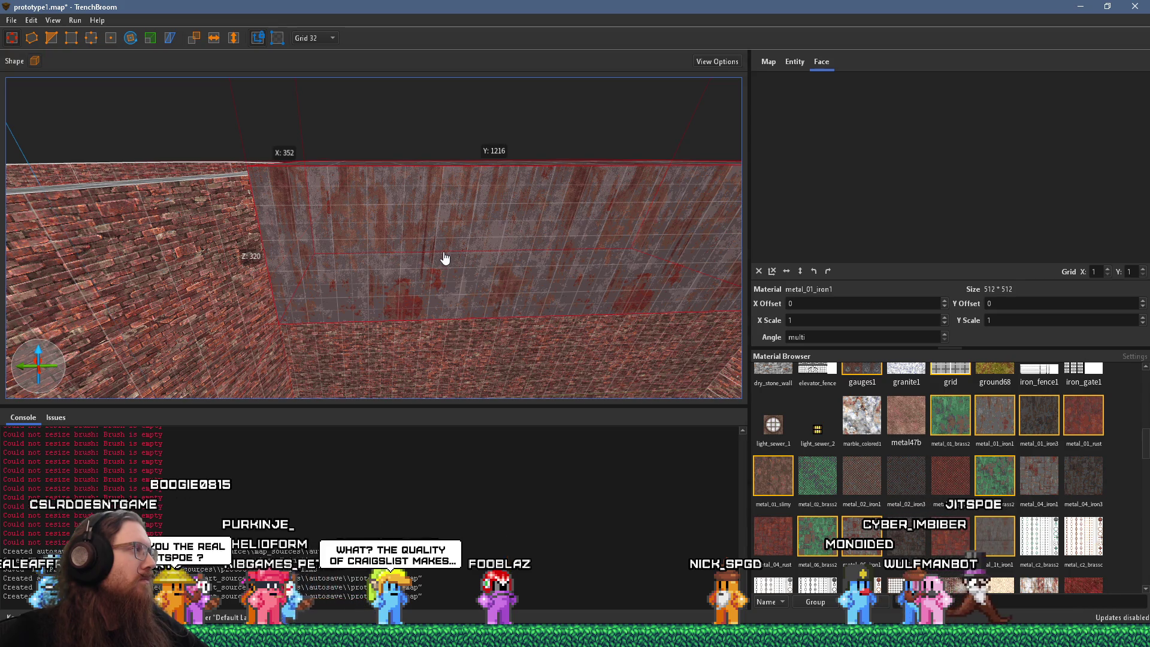
pyautogui.scroll(-5, 472, 242)
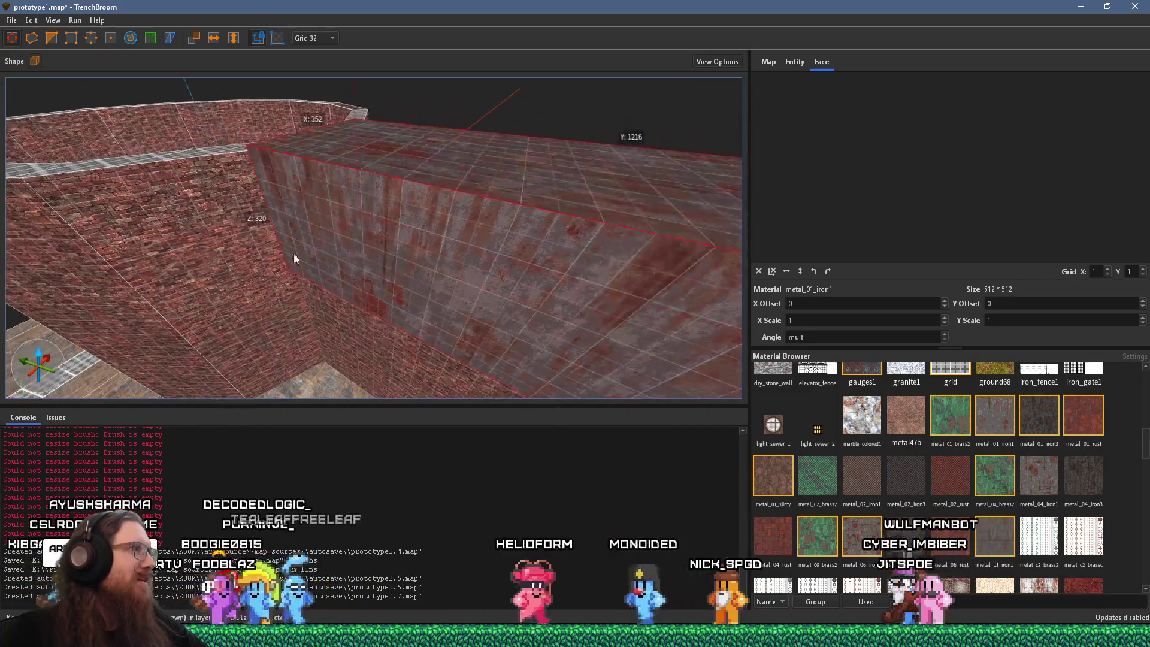
pyautogui.scroll(-8, 331, 256)
pyautogui.moveTo(515, 223)
pyautogui.mouseDown()
pyautogui.moveTo(398, 231)
pyautogui.moveTo(529, 236)
pyautogui.moveTo(403, 231)
pyautogui.moveTo(181, 189)
pyautogui.mouseUp()
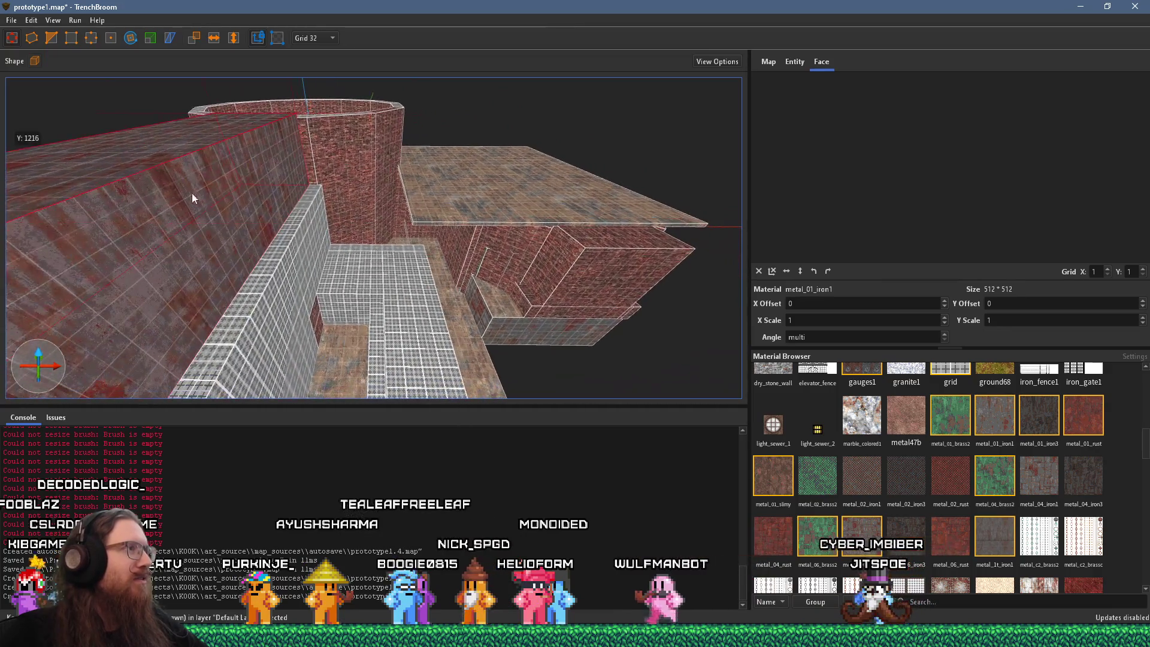
pyautogui.moveTo(238, 212)
pyautogui.mouseDown()
pyautogui.moveTo(351, 225)
pyautogui.moveTo(242, 247)
pyautogui.moveTo(658, 259)
pyautogui.moveTo(201, 257)
pyautogui.moveTo(243, 225)
pyautogui.moveTo(433, 209)
pyautogui.moveTo(423, 179)
pyautogui.moveTo(384, 231)
pyautogui.moveTo(499, 23)
pyautogui.moveTo(342, 154)
pyautogui.moveTo(189, 126)
pyautogui.moveTo(106, 199)
pyautogui.moveTo(470, 171)
pyautogui.moveTo(527, 185)
pyautogui.moveTo(671, 131)
pyautogui.moveTo(574, 113)
pyautogui.moveTo(480, 129)
pyautogui.mouseUp()
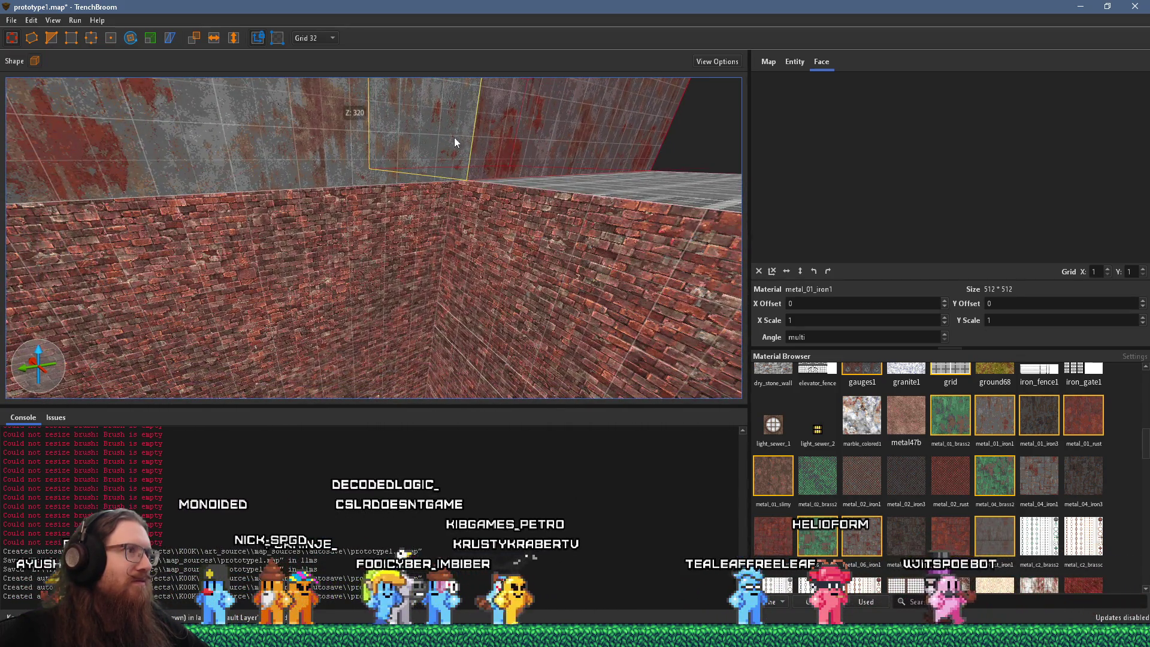
pyautogui.moveTo(598, 187)
pyautogui.mouseDown()
pyautogui.moveTo(465, 123)
pyautogui.moveTo(533, 160)
pyautogui.moveTo(487, 210)
pyautogui.moveTo(412, 63)
pyautogui.moveTo(457, 260)
pyautogui.moveTo(543, 72)
pyautogui.moveTo(572, 84)
pyautogui.mouseUp()
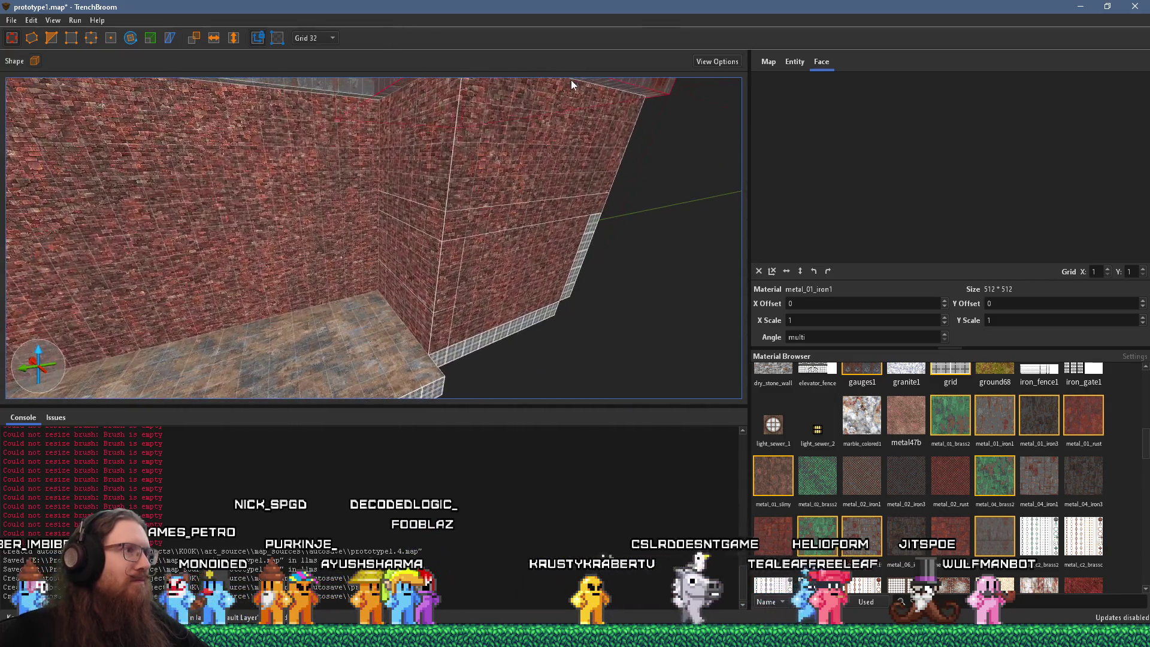
# Step: Select the large brick wall and drag its bottom face down to a Z size of 512
pyautogui.moveTo(481, 215); pyautogui.dragTo(394, 224)
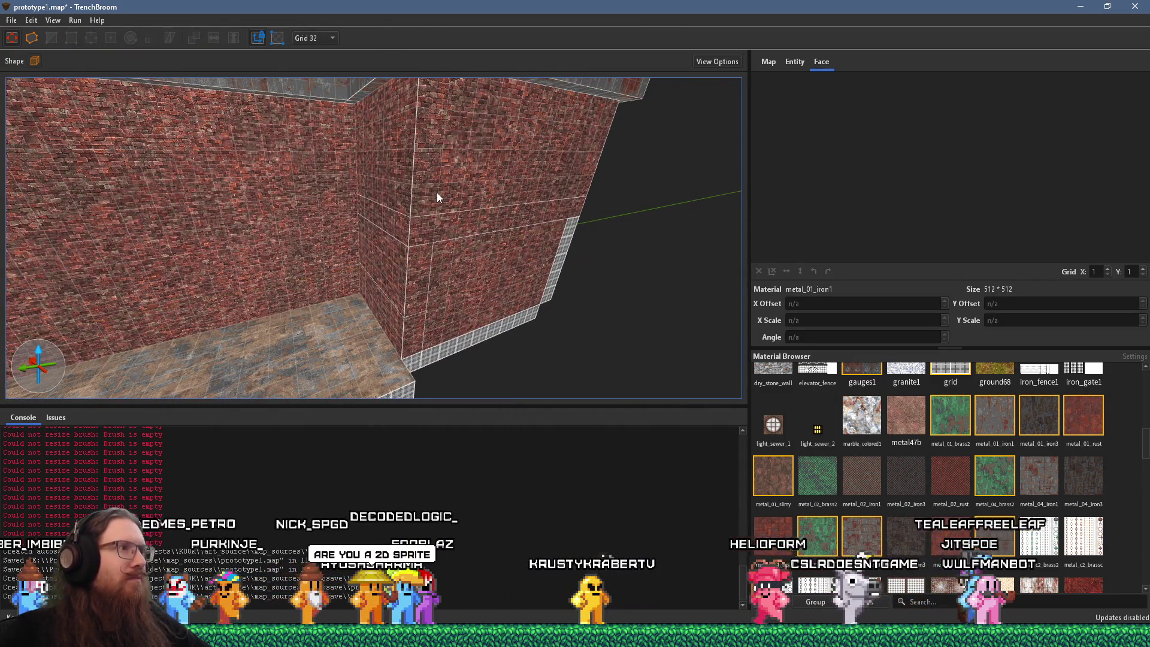
pyautogui.click(437, 194)
pyautogui.press('Escape')
pyautogui.moveTo(426, 151)
pyautogui.mouseDown()
pyautogui.moveTo(498, 126)
pyautogui.moveTo(411, 203)
pyautogui.moveTo(404, 172)
pyautogui.moveTo(409, 182)
pyautogui.mouseUp()
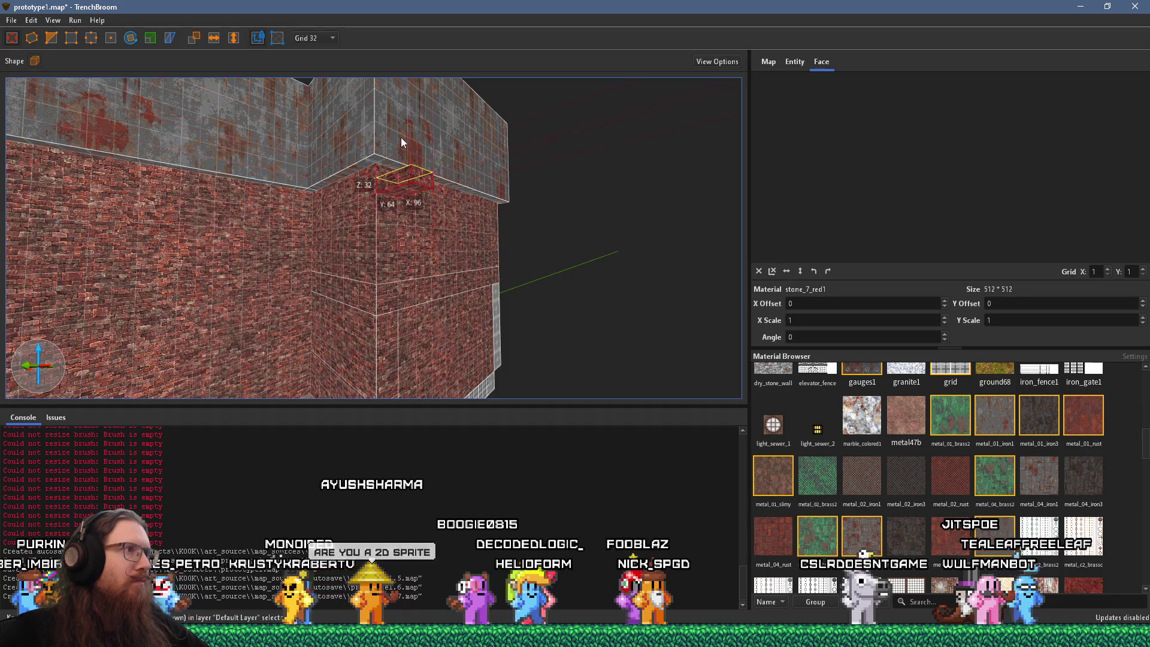
pyautogui.click(407, 174)
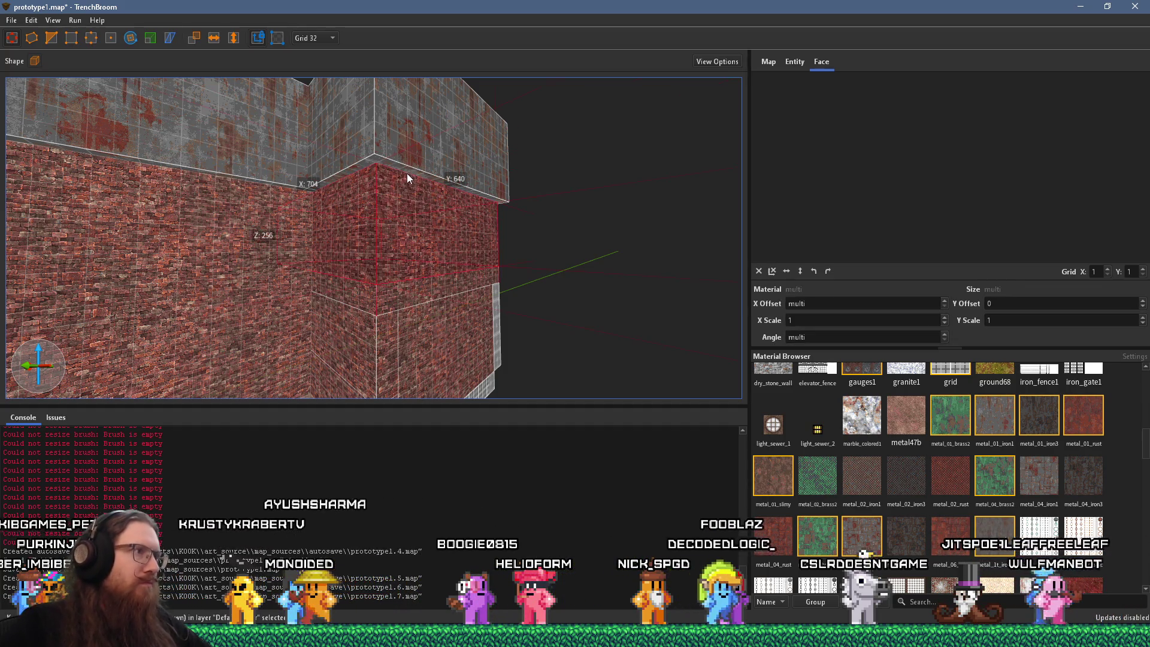
pyautogui.moveTo(430, 289); pyautogui.dragTo(440, 390)
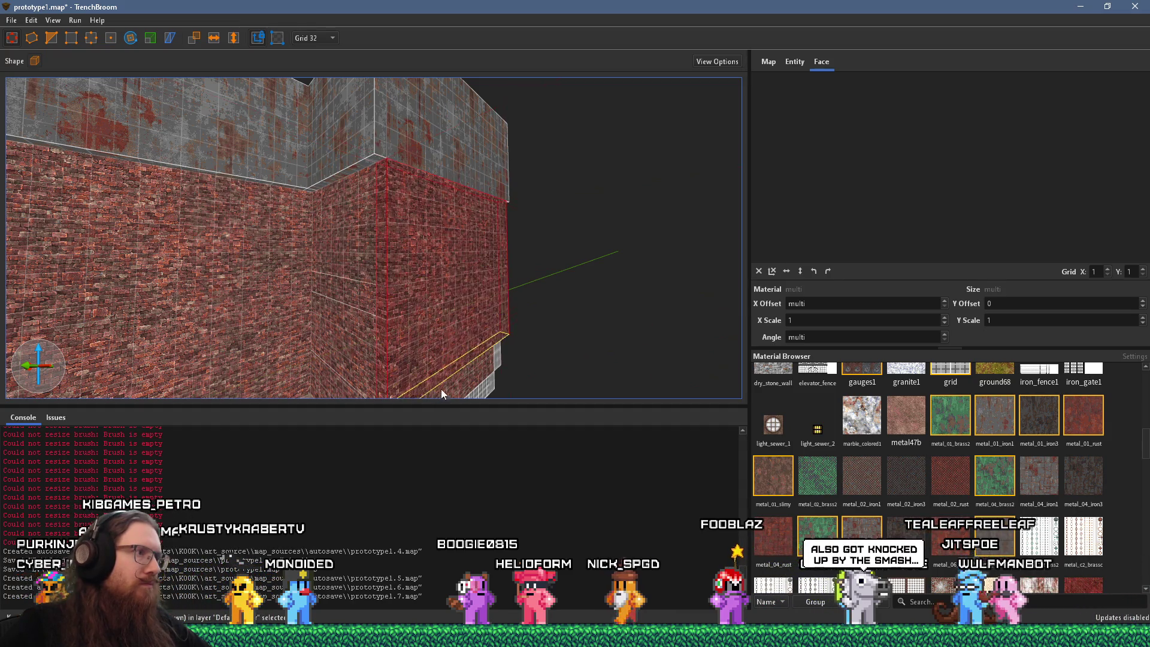
# Step: Orbit the room and select the brick ledge to inspect it along the floor
pyautogui.moveTo(450, 161); pyautogui.dragTo(437, 257)
pyautogui.moveTo(415, 377)
pyautogui.mouseDown()
pyautogui.moveTo(428, 272)
pyautogui.moveTo(506, 250)
pyautogui.moveTo(436, 286)
pyautogui.moveTo(432, 188)
pyautogui.moveTo(544, 148)
pyautogui.moveTo(290, 180)
pyautogui.moveTo(250, 145)
pyautogui.moveTo(313, 285)
pyautogui.moveTo(598, 310)
pyautogui.moveTo(444, 174)
pyautogui.moveTo(380, 177)
pyautogui.moveTo(588, 177)
pyautogui.moveTo(260, 225)
pyautogui.moveTo(443, 155)
pyautogui.mouseUp()
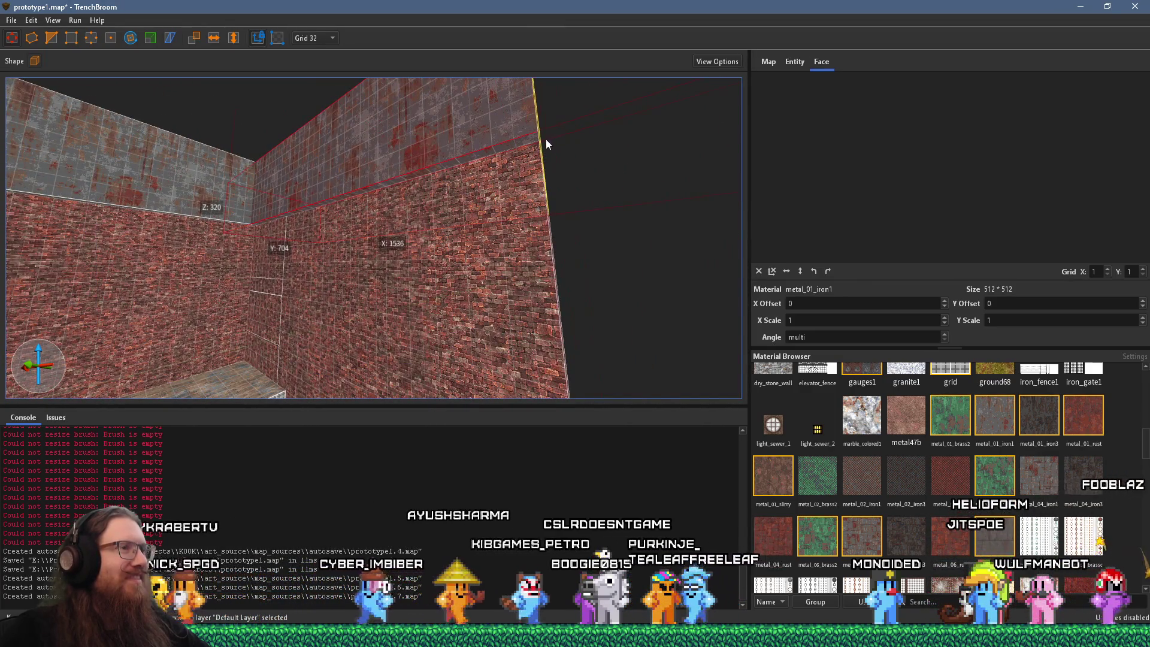
pyautogui.moveTo(551, 139)
pyautogui.mouseDown()
pyautogui.moveTo(460, 221)
pyautogui.moveTo(376, 221)
pyautogui.moveTo(386, 241)
pyautogui.moveTo(560, 240)
pyautogui.moveTo(339, 250)
pyautogui.moveTo(573, 239)
pyautogui.mouseUp()
pyautogui.click(308, 278)
pyautogui.moveTo(308, 279)
pyautogui.mouseDown()
pyautogui.moveTo(515, 273)
pyautogui.moveTo(507, 199)
pyautogui.mouseUp()
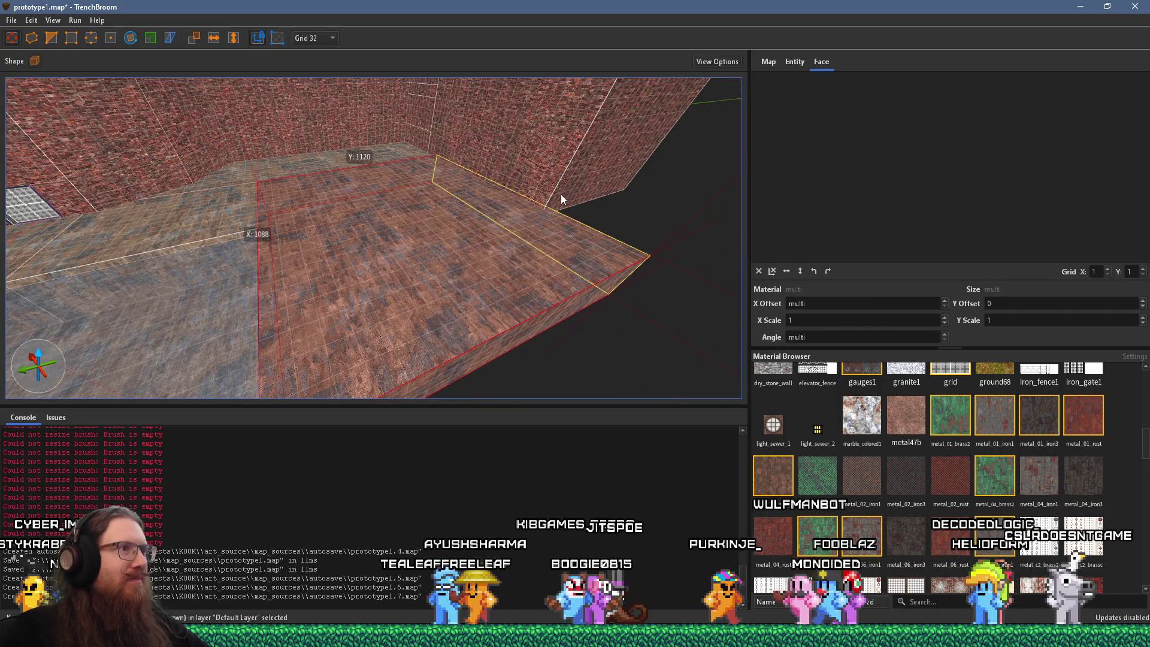
pyautogui.moveTo(562, 192)
pyautogui.mouseDown()
pyautogui.moveTo(433, 222)
pyautogui.moveTo(362, 262)
pyautogui.moveTo(386, 287)
pyautogui.mouseUp()
pyautogui.moveTo(301, 279)
pyautogui.mouseDown()
pyautogui.moveTo(351, 282)
pyautogui.moveTo(418, 157)
pyautogui.moveTo(297, 122)
pyautogui.moveTo(480, 250)
pyautogui.moveTo(371, 247)
pyautogui.moveTo(434, 229)
pyautogui.moveTo(503, 252)
pyautogui.moveTo(499, 298)
pyautogui.mouseUp()
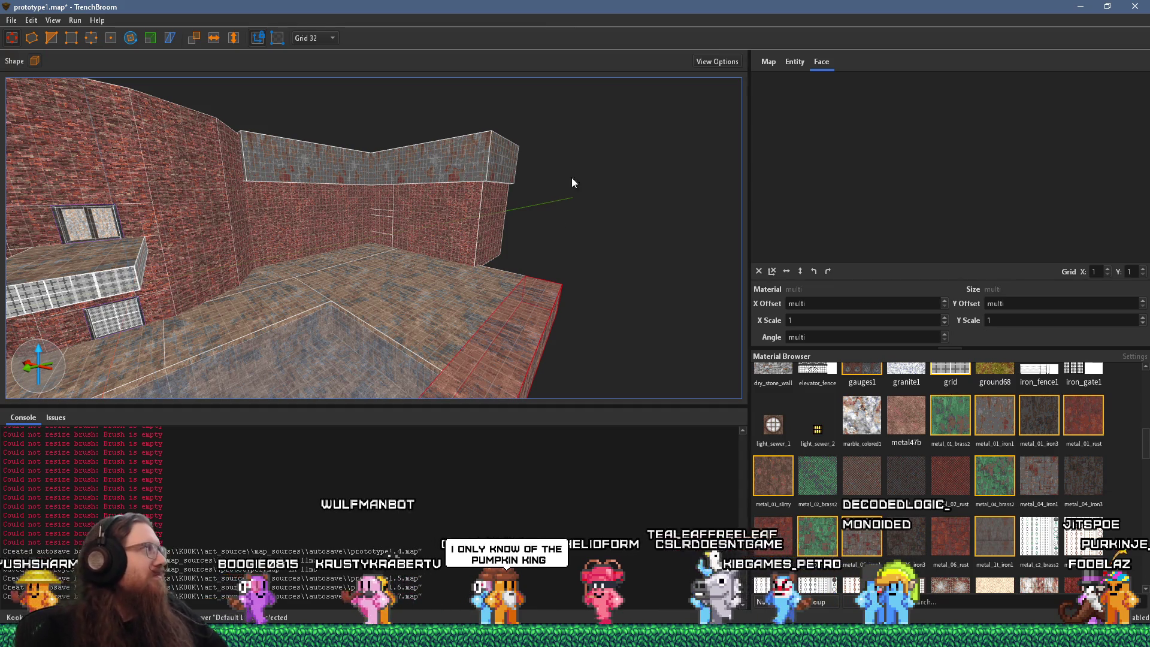
# Step: Fly into the room and orbit around the brick corner to reach the grid box
pyautogui.moveTo(548, 157)
pyautogui.mouseDown()
pyautogui.moveTo(277, 185)
pyautogui.moveTo(249, 211)
pyautogui.moveTo(447, 242)
pyautogui.mouseUp()
pyautogui.moveTo(498, 243)
pyautogui.mouseDown()
pyautogui.moveTo(289, 229)
pyautogui.moveTo(421, 235)
pyautogui.moveTo(340, 220)
pyautogui.moveTo(358, 214)
pyautogui.mouseUp()
pyautogui.press('w')
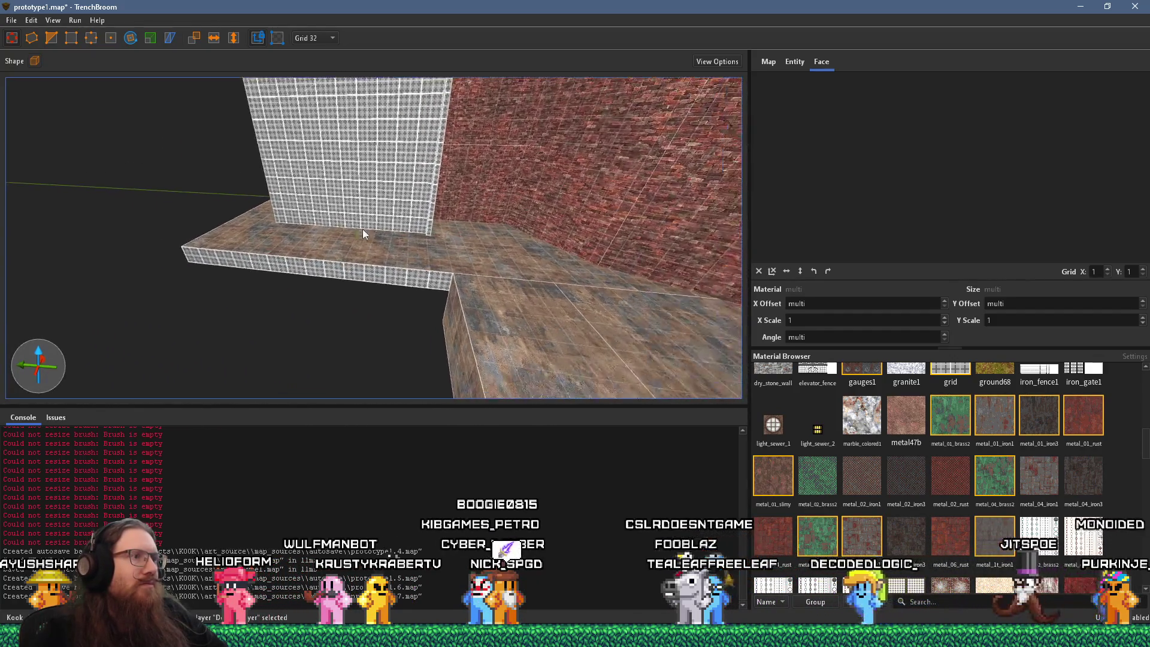
pyautogui.click(404, 252)
pyautogui.moveTo(45, 327)
pyautogui.mouseDown()
pyautogui.moveTo(405, 216)
pyautogui.moveTo(381, 261)
pyautogui.moveTo(310, 247)
pyautogui.mouseUp()
pyautogui.moveTo(154, 238)
pyautogui.mouseDown()
pyautogui.moveTo(413, 146)
pyautogui.moveTo(47, 146)
pyautogui.moveTo(385, 211)
pyautogui.moveTo(355, 245)
pyautogui.moveTo(332, 212)
pyautogui.moveTo(376, 152)
pyautogui.moveTo(335, 269)
pyautogui.moveTo(361, 322)
pyautogui.mouseUp()
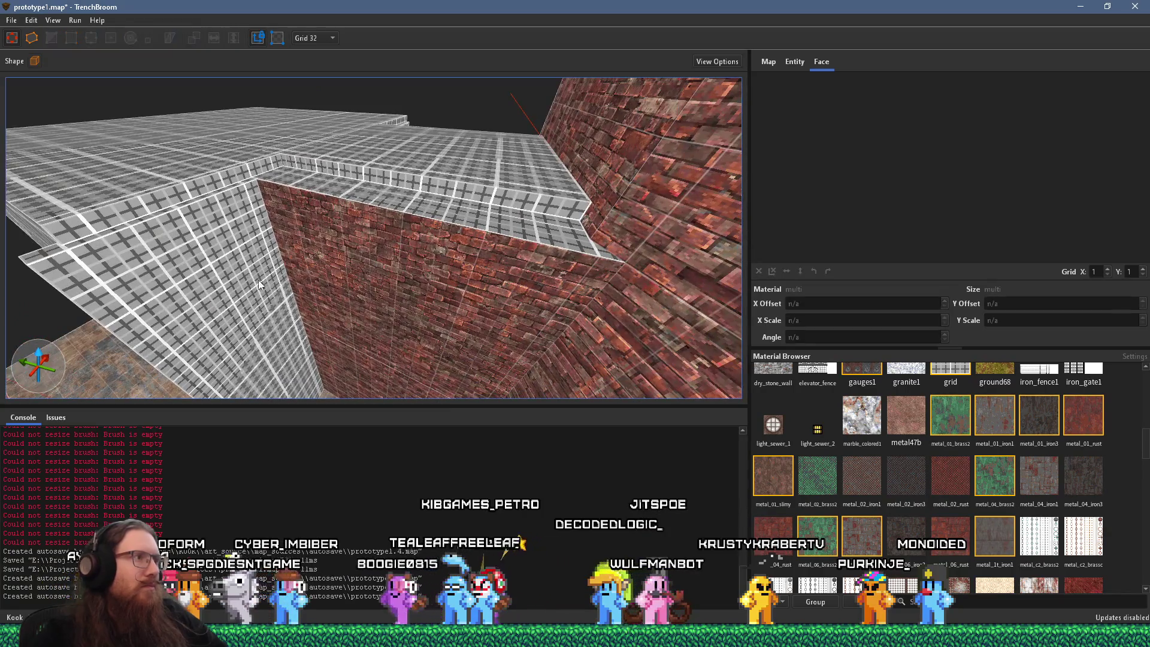
pyautogui.click(212, 269)
pyautogui.moveTo(206, 290)
pyautogui.mouseDown()
pyautogui.moveTo(435, 280)
pyautogui.moveTo(340, 285)
pyautogui.moveTo(241, 262)
pyautogui.moveTo(379, 228)
pyautogui.moveTo(401, 265)
pyautogui.moveTo(429, 259)
pyautogui.moveTo(500, 303)
pyautogui.moveTo(395, 242)
pyautogui.mouseUp()
pyautogui.press('Escape')
pyautogui.moveTo(256, 224)
pyautogui.mouseDown()
pyautogui.moveTo(412, 239)
pyautogui.moveTo(430, 232)
pyautogui.moveTo(416, 208)
pyautogui.moveTo(470, 178)
pyautogui.moveTo(601, 133)
pyautogui.mouseUp()
pyautogui.moveTo(500, 197)
pyautogui.mouseDown()
pyautogui.moveTo(538, 178)
pyautogui.moveTo(386, 157)
pyautogui.moveTo(346, 138)
pyautogui.moveTo(289, 236)
pyautogui.moveTo(369, 141)
pyautogui.moveTo(311, 196)
pyautogui.moveTo(380, 164)
pyautogui.moveTo(483, 175)
pyautogui.moveTo(352, 226)
pyautogui.moveTo(214, 228)
pyautogui.moveTo(260, 238)
pyautogui.moveTo(294, 221)
pyautogui.moveTo(434, 225)
pyautogui.moveTo(163, 290)
pyautogui.moveTo(162, 304)
pyautogui.mouseUp()
pyautogui.click(397, 154)
# Step: Select the grid box's end and long side faces, then add the ledge brush
pyautogui.click(261, 239)
pyautogui.click(368, 235)
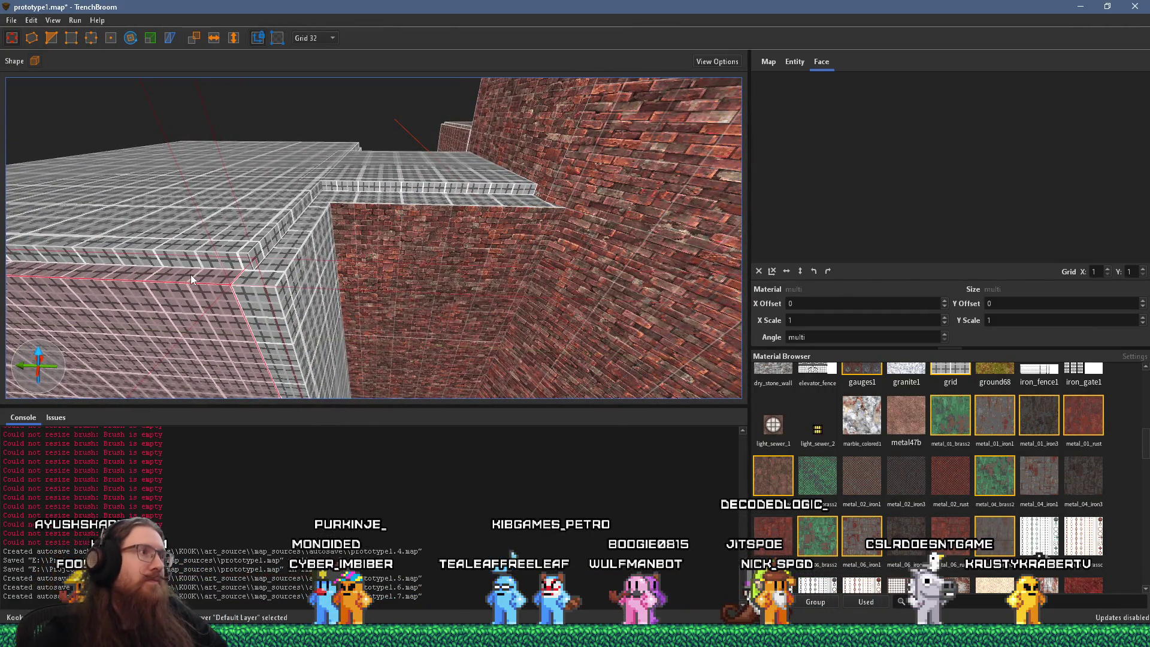
pyautogui.moveTo(220, 150)
pyautogui.mouseDown()
pyautogui.moveTo(354, 240)
pyautogui.moveTo(595, 310)
pyautogui.moveTo(526, 295)
pyautogui.moveTo(423, 240)
pyautogui.moveTo(423, 215)
pyautogui.mouseUp()
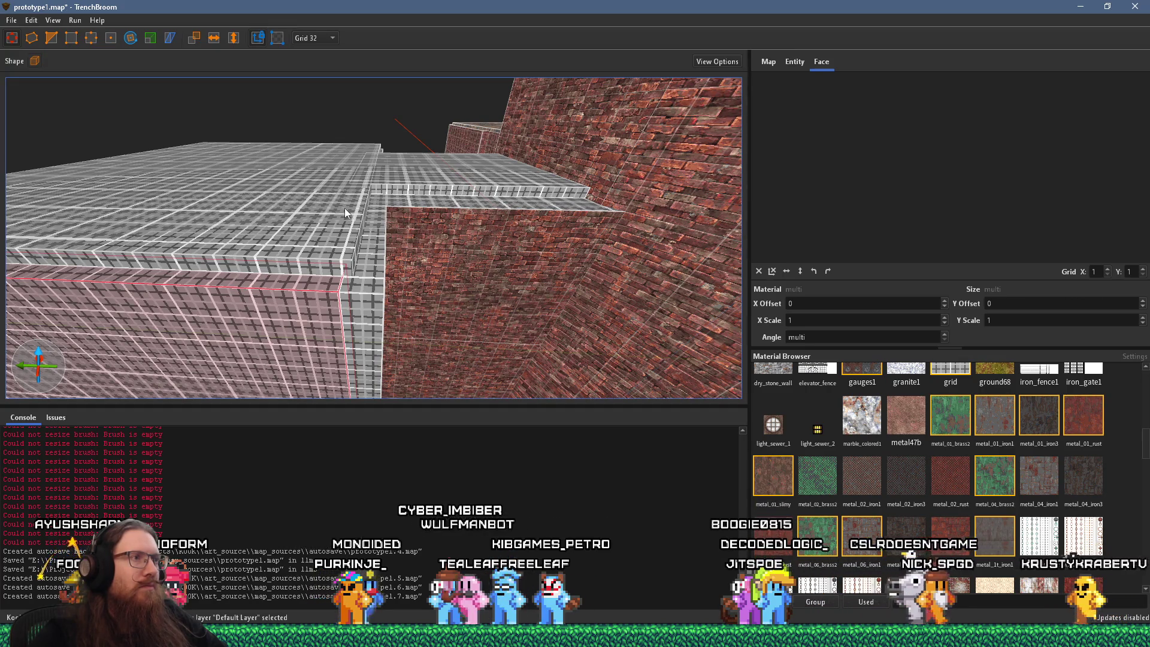
pyautogui.moveTo(348, 190)
pyautogui.mouseDown()
pyautogui.moveTo(383, 207)
pyautogui.moveTo(469, 186)
pyautogui.moveTo(357, 203)
pyautogui.moveTo(441, 235)
pyautogui.moveTo(430, 236)
pyautogui.mouseUp()
pyautogui.keyDown('ctrl'); pyautogui.click(473, 185); pyautogui.keyUp('ctrl')
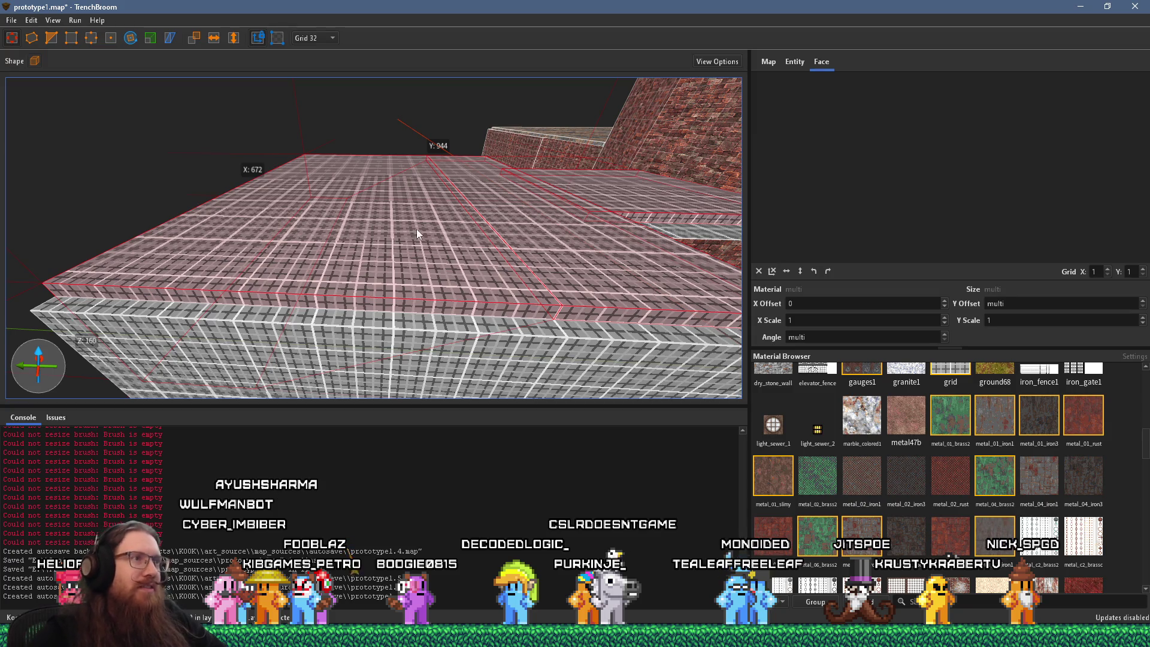
# Step: Select two top faces on the right grid strip, look across them, then deselect
pyautogui.keyDown('shift'); pyautogui.click(547, 220); pyautogui.keyUp('shift')
pyautogui.keyDown('shift'); pyautogui.click(610, 185); pyautogui.keyUp('shift')
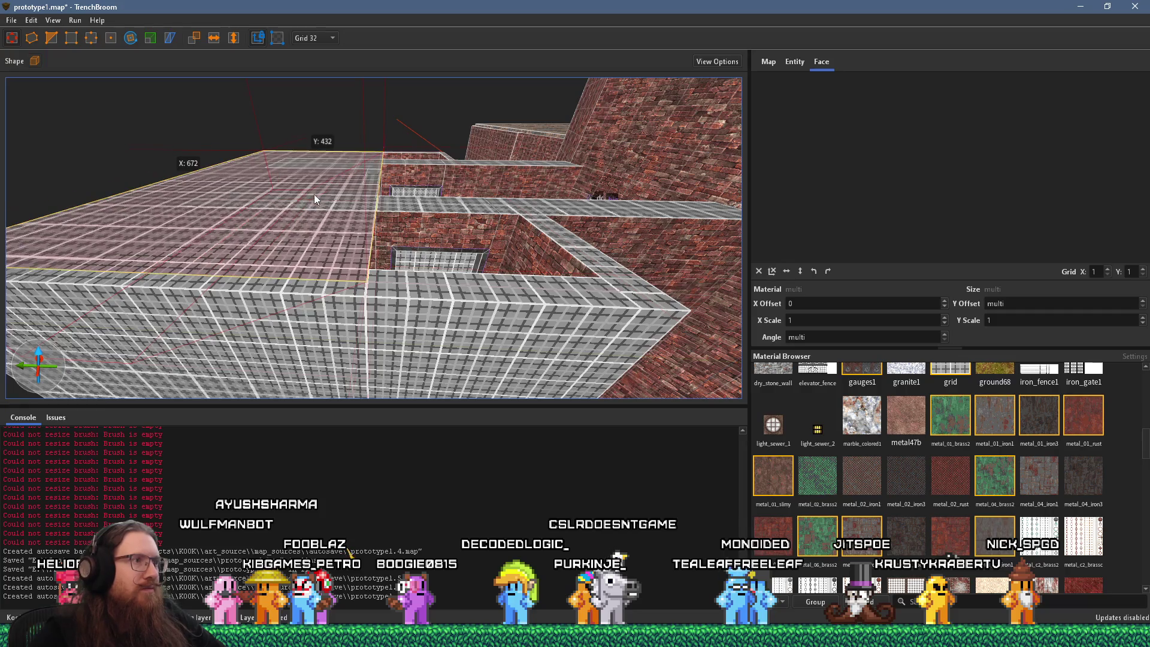
pyautogui.moveTo(314, 203)
pyautogui.mouseDown()
pyautogui.moveTo(165, 278)
pyautogui.moveTo(324, 266)
pyautogui.moveTo(205, 259)
pyautogui.mouseUp()
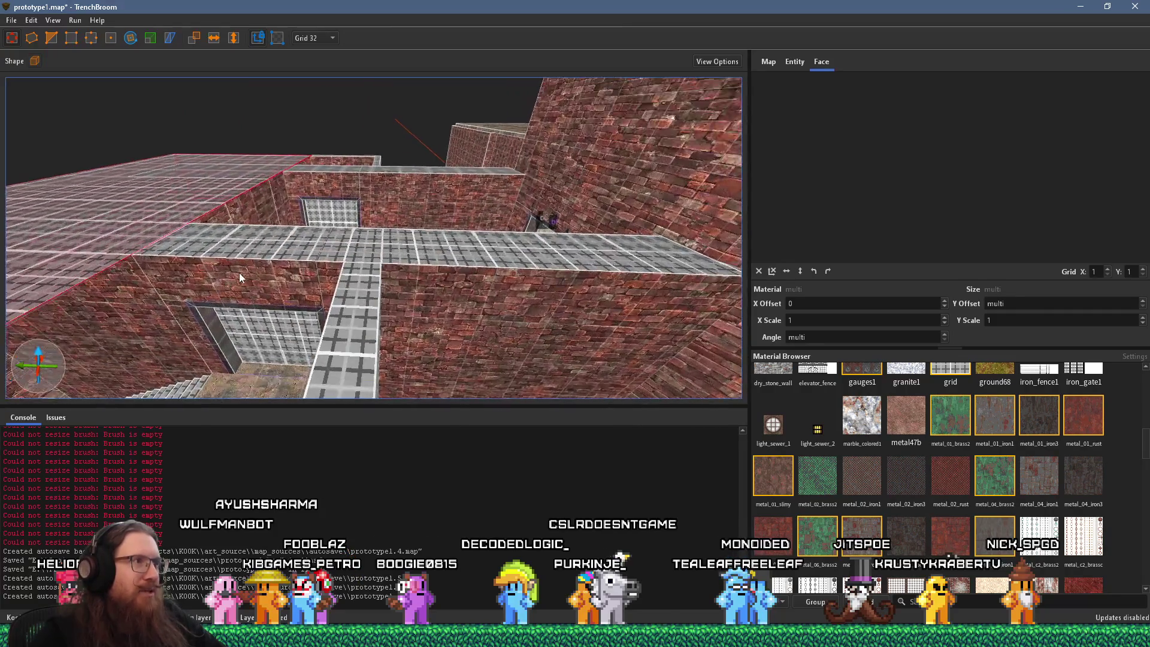
pyautogui.moveTo(328, 281)
pyautogui.mouseDown()
pyautogui.moveTo(242, 262)
pyautogui.moveTo(520, 294)
pyautogui.mouseUp()
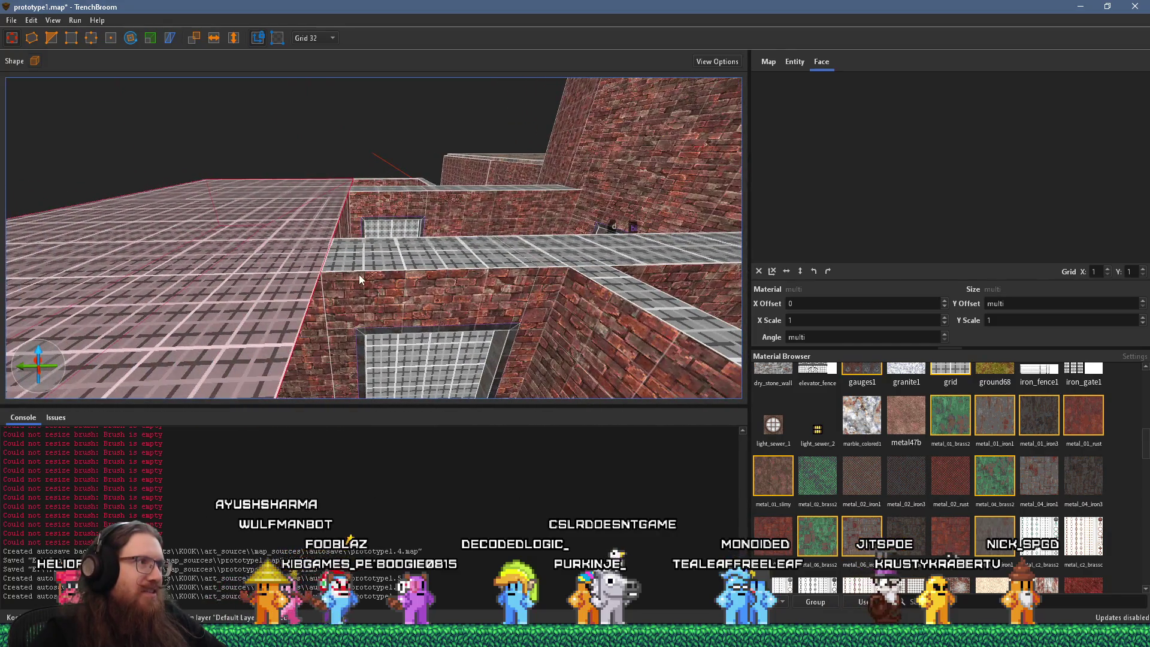
pyautogui.press('Escape')
pyautogui.moveTo(359, 274); pyautogui.dragTo(361, 281)
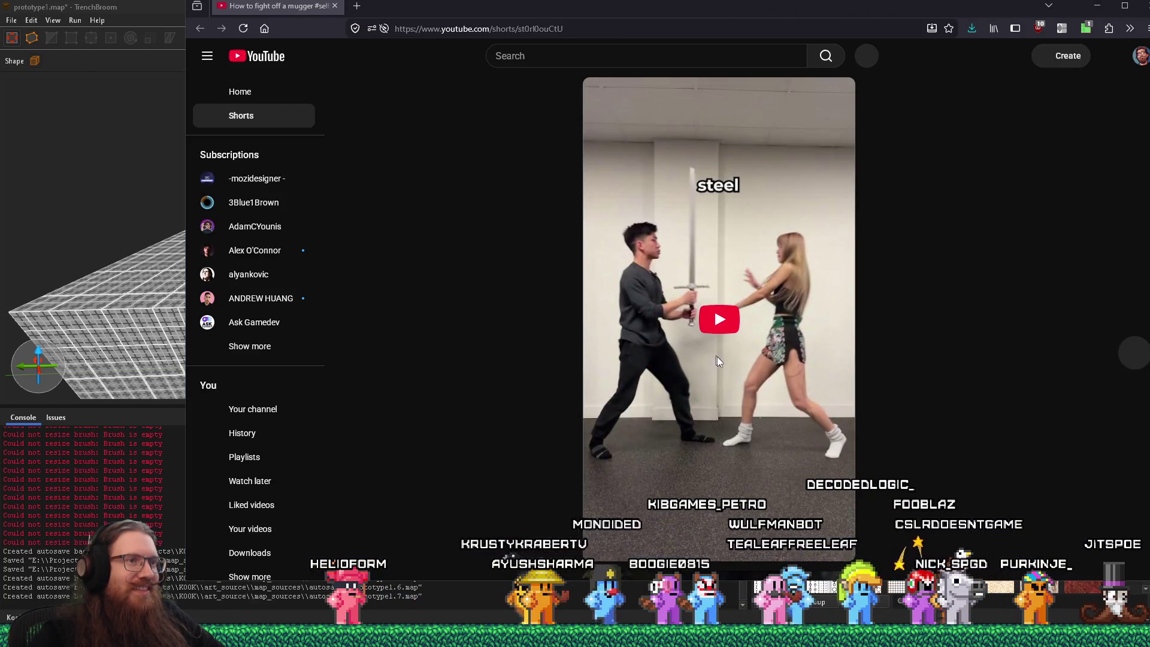
# Step: Play the 'How to fight off a mugger' YouTube Short
pyautogui.click(728, 334)
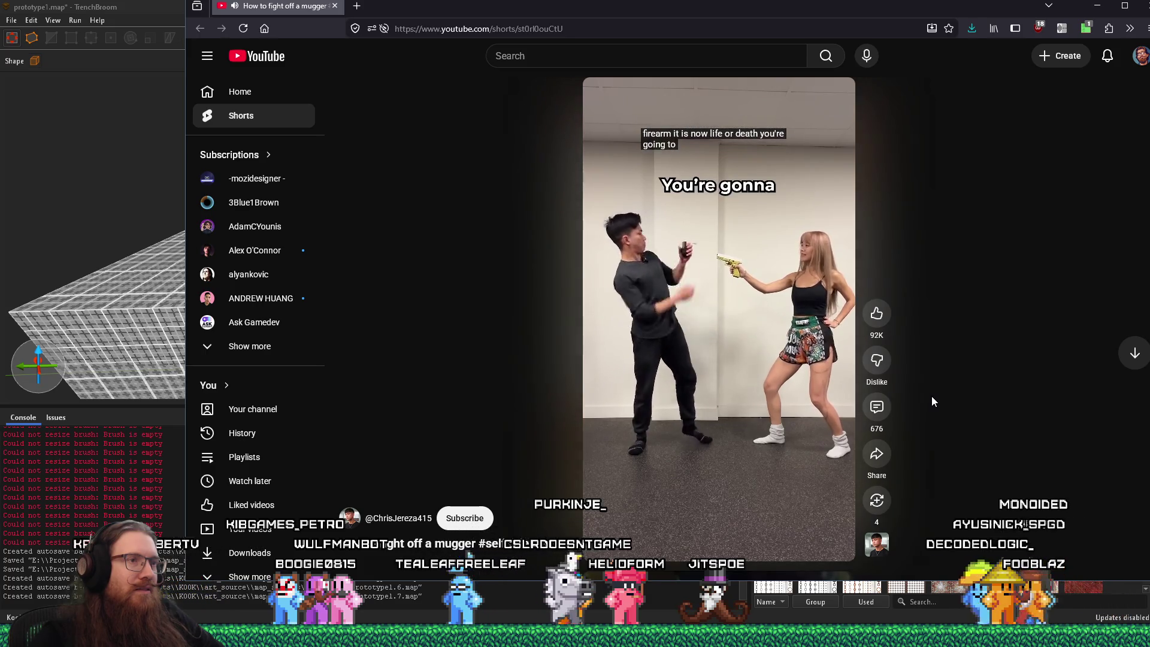
# Step: Pause and close the YouTube Short, returning to the TrenchBroom 3D view
pyautogui.click(745, 340)
pyautogui.click(335, 6)
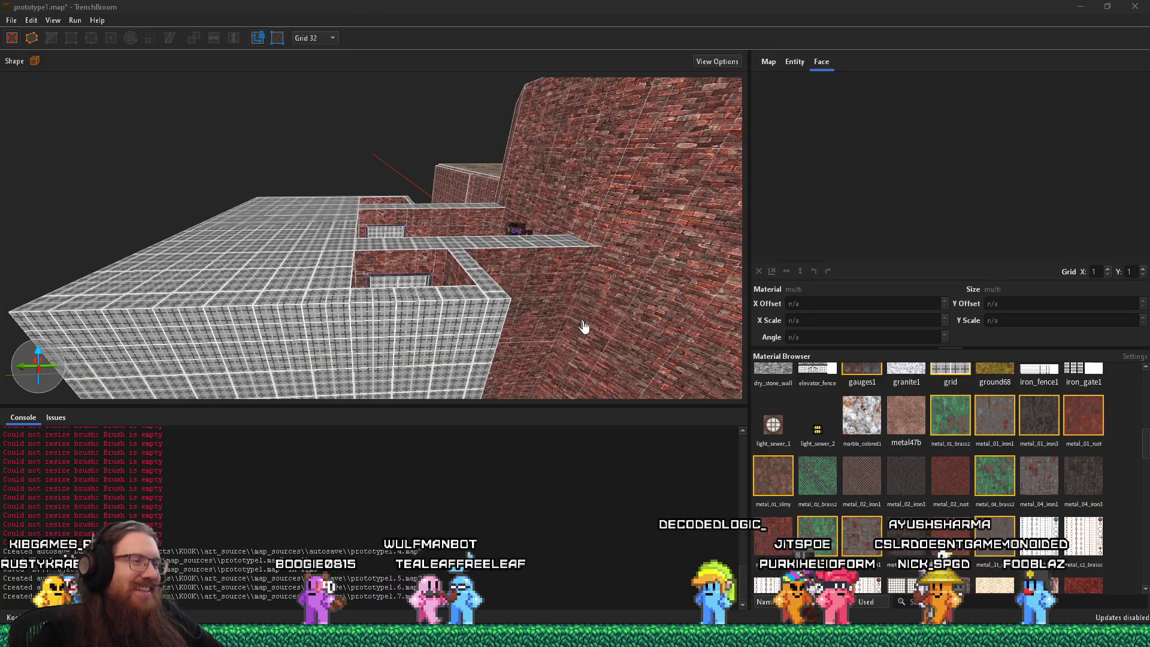
pyautogui.click(430, 260)
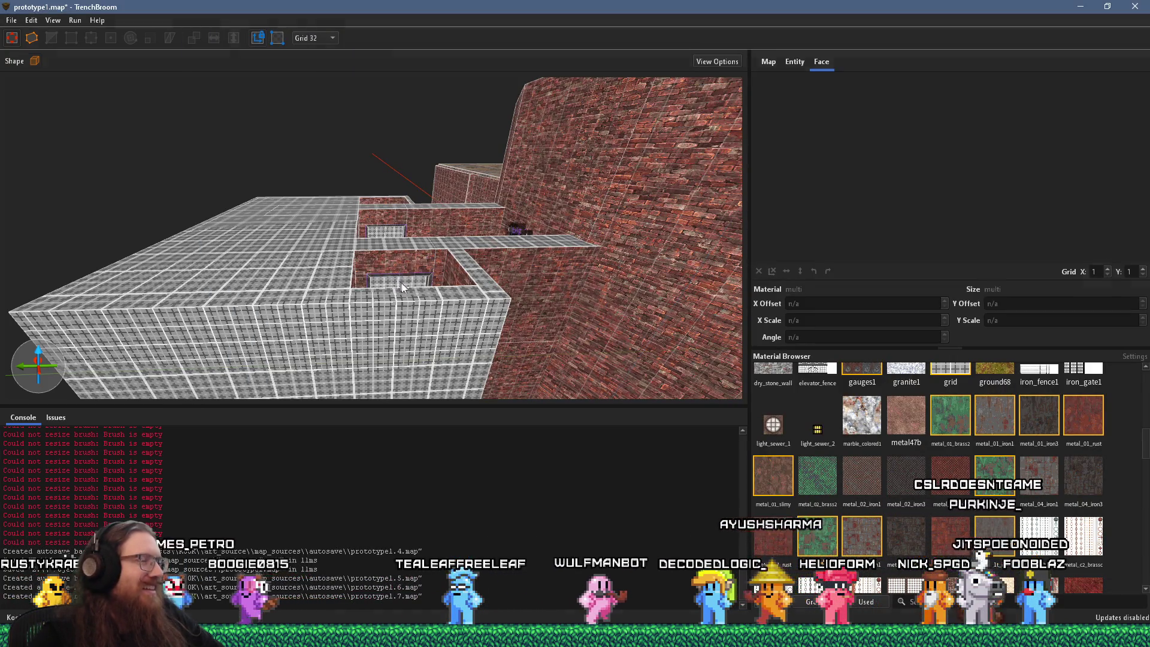
pyautogui.scroll(-5, 397, 280)
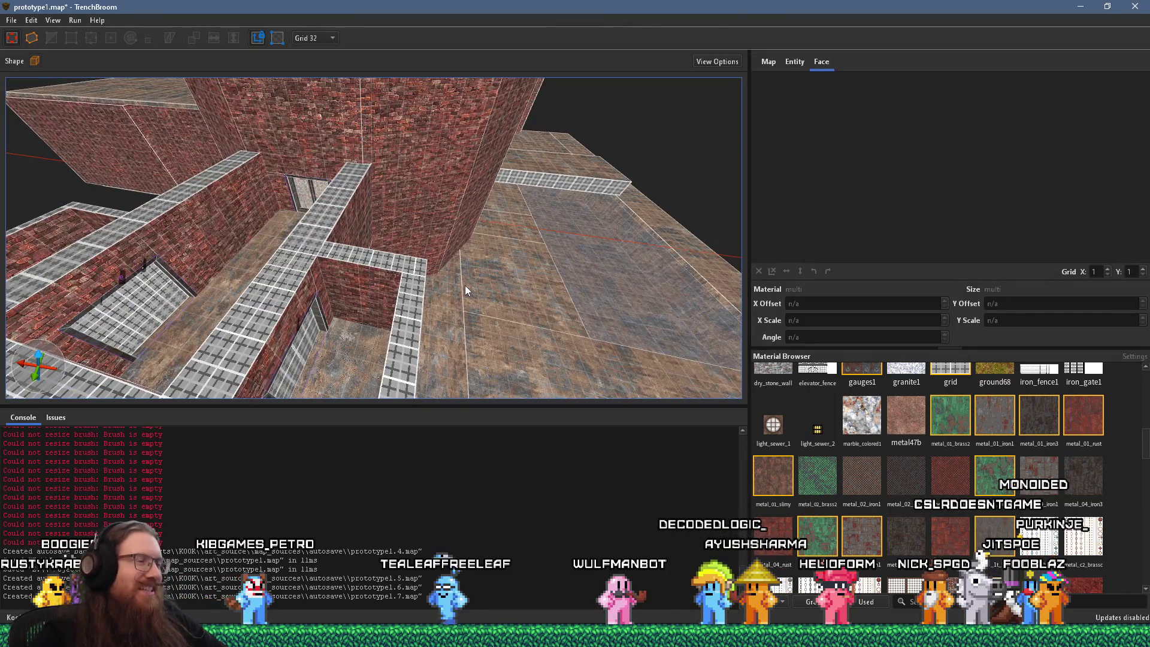
pyautogui.scroll(5, 465, 285)
pyautogui.scroll(-5, 393, 228)
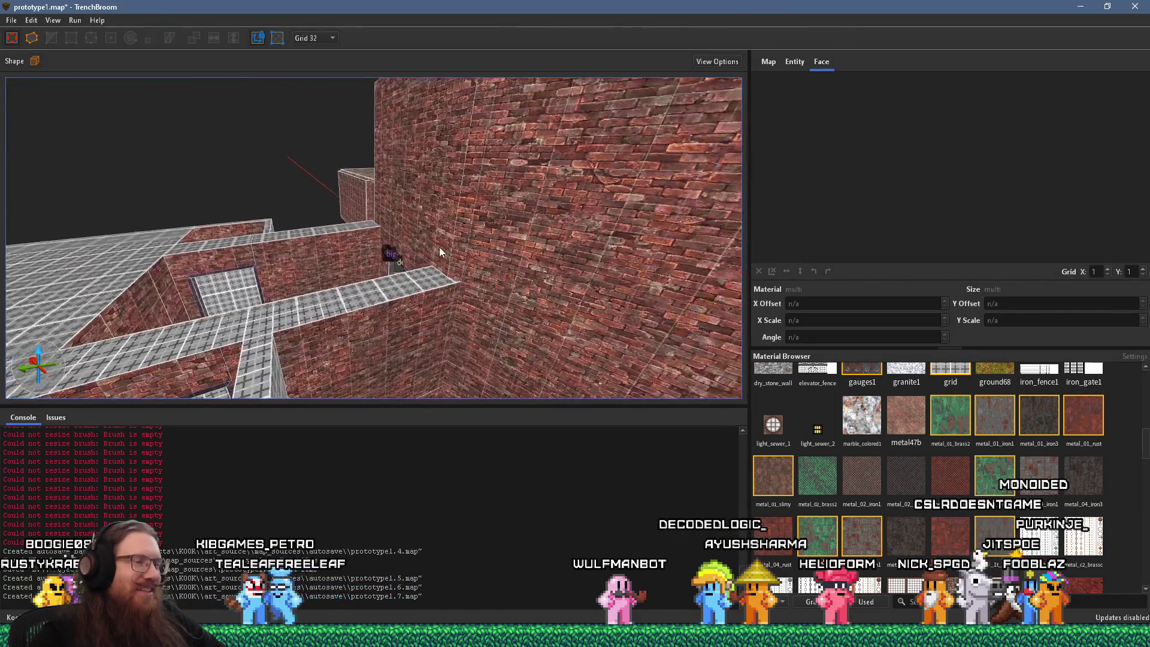
pyautogui.scroll(3, 232, 238)
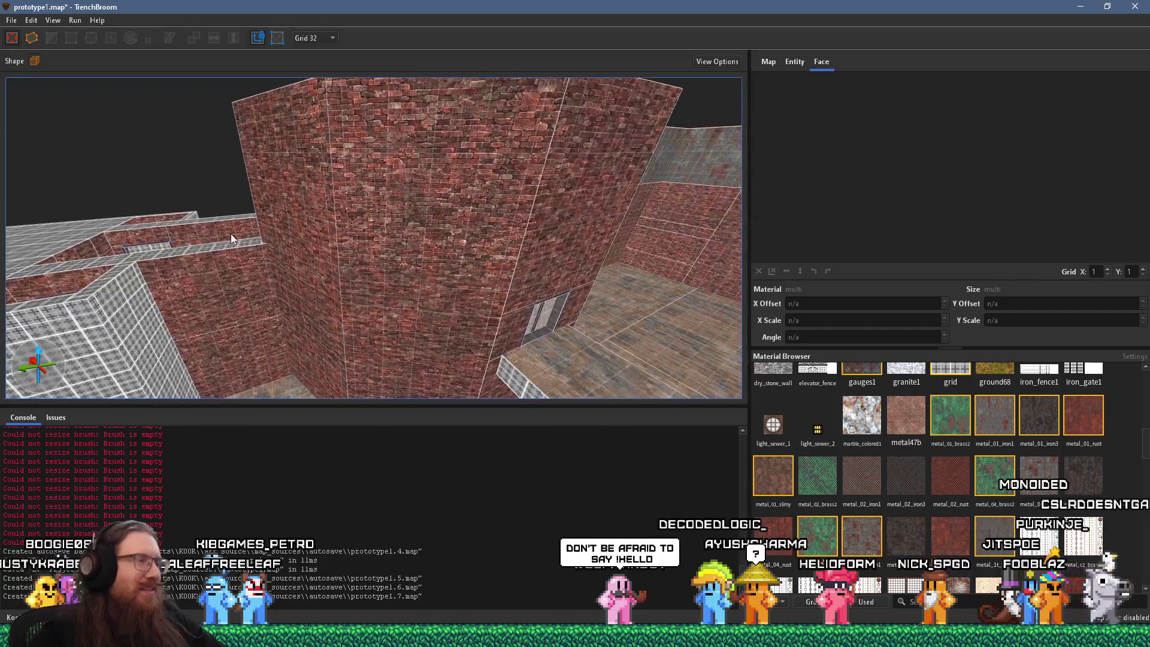
# Step: Resize the rusty metal_01_iron1 slab to 640 units in both X and Y
pyautogui.click(714, 178)
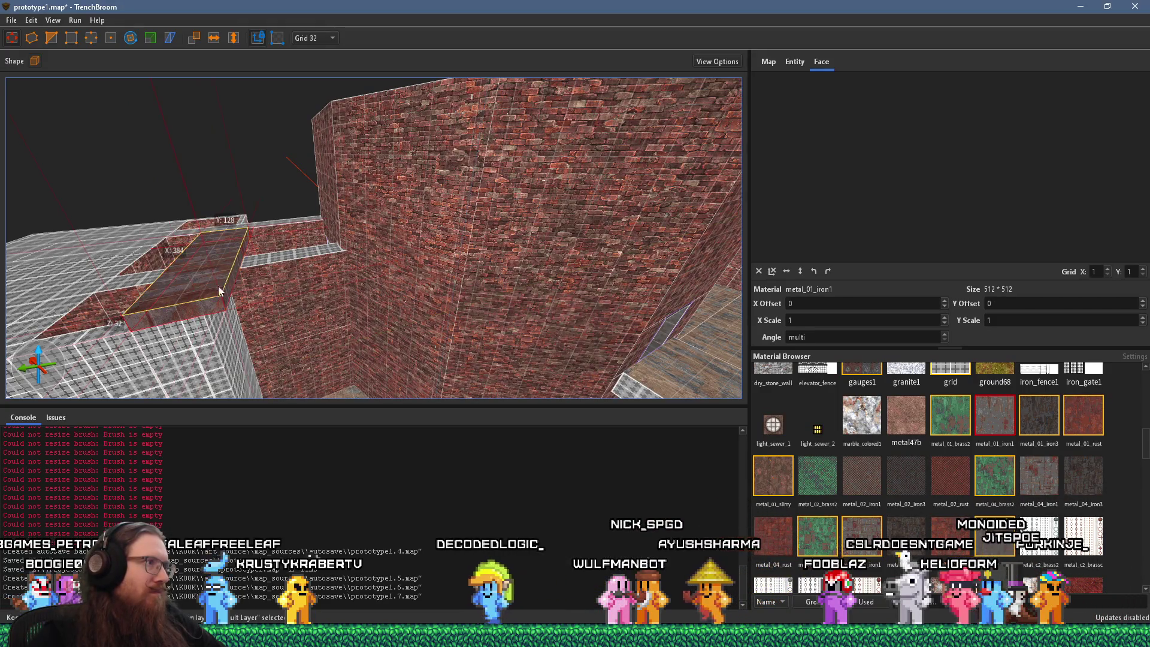
pyautogui.scroll(-3, 630, 264)
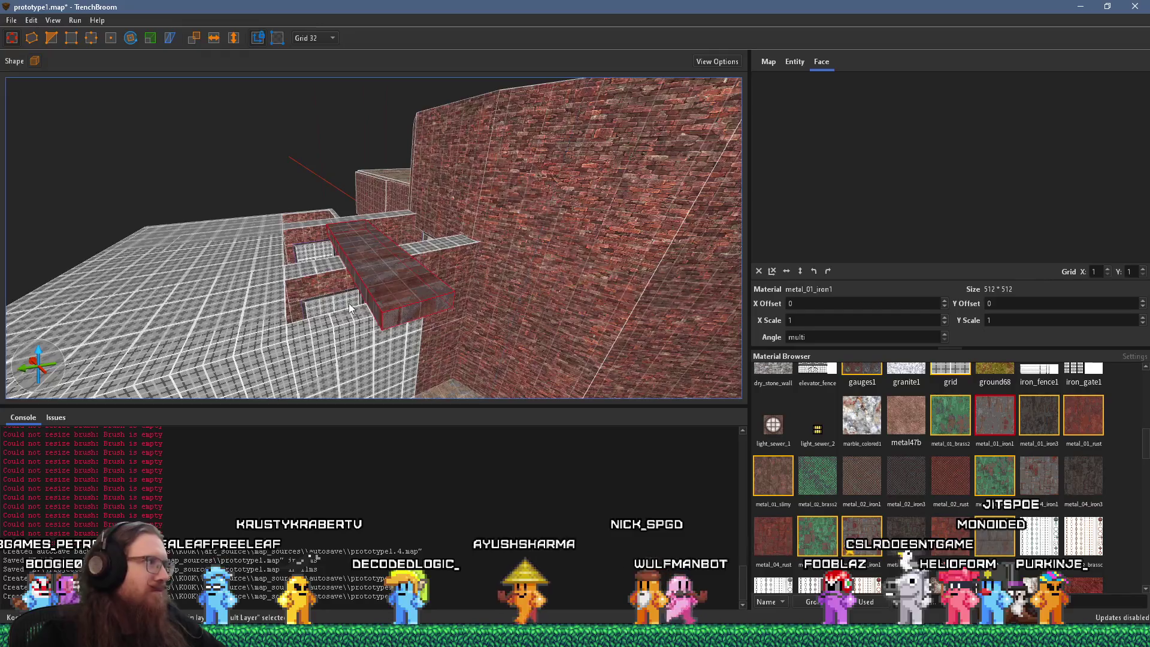
pyautogui.scroll(3, 468, 276)
pyautogui.moveTo(525, 264)
pyautogui.mouseDown()
pyautogui.moveTo(275, 336)
pyautogui.moveTo(196, 319)
pyautogui.mouseUp()
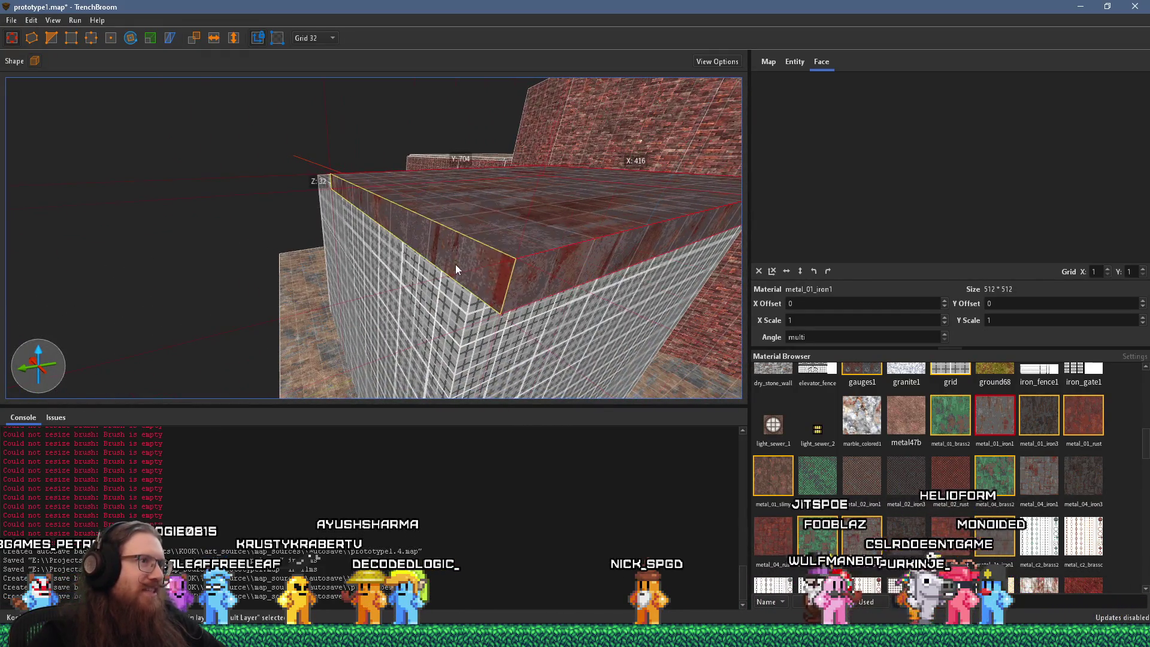
pyautogui.scroll(5, 444, 268)
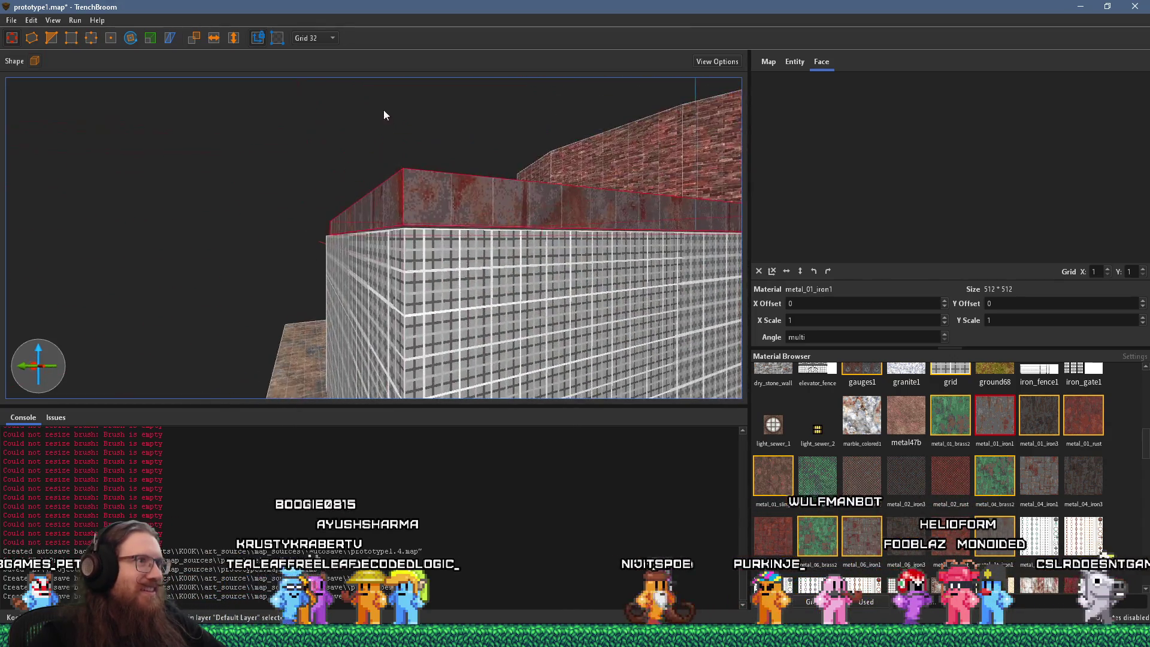
pyautogui.scroll(5, 314, 303)
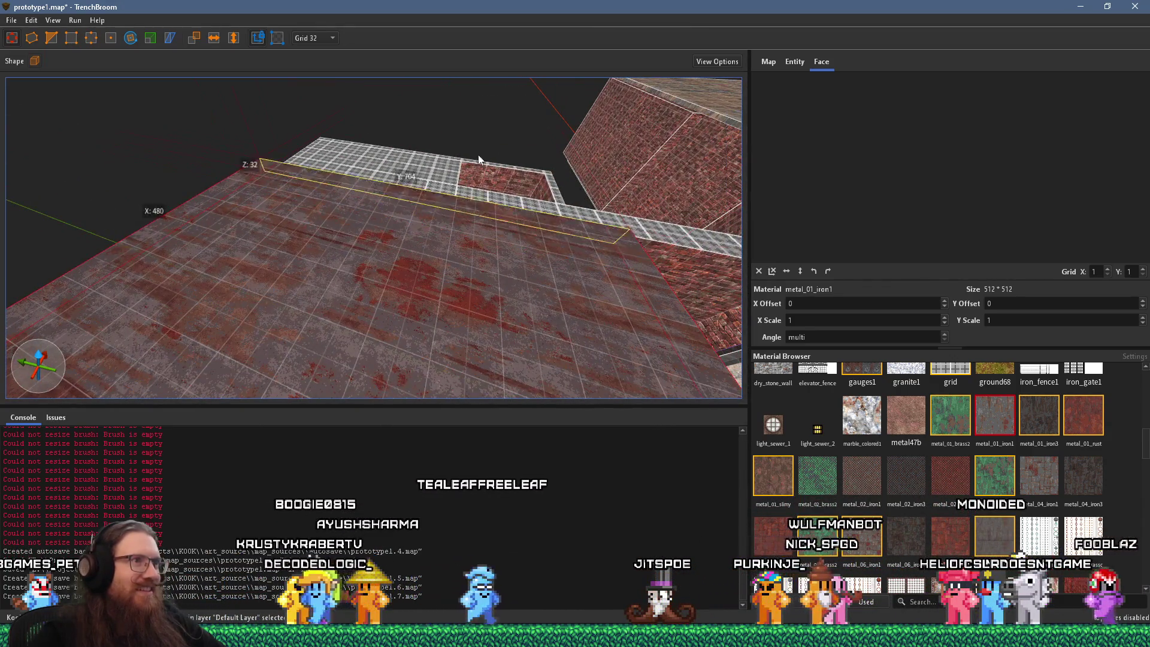
pyautogui.scroll(-5, 624, 199)
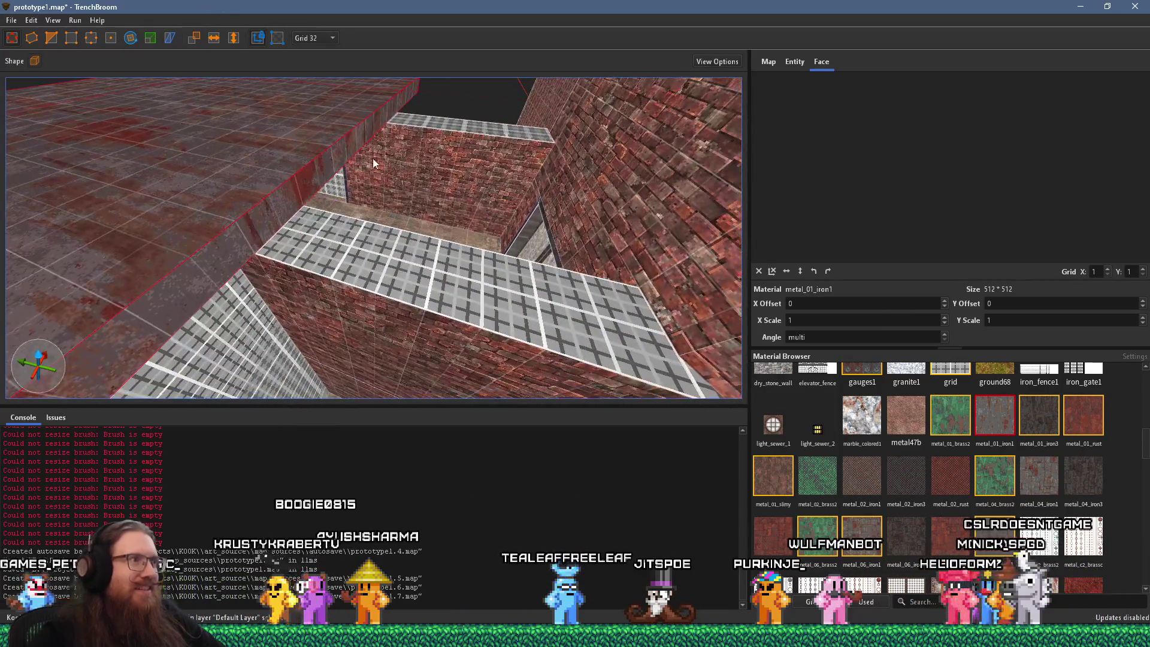
pyautogui.scroll(3, 343, 172)
pyautogui.scroll(2, 616, 226)
pyautogui.scroll(2, 534, 249)
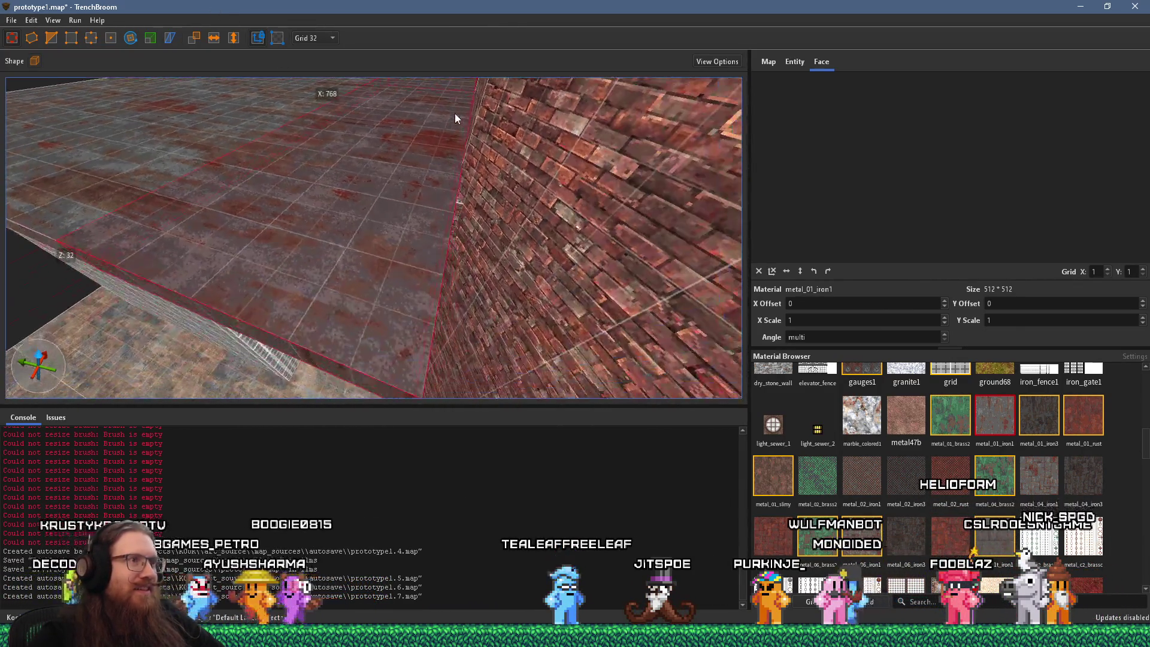
pyautogui.scroll(2, 457, 115)
pyautogui.moveTo(253, 321); pyautogui.dragTo(331, 198)
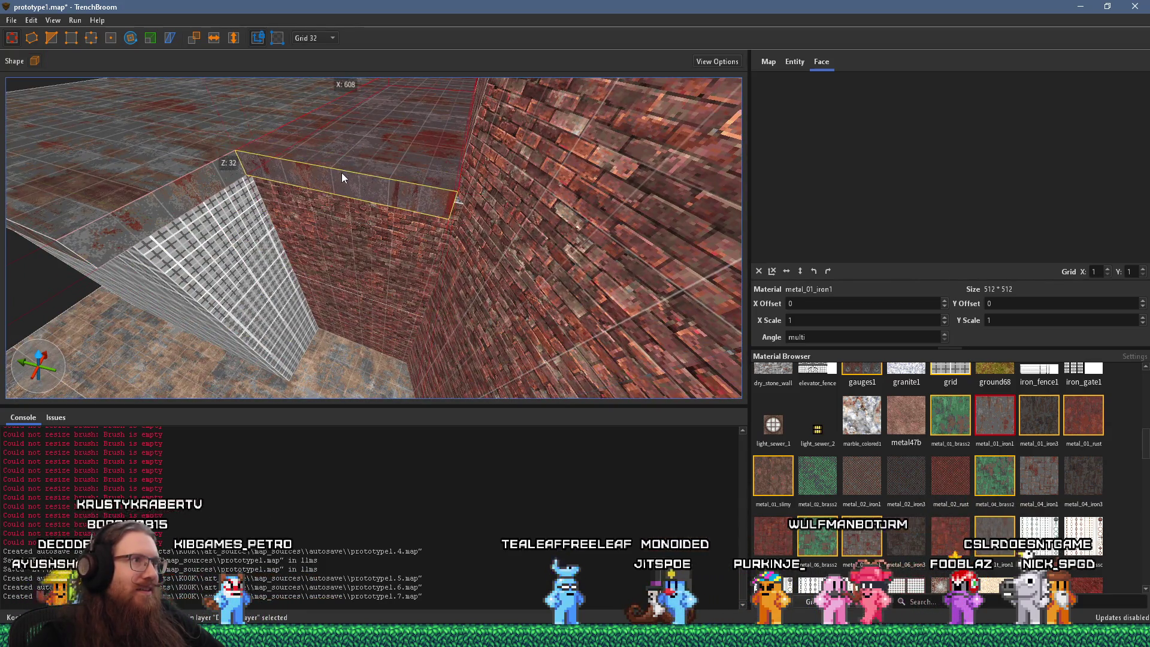
pyautogui.scroll(3, 344, 172)
pyautogui.scroll(2, 308, 152)
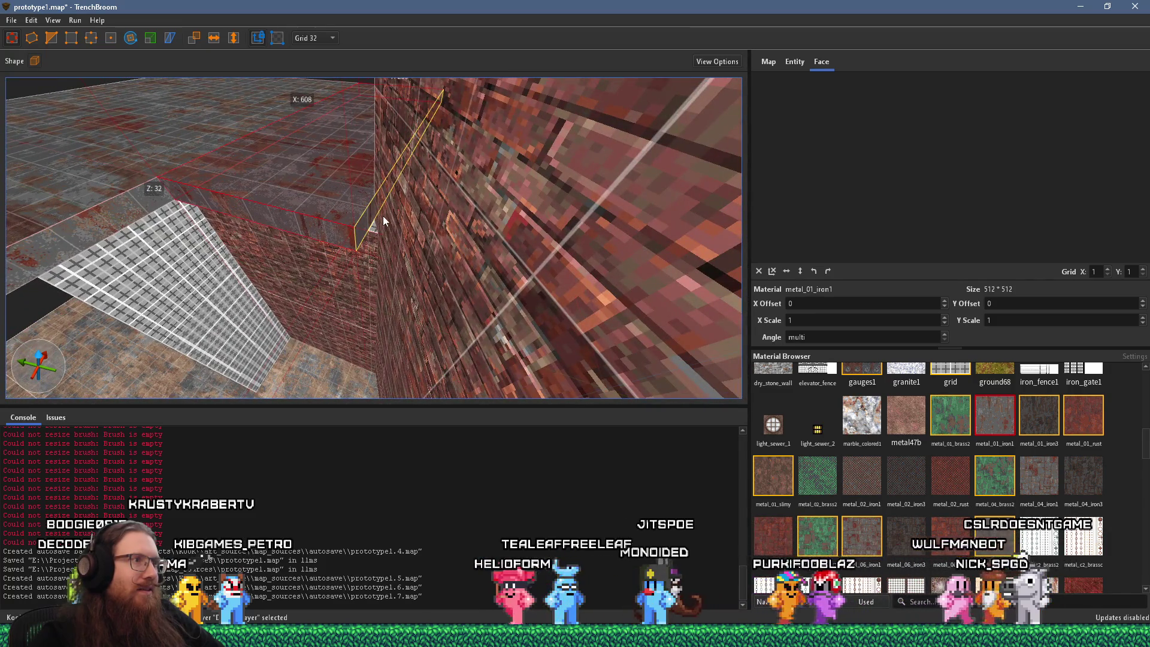
pyautogui.moveTo(391, 220)
pyautogui.mouseDown()
pyautogui.moveTo(295, 249)
pyautogui.moveTo(341, 249)
pyautogui.moveTo(429, 310)
pyautogui.moveTo(534, 319)
pyautogui.moveTo(293, 287)
pyautogui.moveTo(501, 206)
pyautogui.moveTo(539, 269)
pyautogui.moveTo(495, 165)
pyautogui.moveTo(357, 285)
pyautogui.moveTo(497, 252)
pyautogui.moveTo(607, 349)
pyautogui.moveTo(429, 296)
pyautogui.moveTo(459, 276)
pyautogui.moveTo(753, 229)
pyautogui.moveTo(182, 203)
pyautogui.moveTo(507, 308)
pyautogui.moveTo(612, 256)
pyautogui.moveTo(634, 161)
pyautogui.moveTo(380, 275)
pyautogui.moveTo(385, 249)
pyautogui.moveTo(475, 285)
pyautogui.moveTo(350, 120)
pyautogui.moveTo(442, 254)
pyautogui.moveTo(267, 52)
pyautogui.moveTo(408, 264)
pyautogui.moveTo(356, 250)
pyautogui.moveTo(355, 230)
pyautogui.moveTo(422, 360)
pyautogui.moveTo(395, 202)
pyautogui.moveTo(263, 303)
pyautogui.moveTo(108, 227)
pyautogui.moveTo(208, 218)
pyautogui.moveTo(264, 160)
pyautogui.moveTo(427, 98)
pyautogui.moveTo(508, 333)
pyautogui.moveTo(381, 298)
pyautogui.moveTo(789, 271)
pyautogui.mouseUp()
pyautogui.click(395, 202)
pyautogui.moveTo(715, 313)
pyautogui.mouseDown()
pyautogui.moveTo(330, 318)
pyautogui.moveTo(641, 286)
pyautogui.moveTo(561, 286)
pyautogui.moveTo(634, 294)
pyautogui.mouseUp()
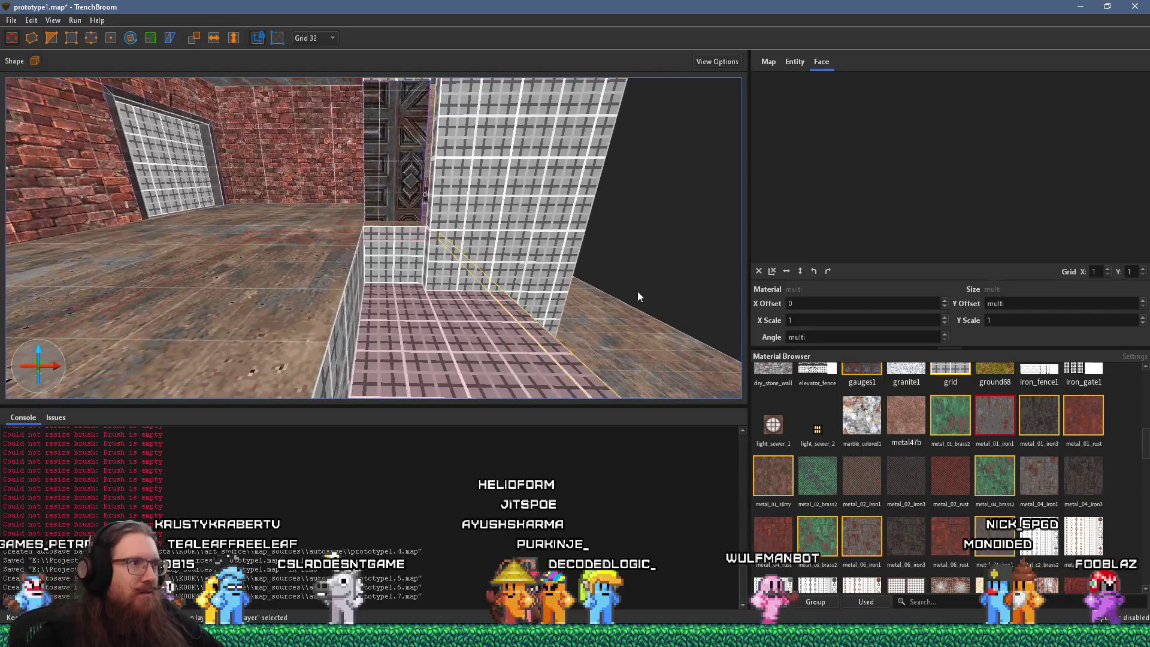
pyautogui.moveTo(525, 324)
pyautogui.mouseDown()
pyautogui.moveTo(362, 260)
pyautogui.moveTo(469, 167)
pyautogui.moveTo(425, 150)
pyautogui.mouseUp()
pyautogui.moveTo(299, 157)
pyautogui.mouseDown()
pyautogui.moveTo(439, 203)
pyautogui.moveTo(441, 232)
pyautogui.moveTo(383, 350)
pyautogui.moveTo(334, 314)
pyautogui.moveTo(375, 296)
pyautogui.moveTo(330, 228)
pyautogui.moveTo(308, 218)
pyautogui.moveTo(254, 123)
pyautogui.moveTo(291, 374)
pyautogui.moveTo(310, 297)
pyautogui.moveTo(375, 358)
pyautogui.mouseUp()
pyautogui.moveTo(430, 319)
pyautogui.mouseDown()
pyautogui.moveTo(330, 271)
pyautogui.moveTo(541, 289)
pyautogui.moveTo(433, 281)
pyautogui.mouseUp()
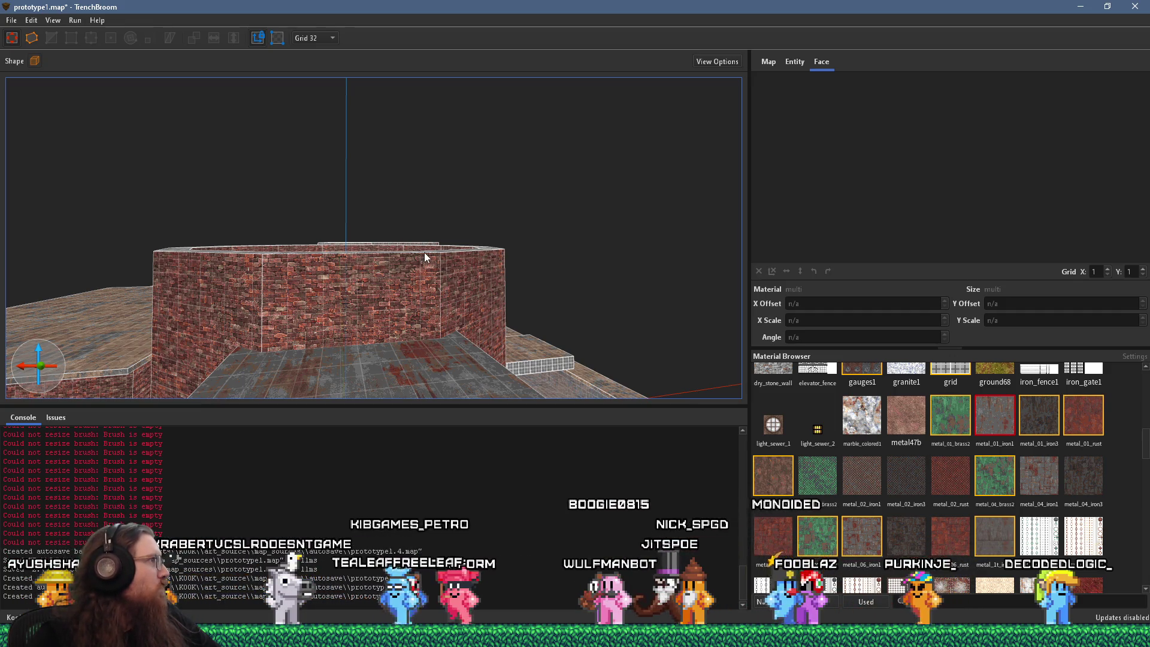
pyautogui.hotkey('ctrl', 'u')
# Step: Apply the sampled brick material to the left tiled wall and reset its offset and rotation
pyautogui.moveTo(386, 291)
pyautogui.mouseDown()
pyautogui.moveTo(570, 339)
pyautogui.moveTo(351, 282)
pyautogui.moveTo(385, 308)
pyautogui.moveTo(466, 302)
pyautogui.mouseUp()
pyautogui.moveTo(634, 346)
pyautogui.mouseDown()
pyautogui.moveTo(462, 303)
pyautogui.moveTo(413, 177)
pyautogui.mouseUp()
pyautogui.press('w')
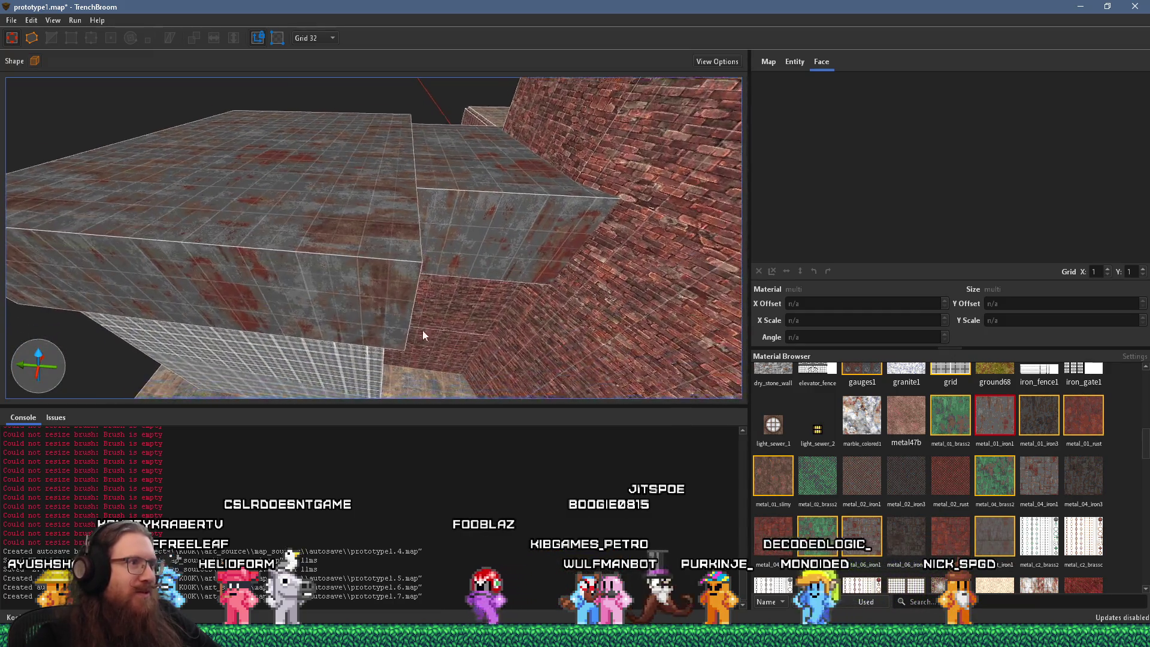
pyautogui.press('w')
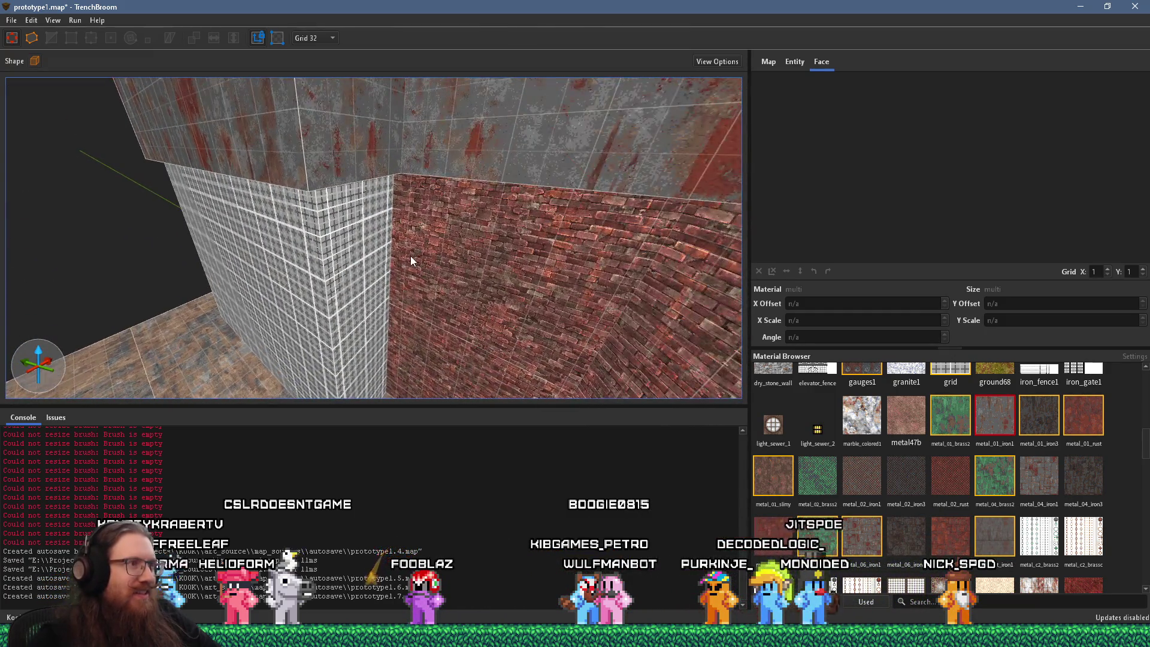
pyautogui.click(408, 279)
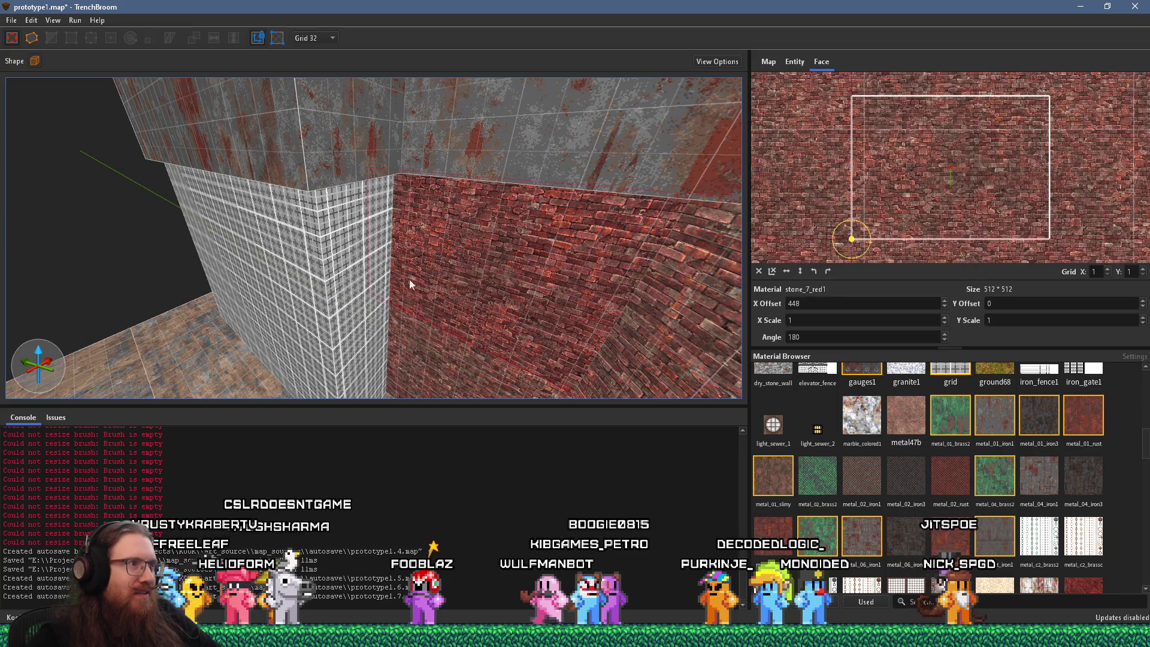
pyautogui.keyDown('alt'); pyautogui.click(293, 282); pyautogui.keyUp('alt')
pyautogui.click(293, 283)
pyautogui.click(759, 271)
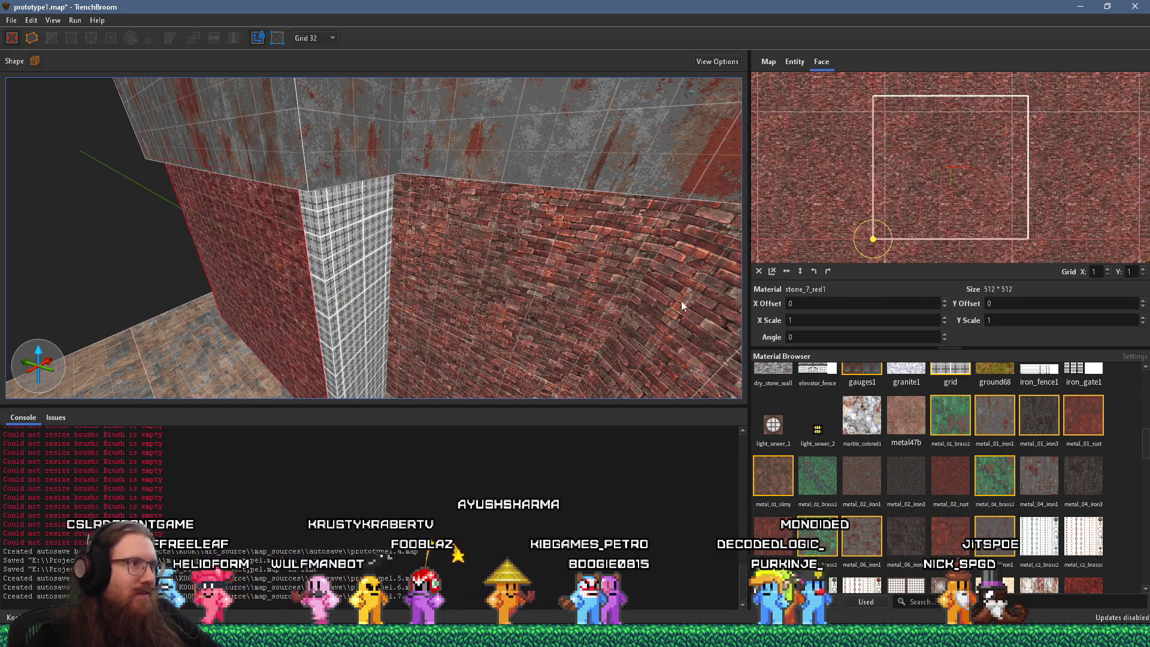
# Step: Give two grid pillar faces the stone_7_red1 brick material
pyautogui.keyDown('alt'); pyautogui.click(354, 297); pyautogui.keyUp('alt')
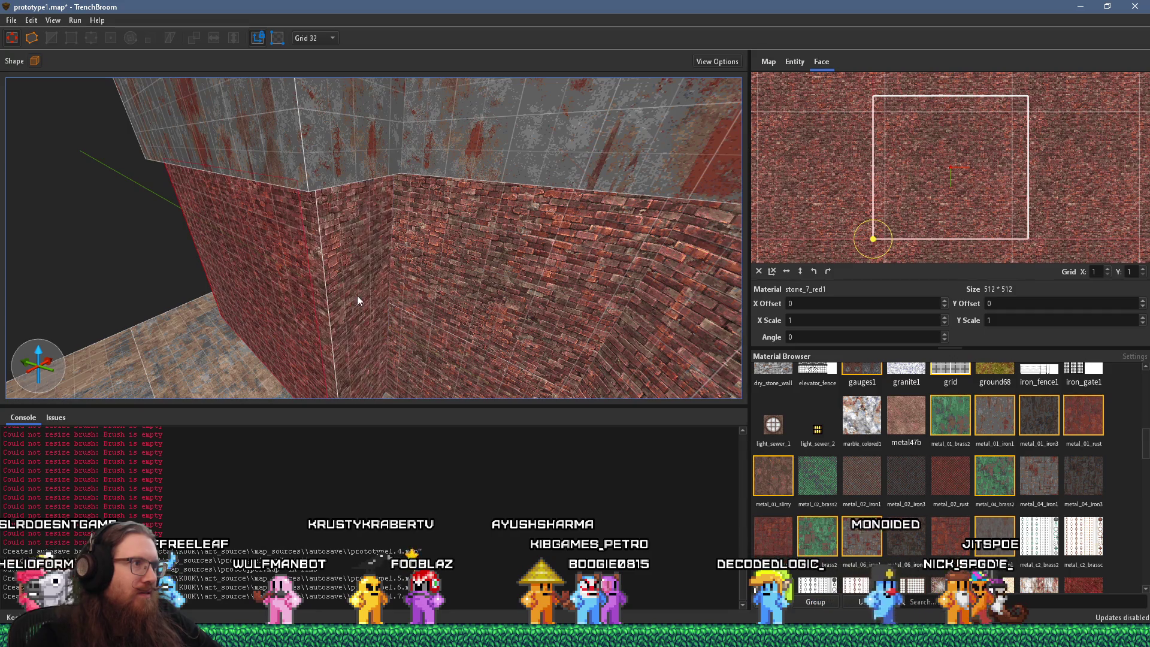
pyautogui.moveTo(355, 298)
pyautogui.mouseDown()
pyautogui.moveTo(487, 268)
pyautogui.moveTo(367, 288)
pyautogui.moveTo(491, 219)
pyautogui.moveTo(432, 257)
pyautogui.moveTo(475, 226)
pyautogui.moveTo(596, 180)
pyautogui.mouseUp()
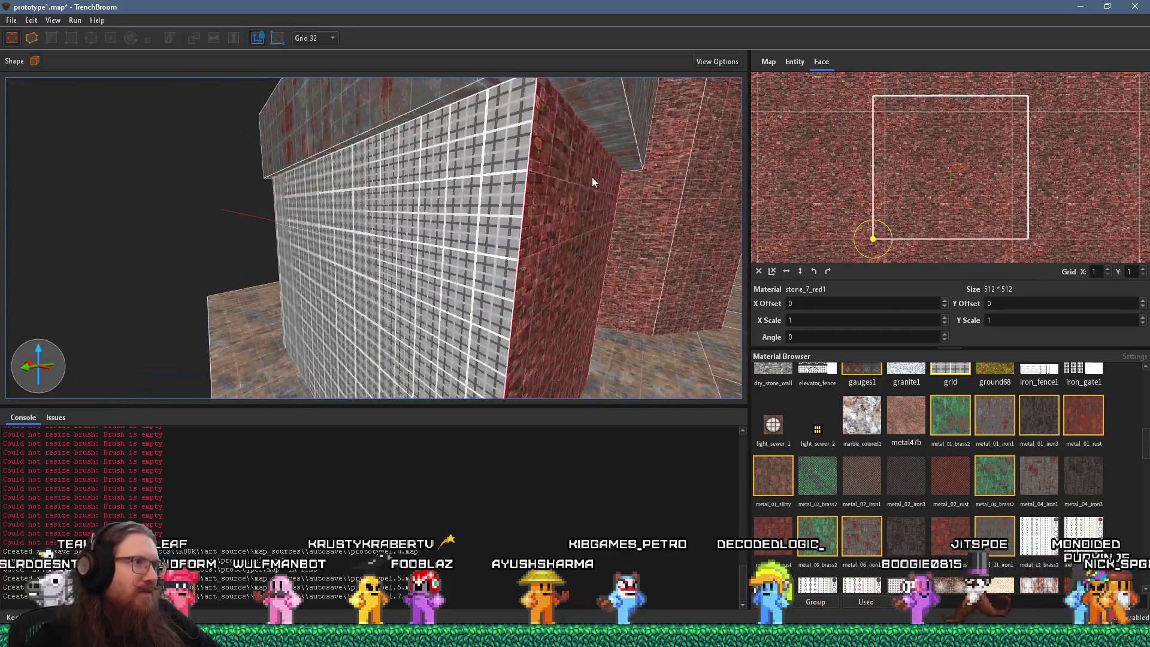
pyautogui.keyDown('alt'); pyautogui.click(359, 238); pyautogui.keyUp('alt')
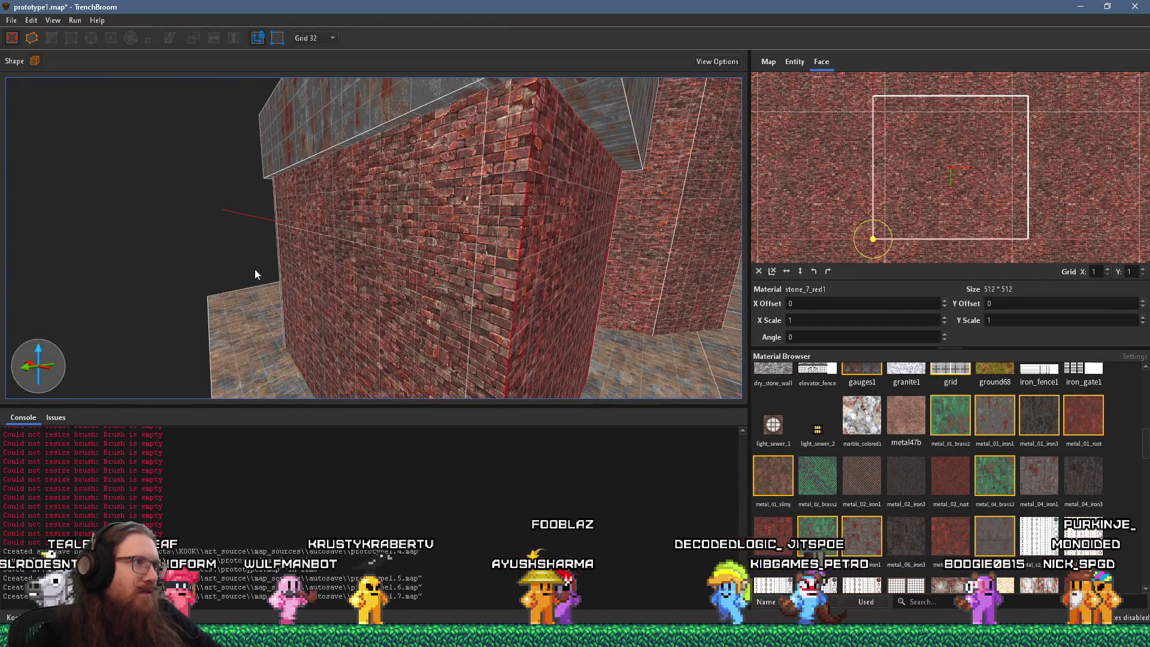
pyautogui.moveTo(403, 271)
pyautogui.mouseDown()
pyautogui.moveTo(296, 314)
pyautogui.moveTo(195, 221)
pyautogui.moveTo(394, 155)
pyautogui.moveTo(510, 204)
pyautogui.moveTo(469, 220)
pyautogui.moveTo(497, 250)
pyautogui.moveTo(585, 287)
pyautogui.moveTo(540, 325)
pyautogui.moveTo(513, 326)
pyautogui.moveTo(551, 307)
pyautogui.moveTo(452, 314)
pyautogui.moveTo(611, 444)
pyautogui.mouseUp()
pyautogui.moveTo(432, 113)
pyautogui.mouseDown()
pyautogui.moveTo(455, 99)
pyautogui.moveTo(430, 109)
pyautogui.moveTo(335, 251)
pyautogui.moveTo(441, 246)
pyautogui.moveTo(257, 376)
pyautogui.mouseUp()
pyautogui.moveTo(356, 332)
pyautogui.mouseDown()
pyautogui.moveTo(346, 319)
pyautogui.moveTo(175, 282)
pyautogui.moveTo(254, 258)
pyautogui.moveTo(87, 250)
pyautogui.moveTo(112, 279)
pyautogui.moveTo(279, 202)
pyautogui.mouseUp()
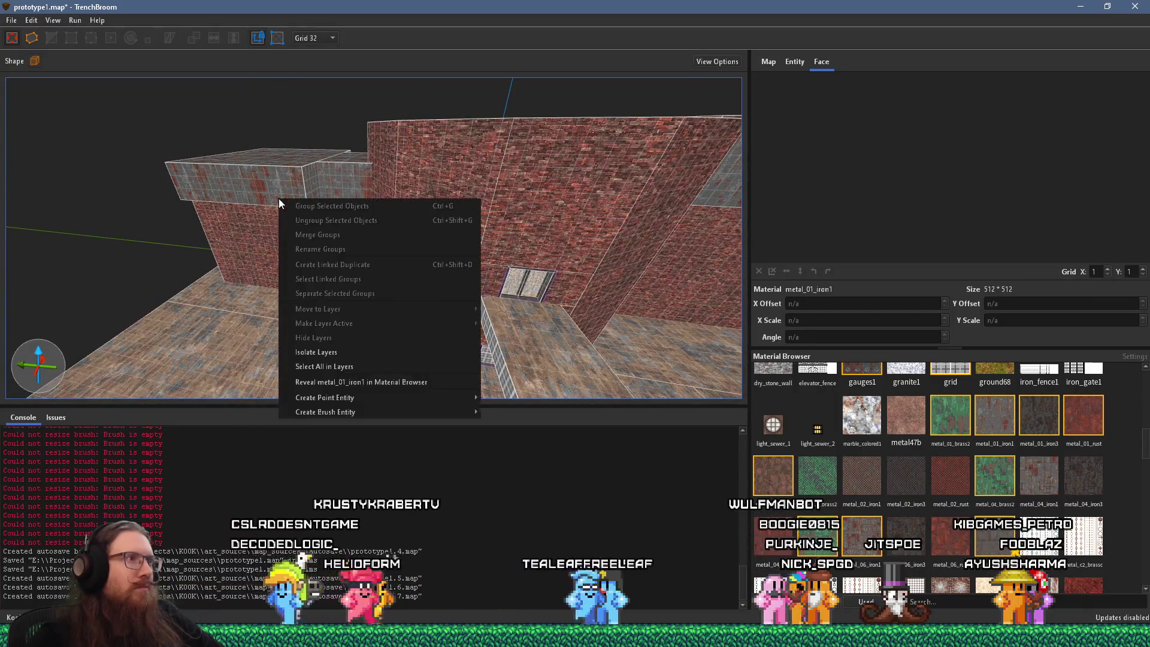
# Step: Stretch the metal-topped brush upward, then bring up Task View with Win+Tab
pyautogui.click(279, 202)
pyautogui.moveTo(363, 160)
pyautogui.mouseDown()
pyautogui.moveTo(362, 124)
pyautogui.moveTo(331, 347)
pyautogui.moveTo(240, 322)
pyautogui.mouseUp()
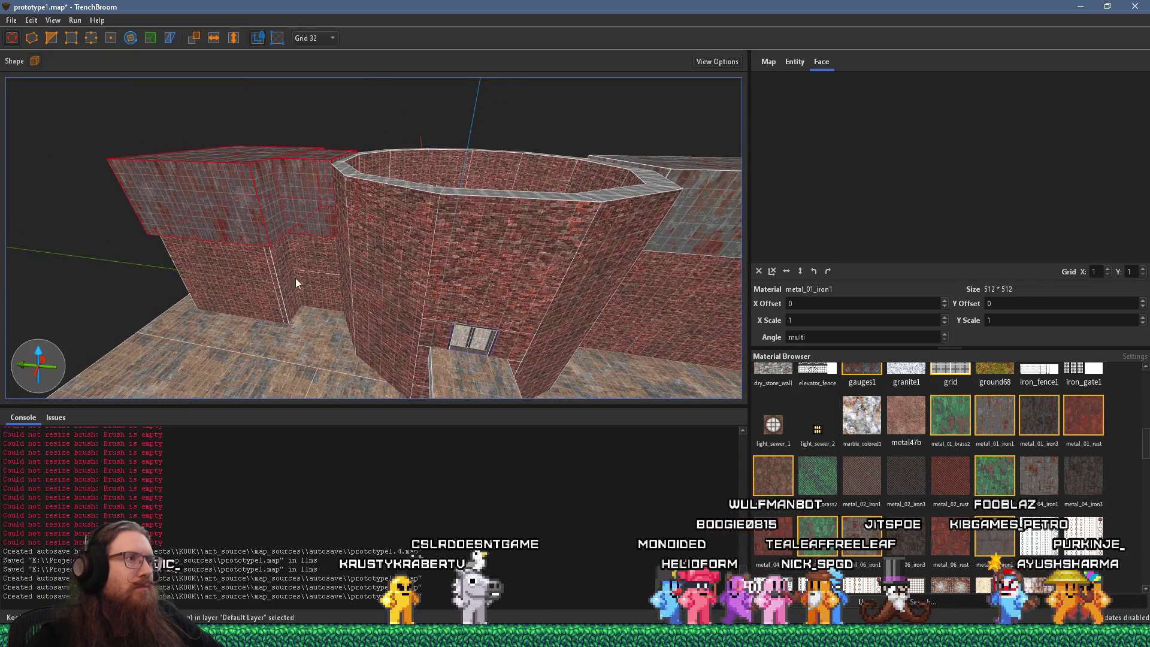
pyautogui.moveTo(322, 279); pyautogui.dragTo(426, 279)
pyautogui.press('super+Tab')
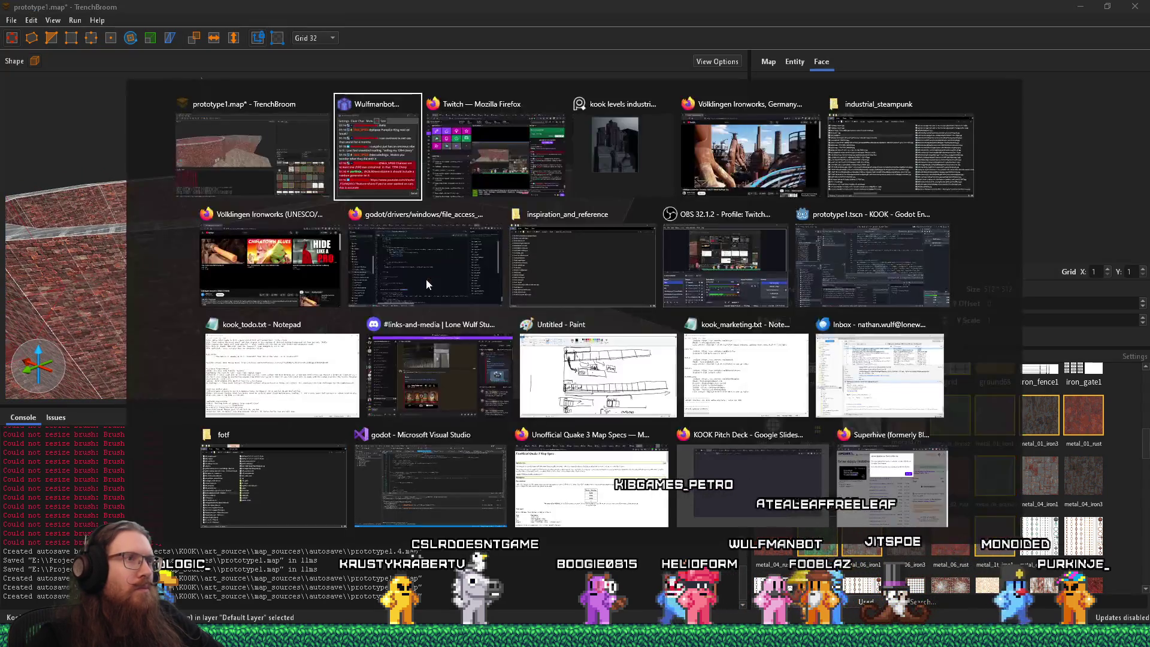
# Step: Alt+Tab to the PureRef industrial building reference, then switch windows again
pyautogui.hotkey('alt', 'Tab')
pyautogui.hotkey('alt', 'Tab')
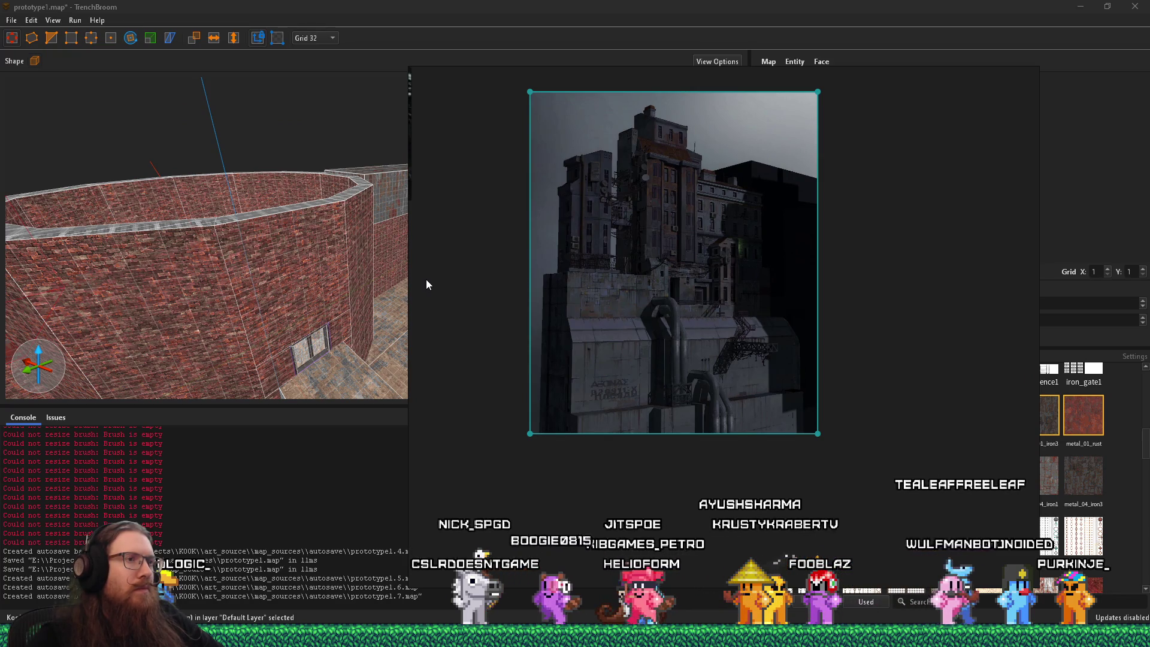
pyautogui.hotkey('alt', 'Tab')
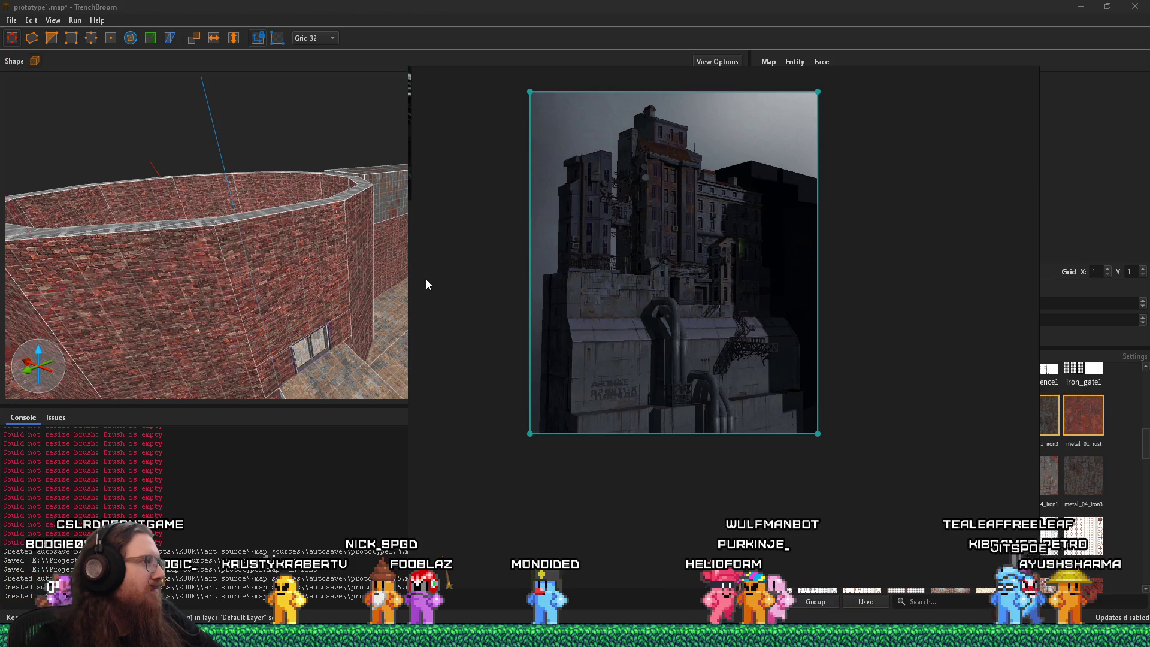
pyautogui.click(318, 289)
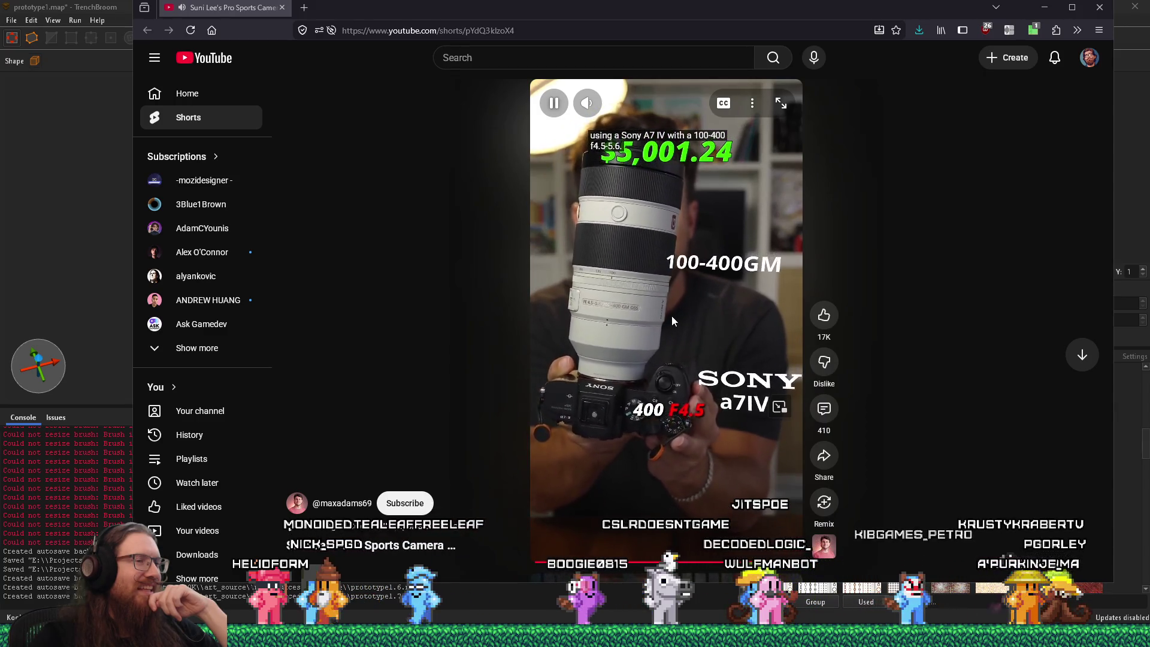
# Step: Pause the camera-lens Short and close its Firefox window
pyautogui.click(671, 316)
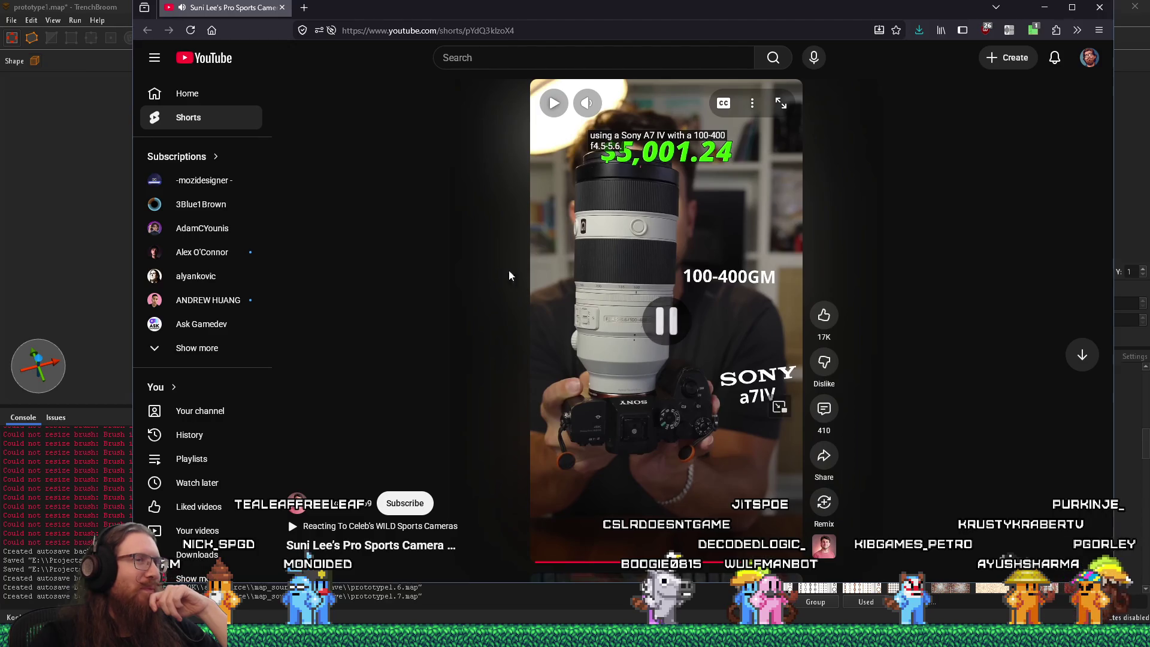
pyautogui.click(284, 7)
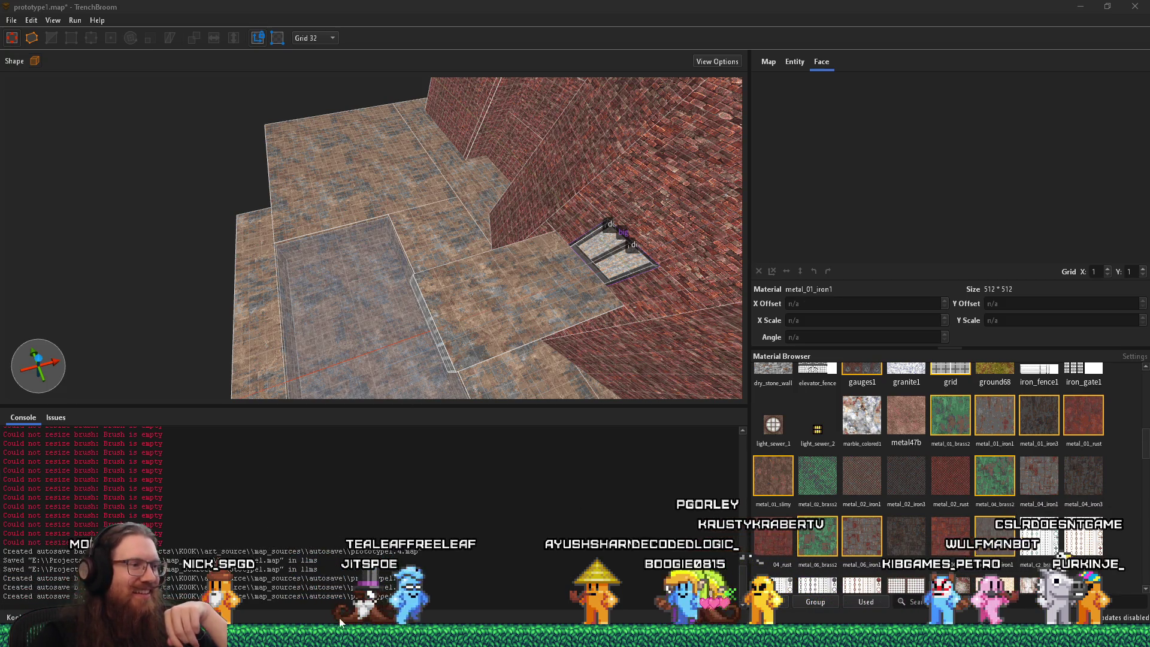
pyautogui.moveTo(444, 619)
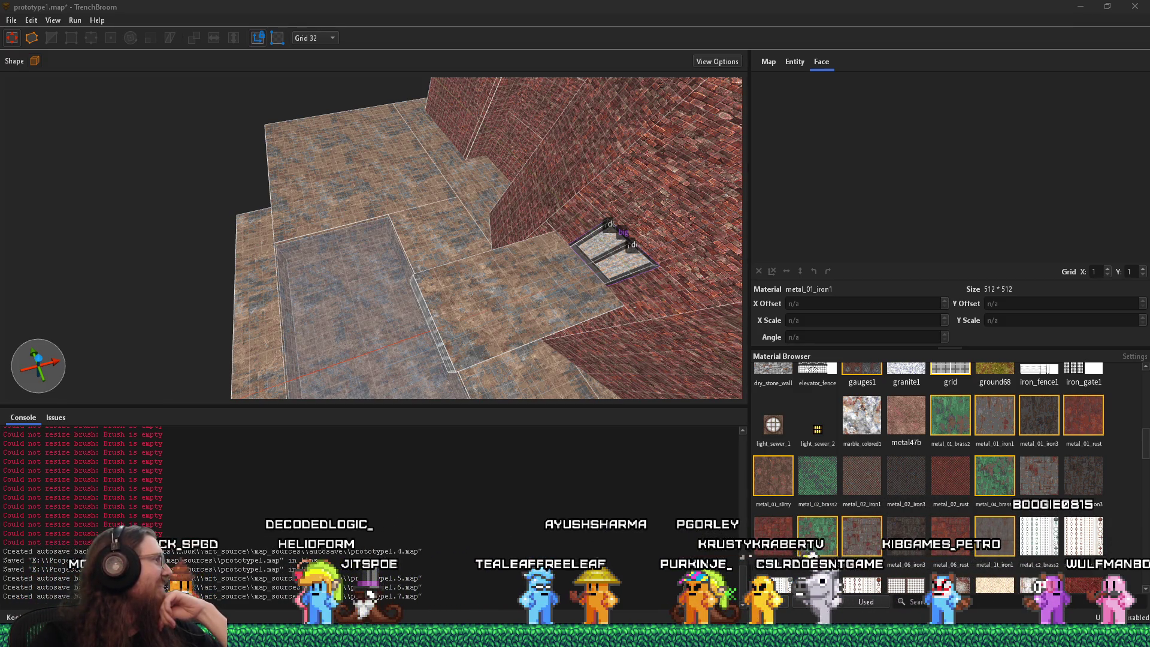
pyautogui.moveTo(1047, 564)
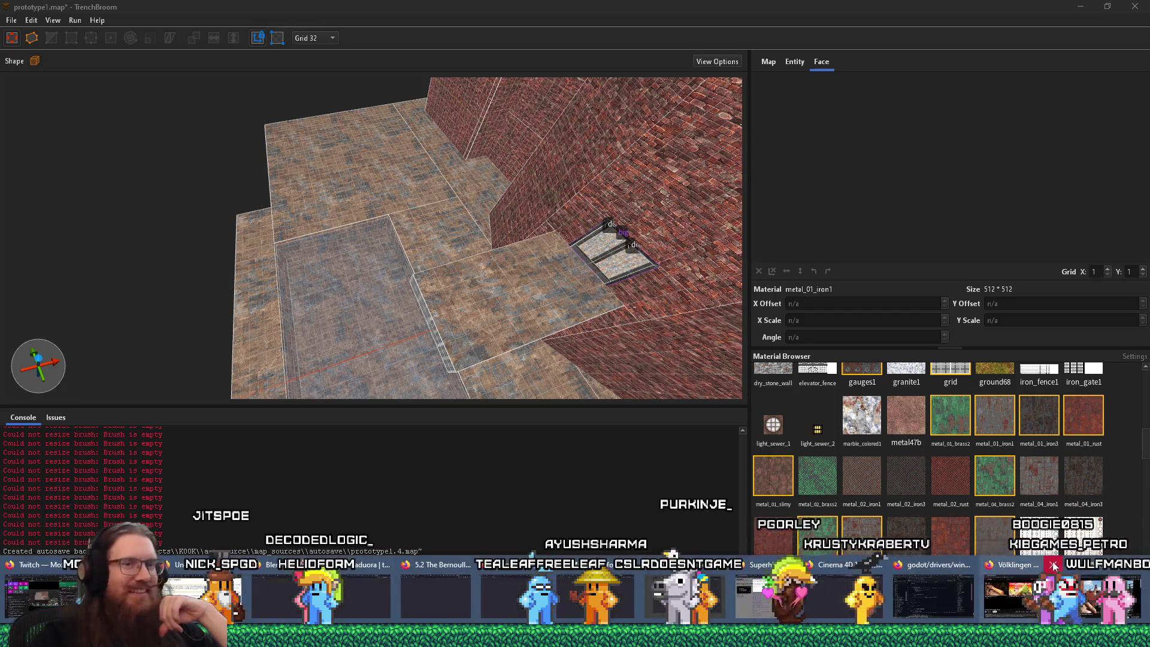
pyautogui.click(1025, 593)
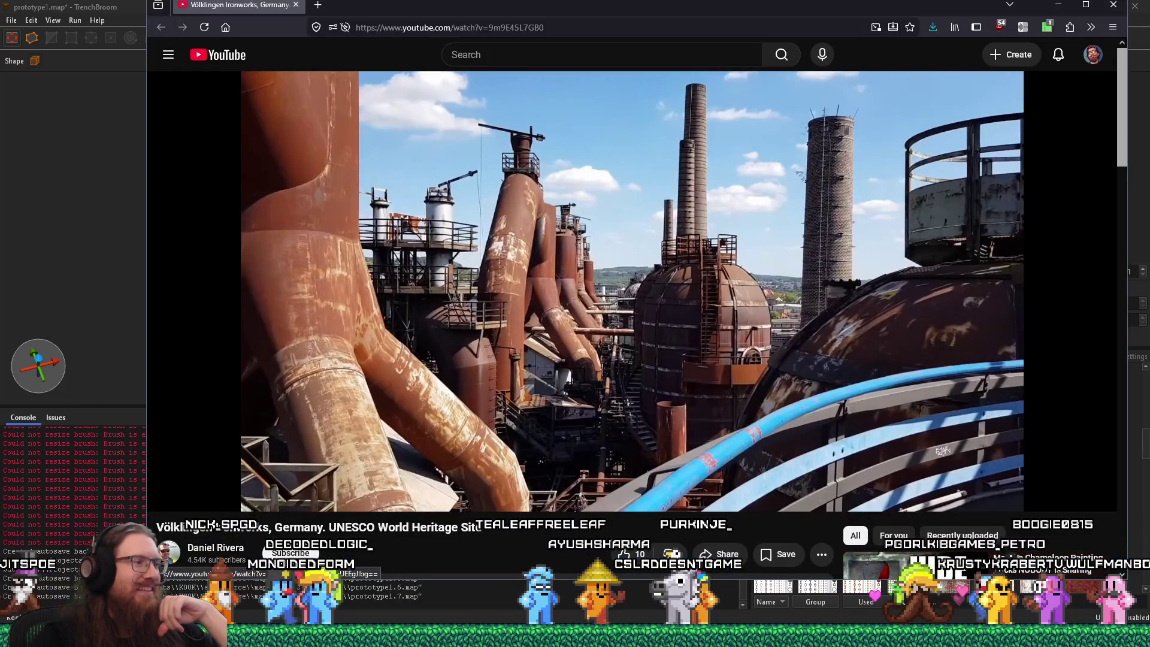
# Step: Bring up the Völklingen Ironworks video, then Alt+Tab to the other Firefox window
pyautogui.moveTo(576, 636)
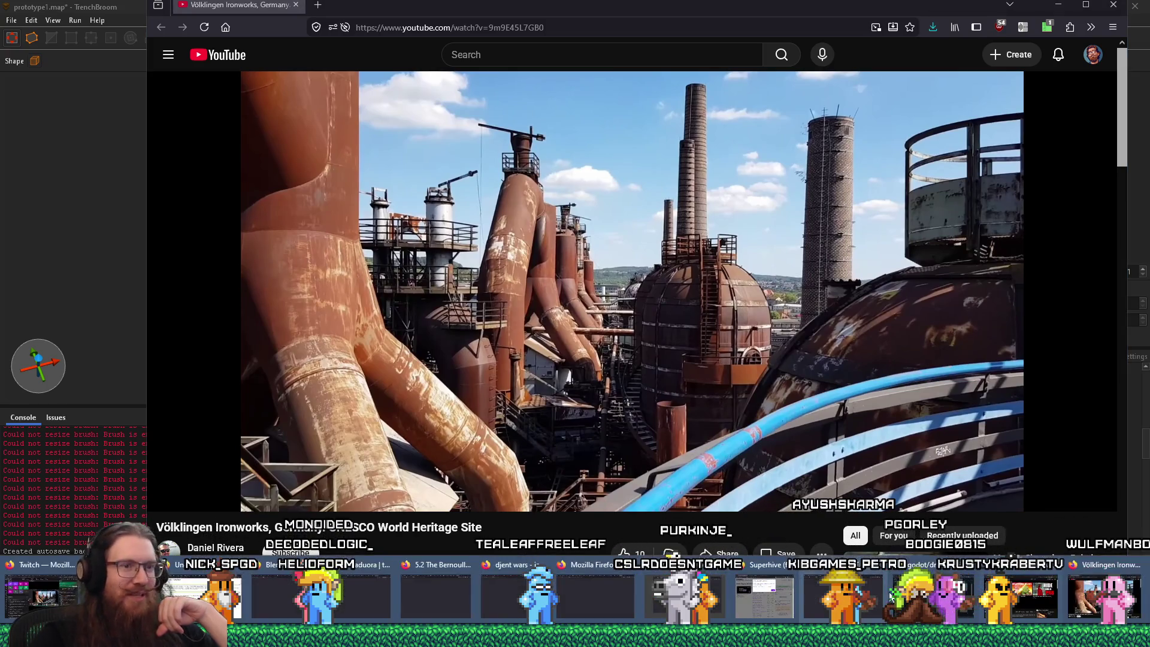
pyautogui.hotkey('alt', 'Tab')
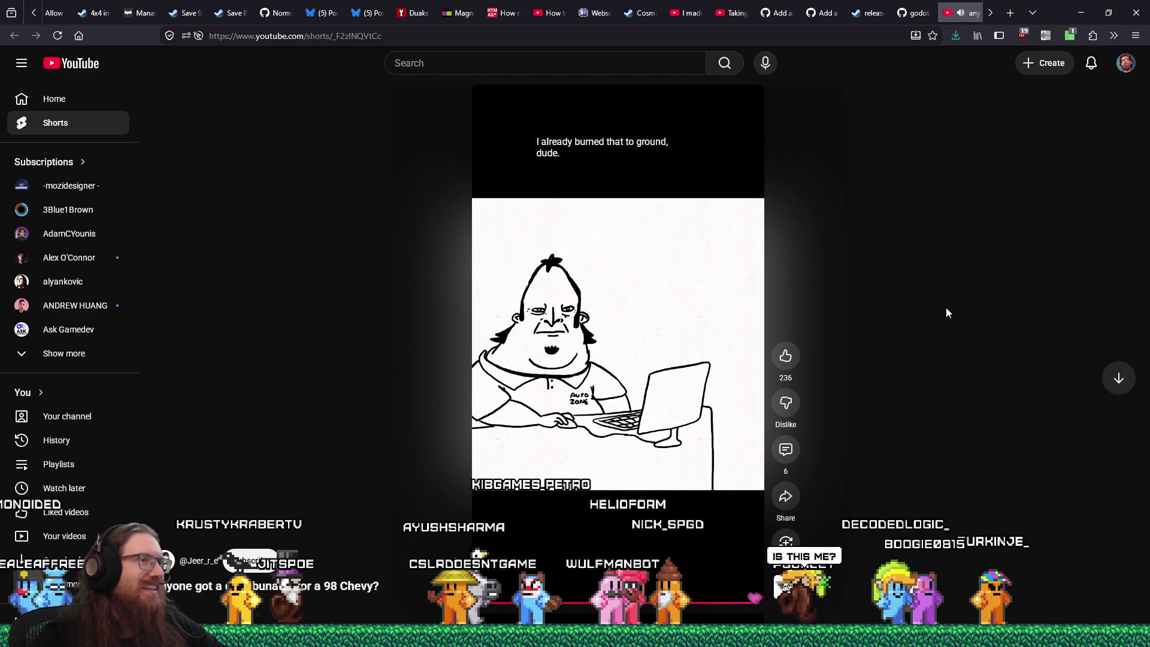
# Step: Pause the AutoZone YouTube Short and close its tab
pyautogui.click(691, 316)
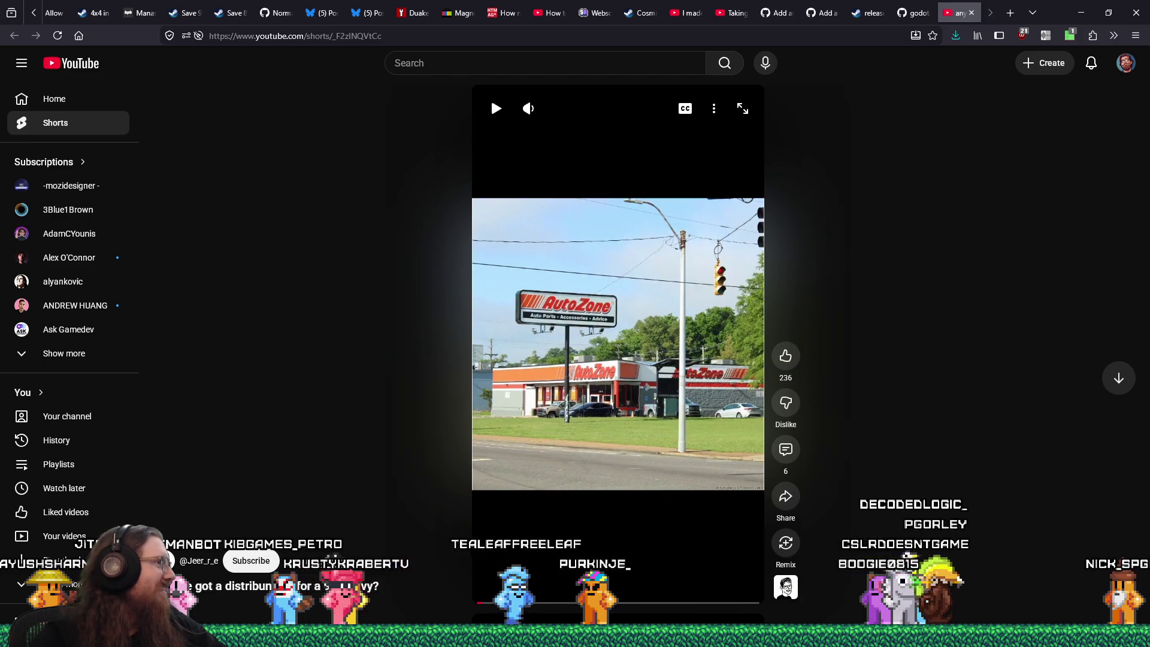
pyautogui.click(972, 14)
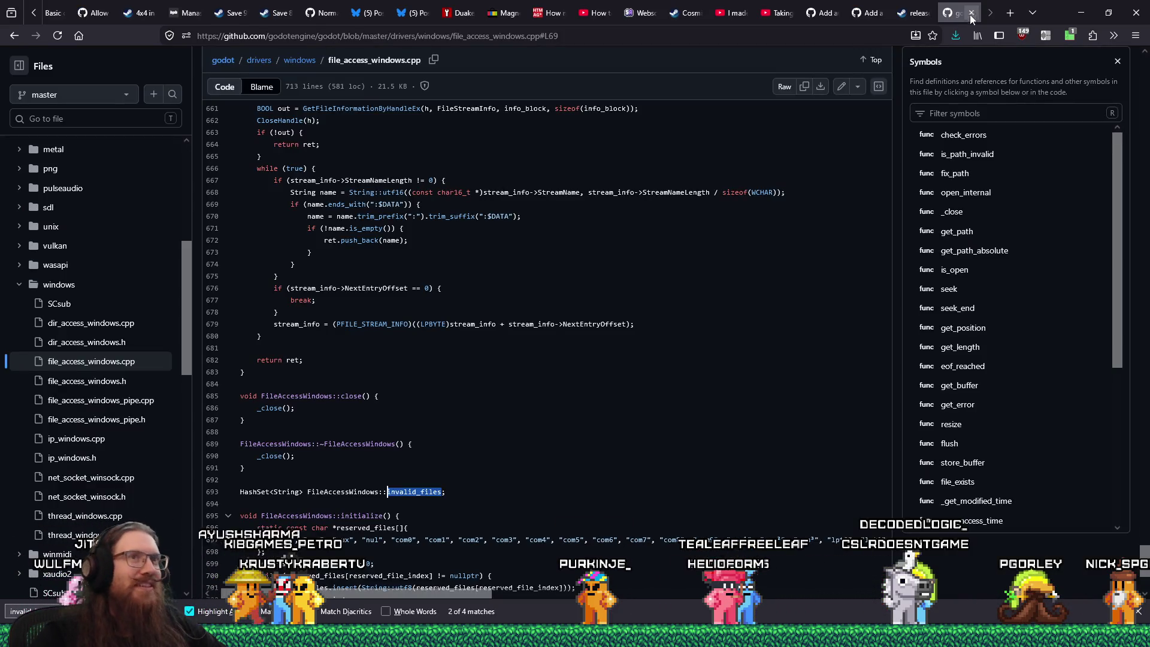
# Step: Switch to the clay sculpting video's tab and start it playing
pyautogui.click(728, 10)
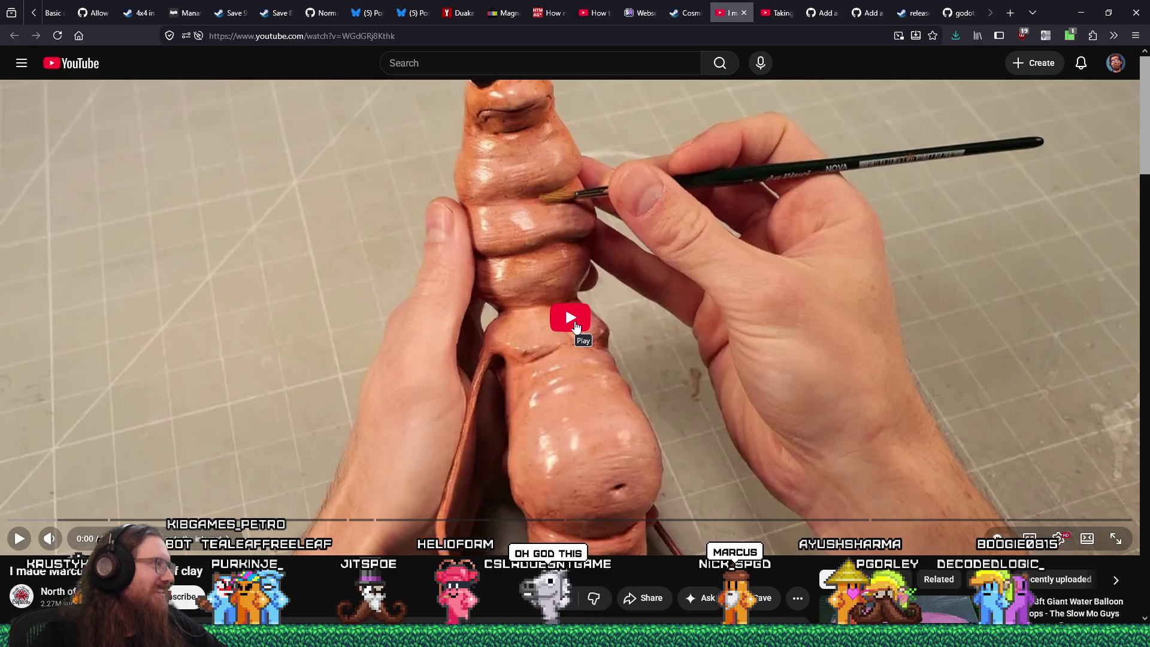
pyautogui.click(575, 326)
# Step: Skim the clay worm video's early sculpting scenes, past 2:54, back to the wire-and-pliers scene
pyautogui.click(49, 520)
pyautogui.click(120, 520)
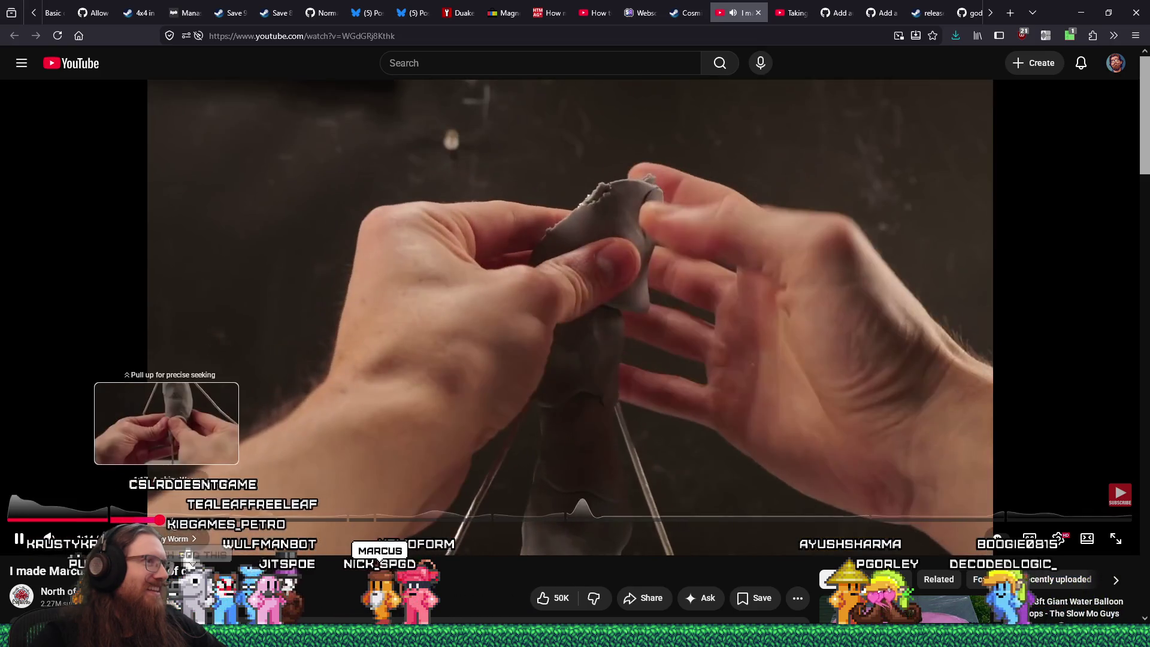
pyautogui.click(179, 520)
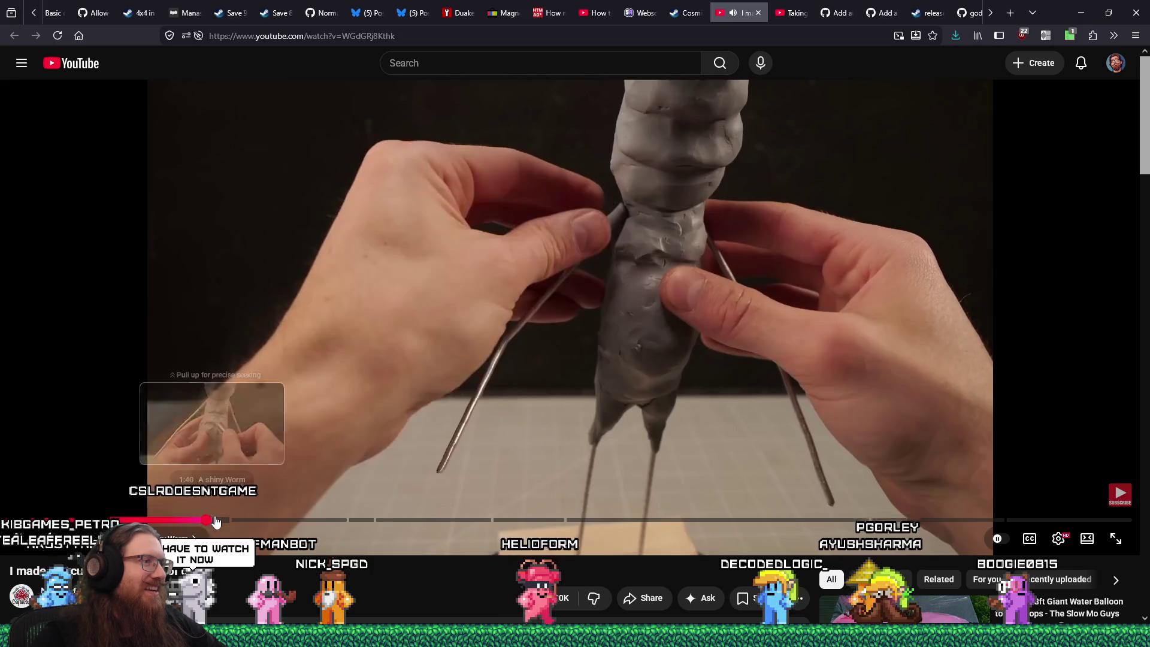
pyautogui.click(230, 520)
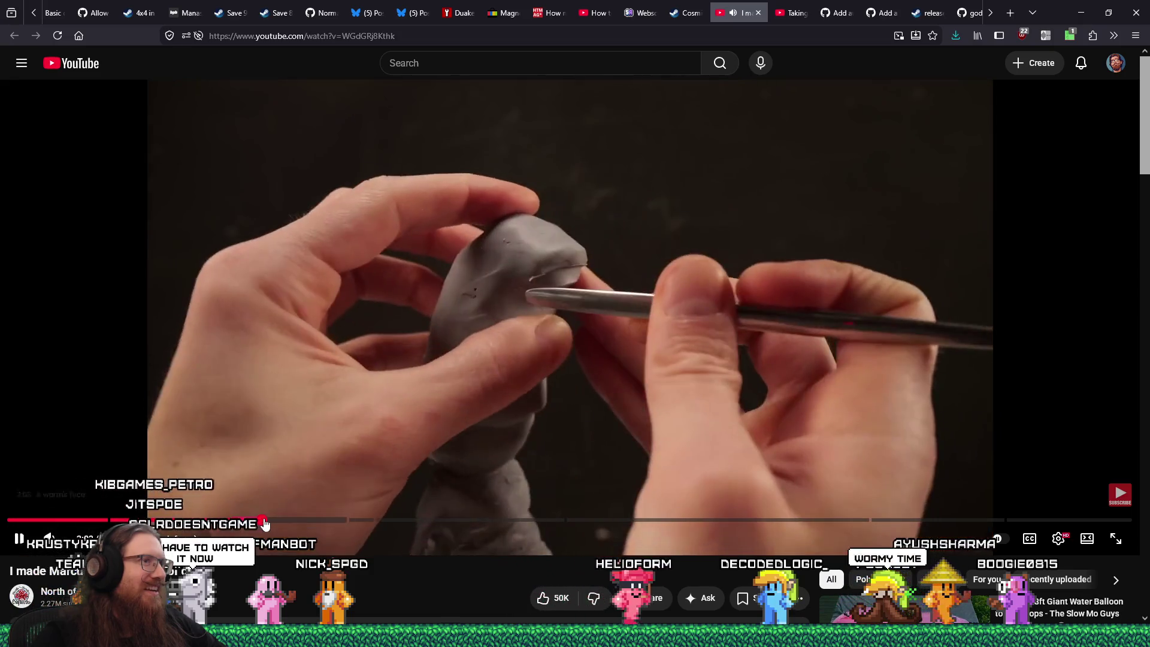
pyautogui.click(264, 520)
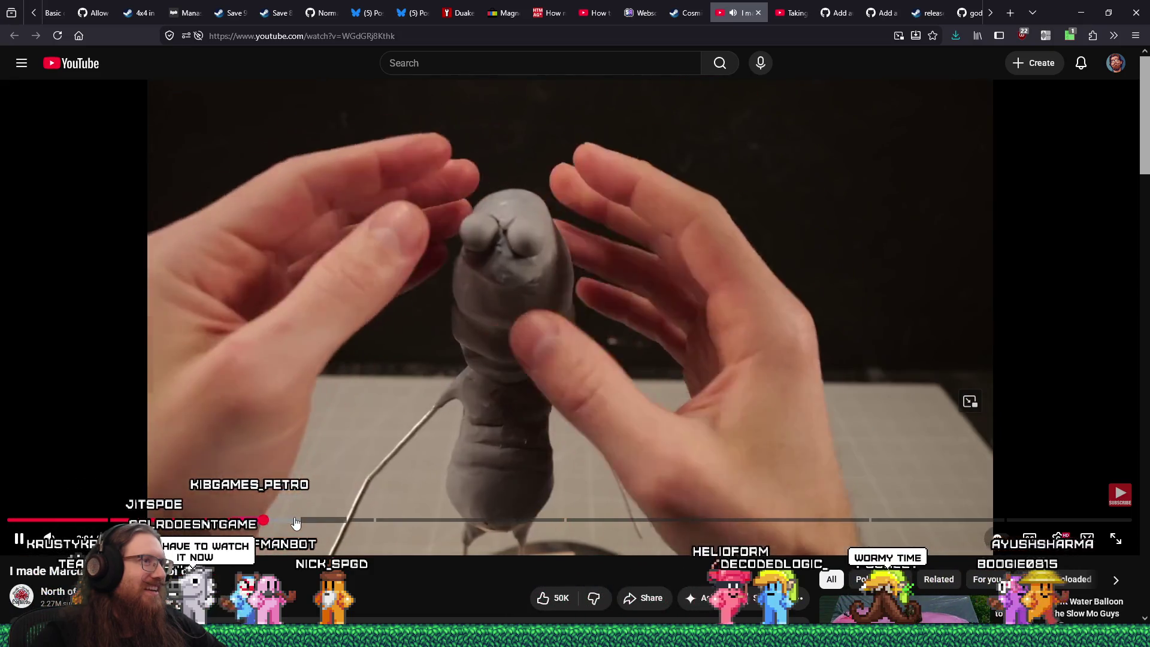
pyautogui.click(300, 520)
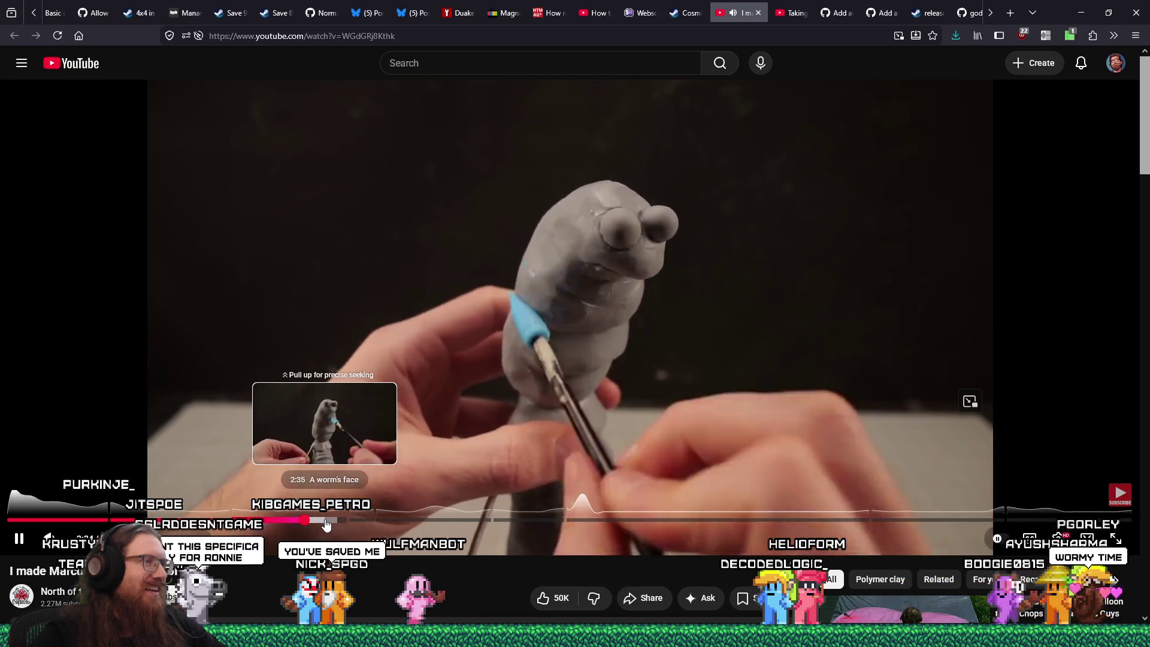
pyautogui.click(333, 520)
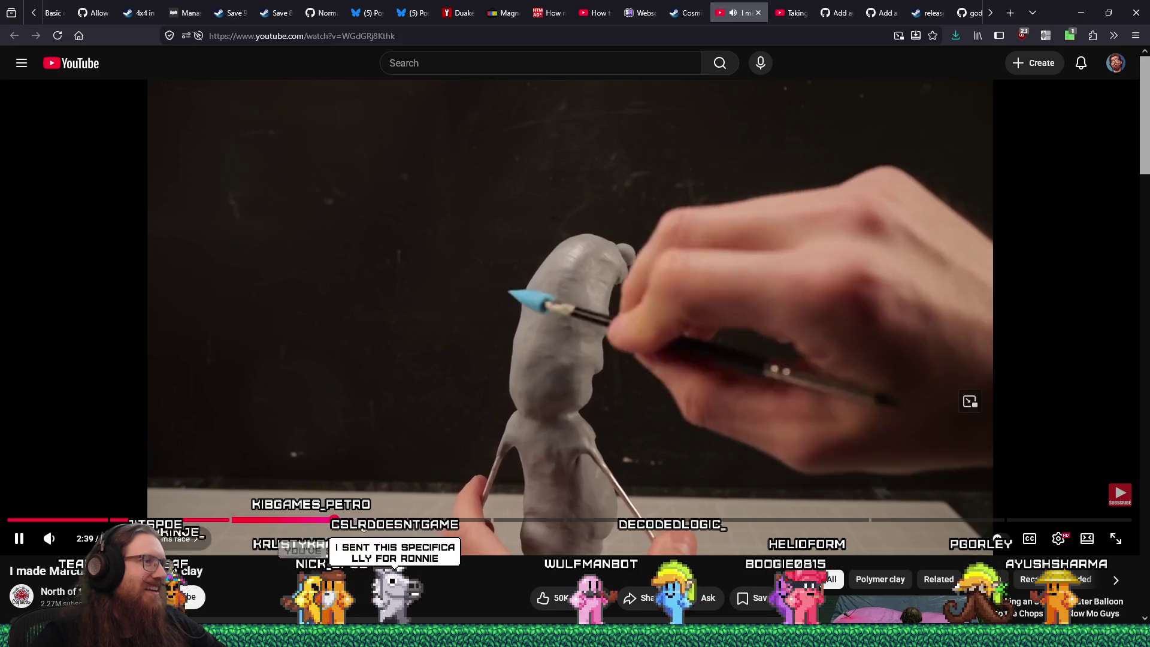
pyautogui.click(360, 520)
pyautogui.moveTo(414, 526); pyautogui.dragTo(470, 520)
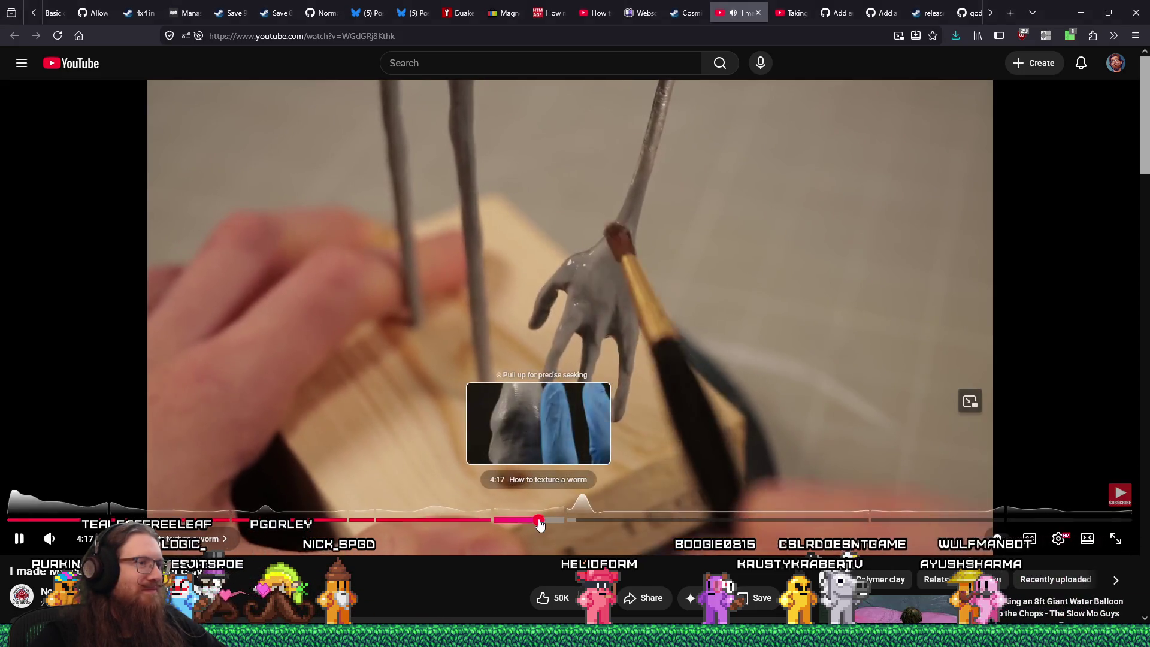
# Step: Skip through the worm texturing and painting to the finished figure and credits, then close the tab
pyautogui.click(542, 521)
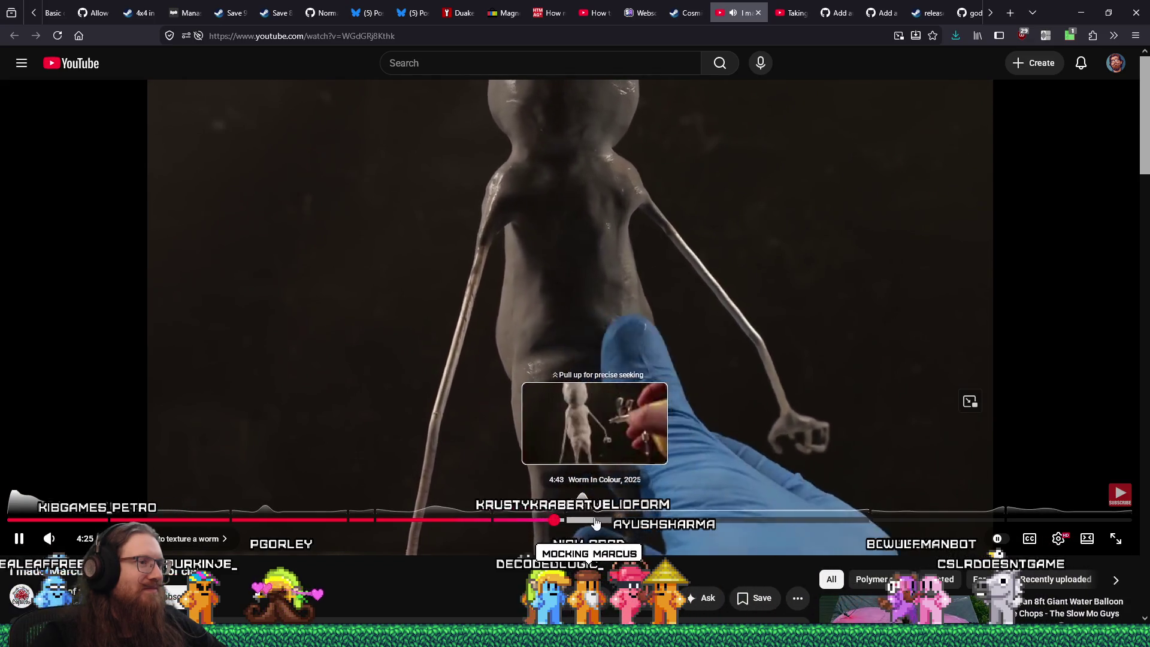
pyautogui.click(575, 520)
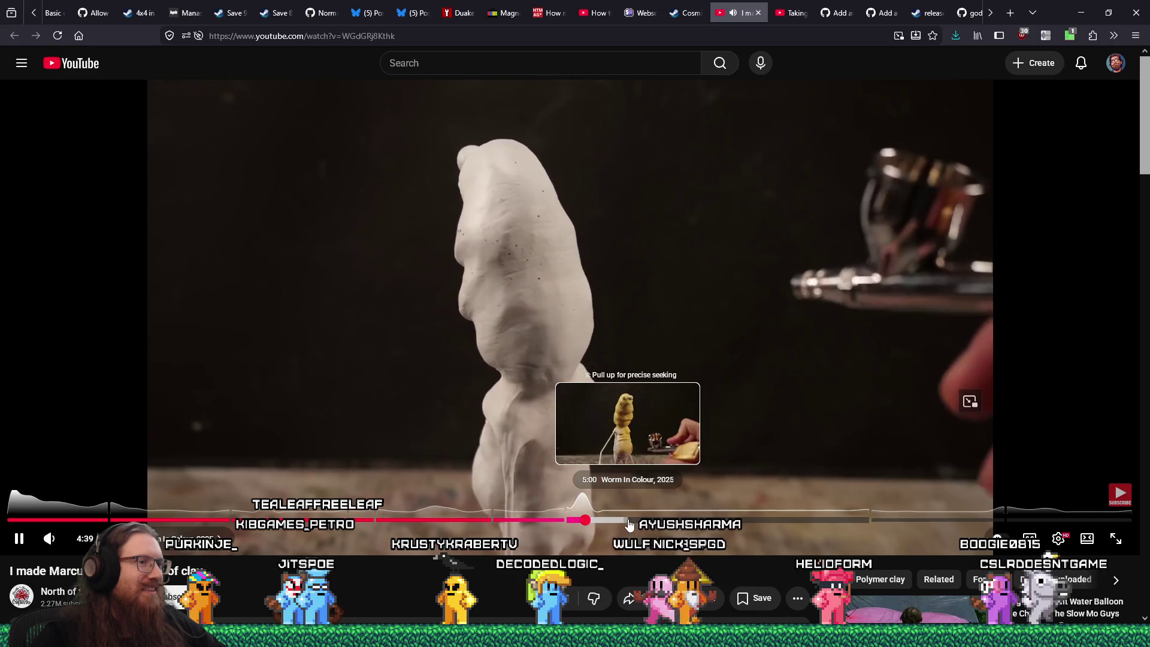
pyautogui.click(673, 520)
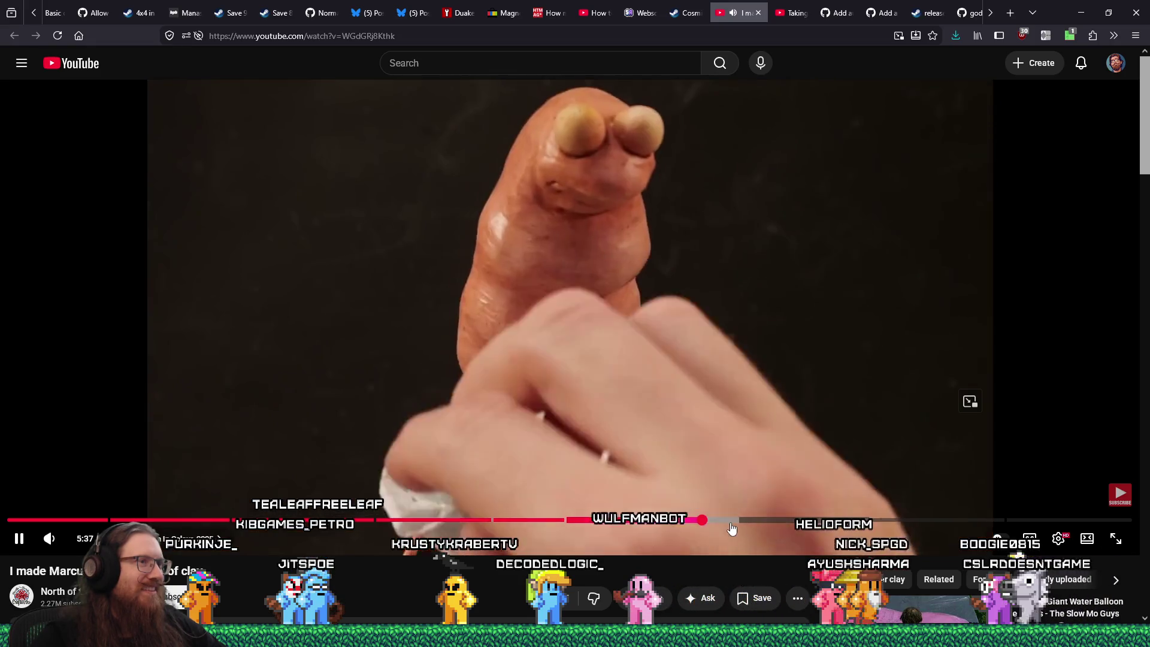
pyautogui.click(781, 520)
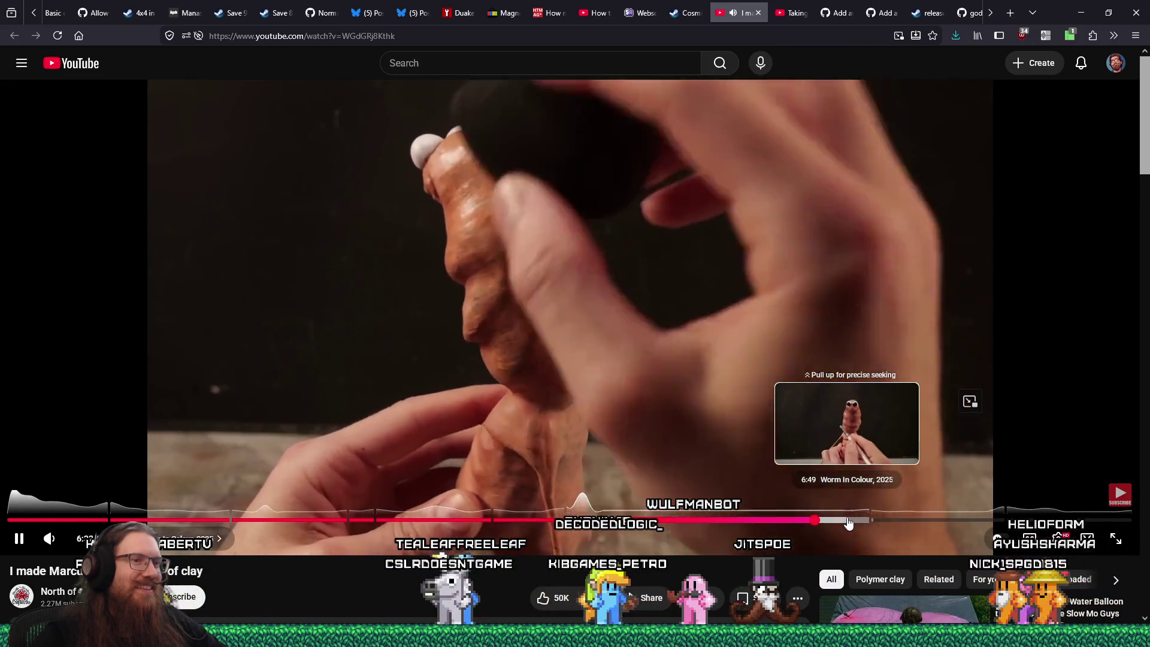
pyautogui.click(847, 523)
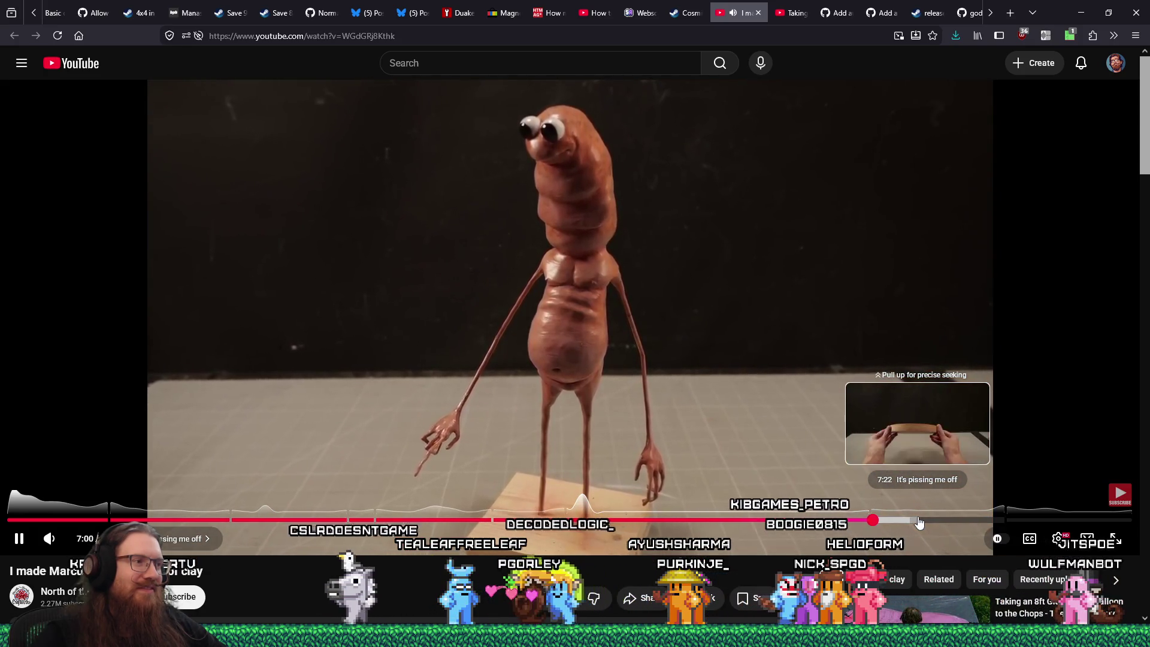
pyautogui.click(960, 523)
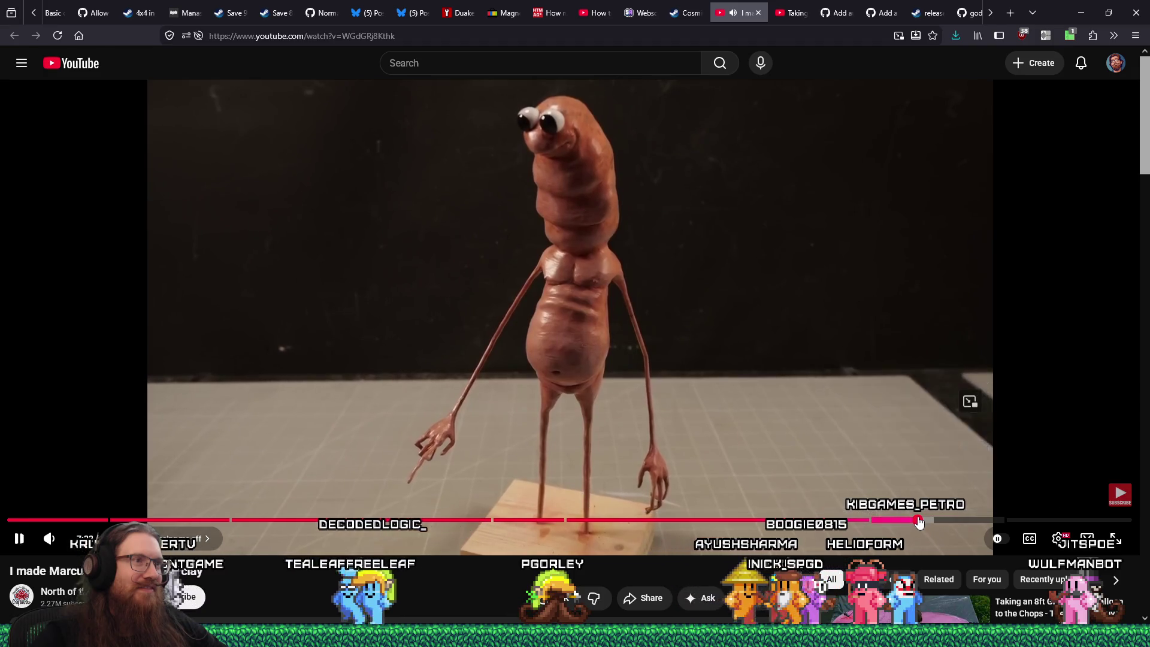
pyautogui.click(988, 521)
pyautogui.click(994, 521)
pyautogui.moveTo(1031, 523); pyautogui.dragTo(1098, 525)
pyautogui.click(758, 12)
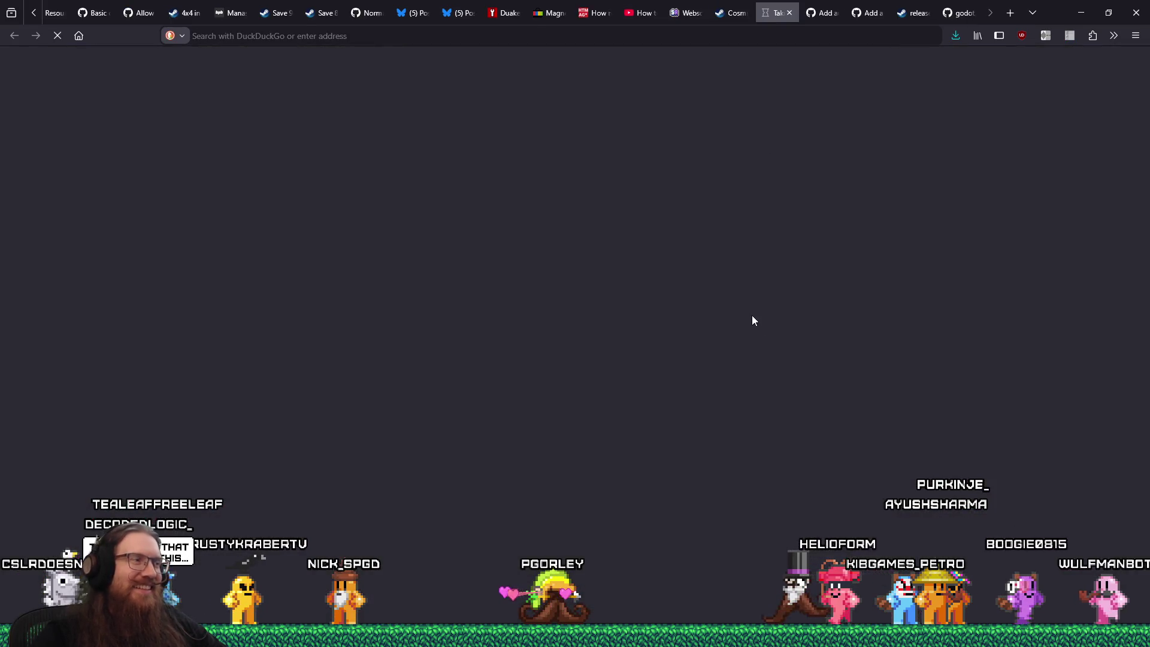